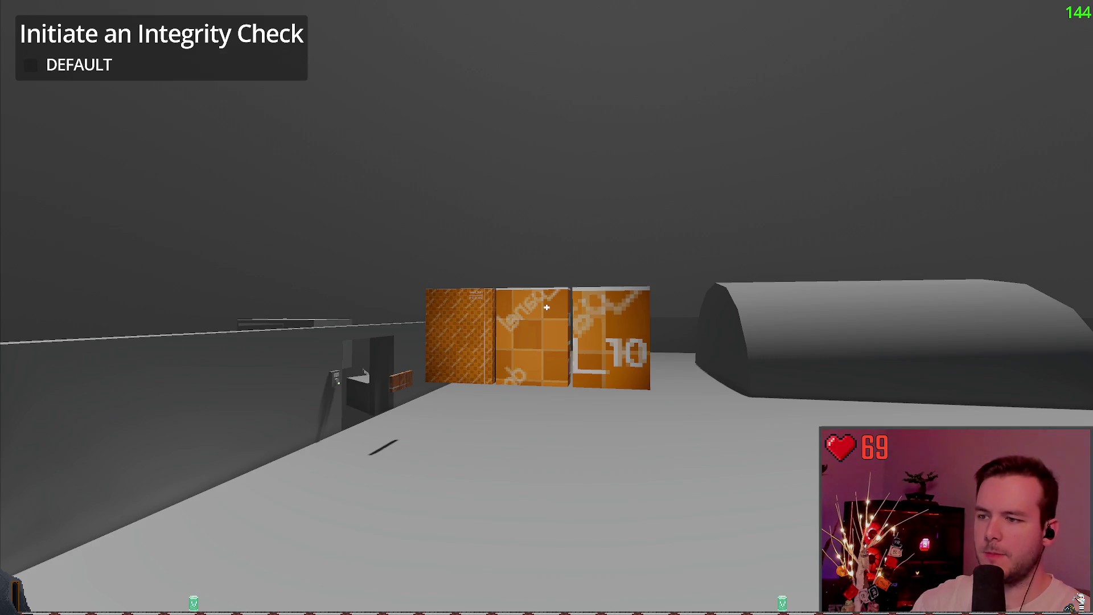
Walk the player toward the orange boxes and back, then stop the running game with F8.
key("w")
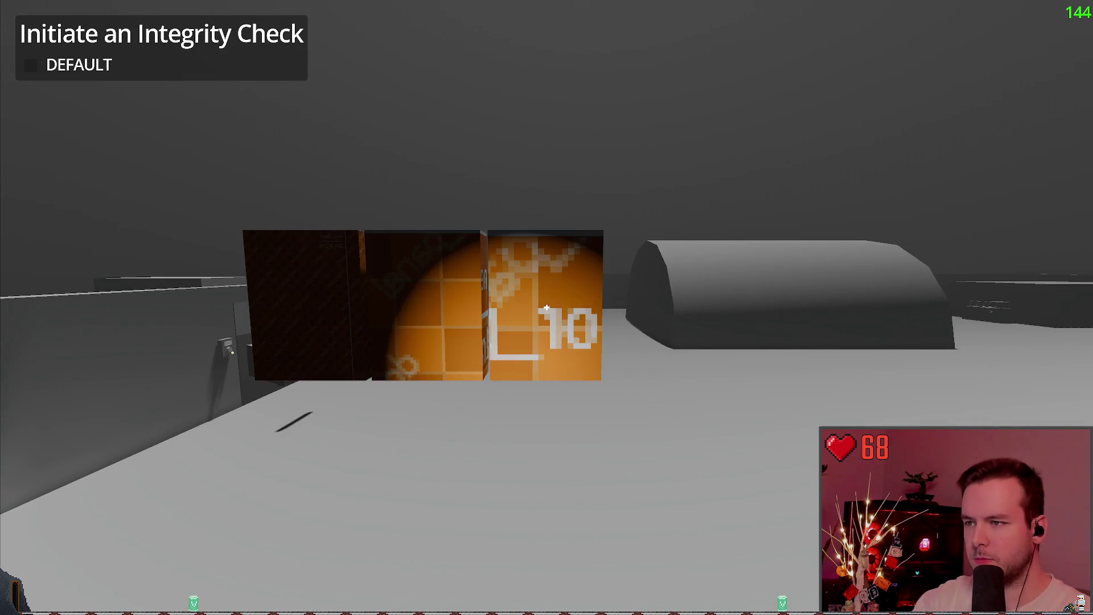
key("s")
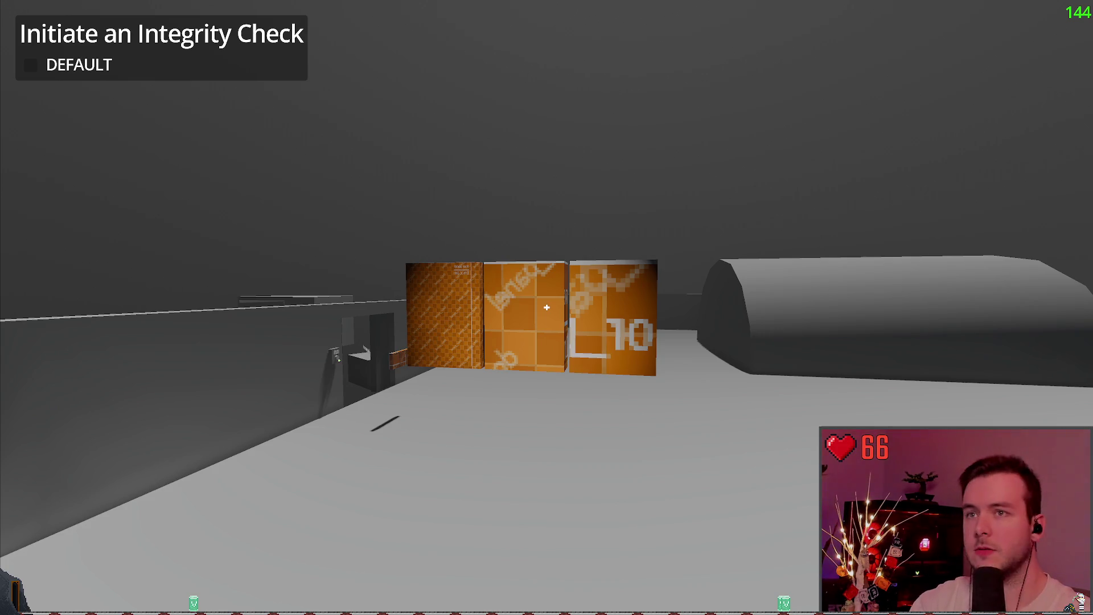
key("F8")
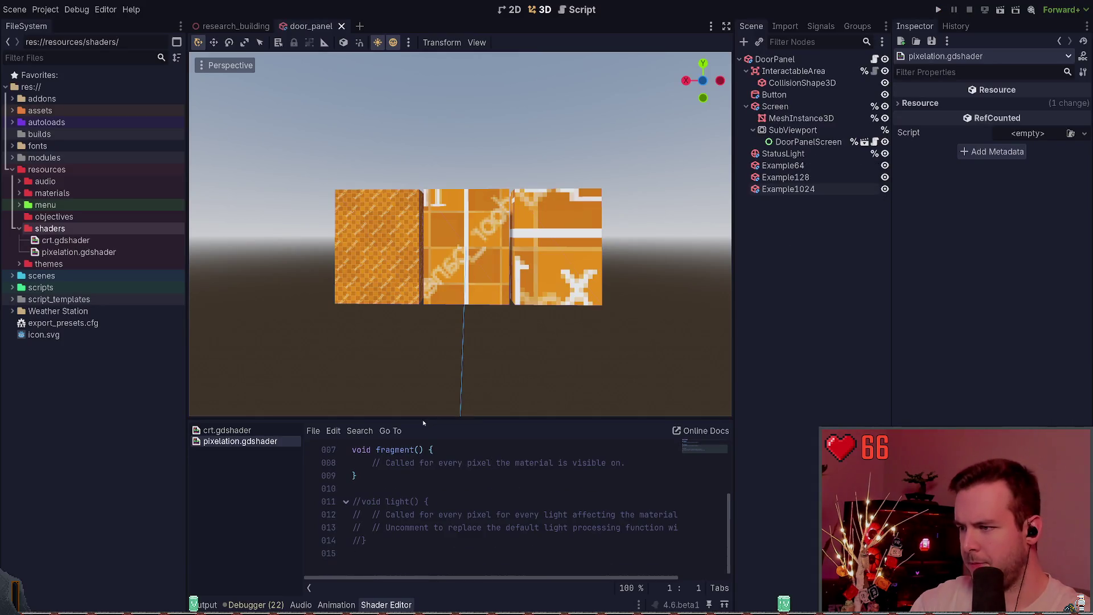
Enlarge the shader code area, place the cursor on line 2, and switch to the research_building scene.
left_click_drag(423, 422, 407, 282)
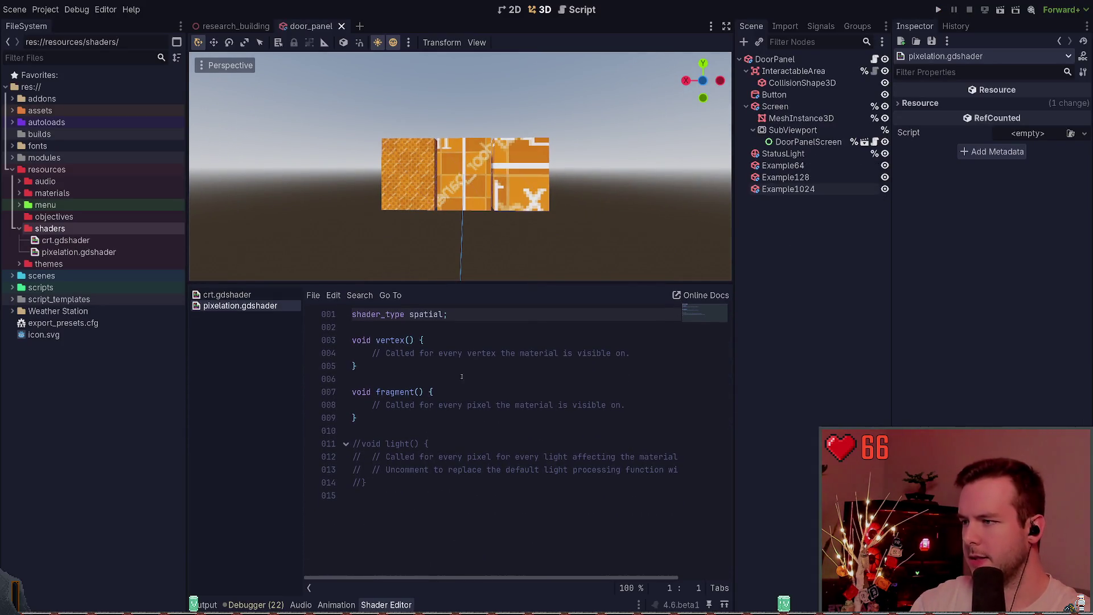
left_click(481, 328)
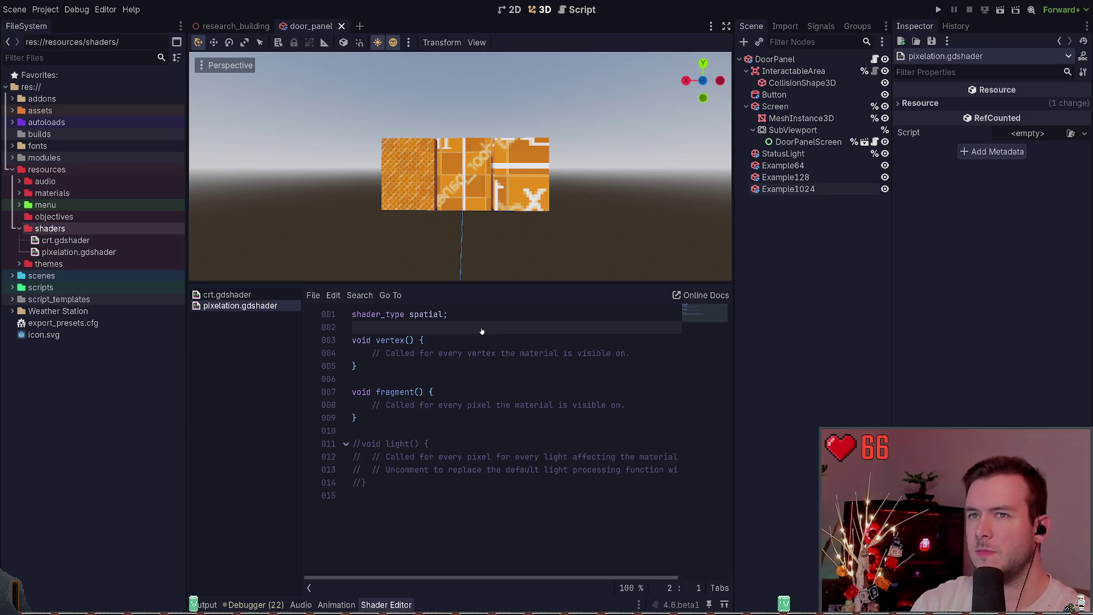
left_click(230, 26)
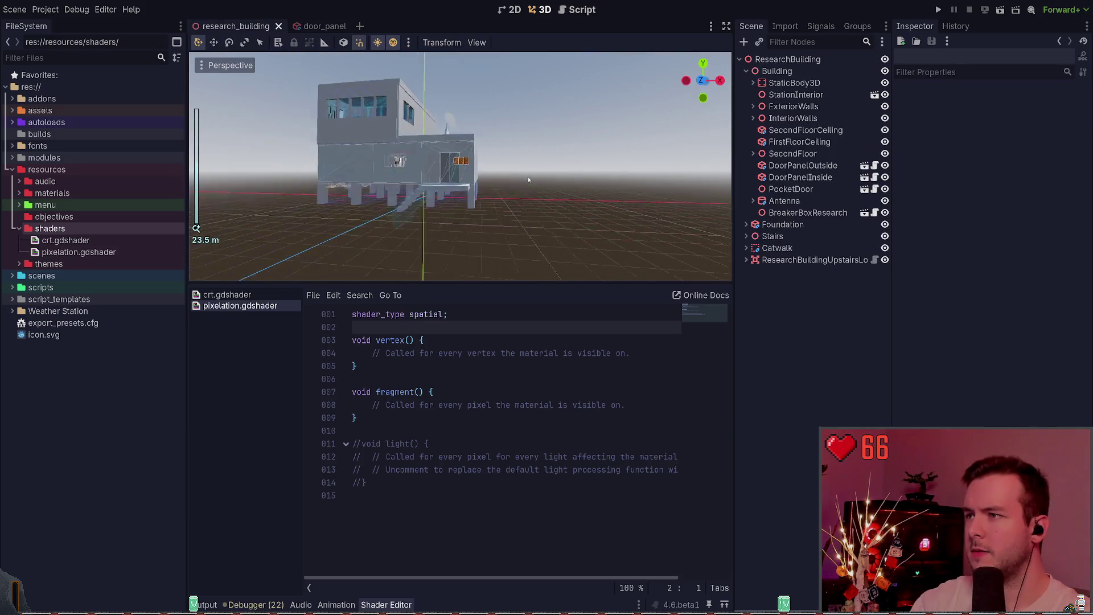
scroll(528, 179, "up", 5)
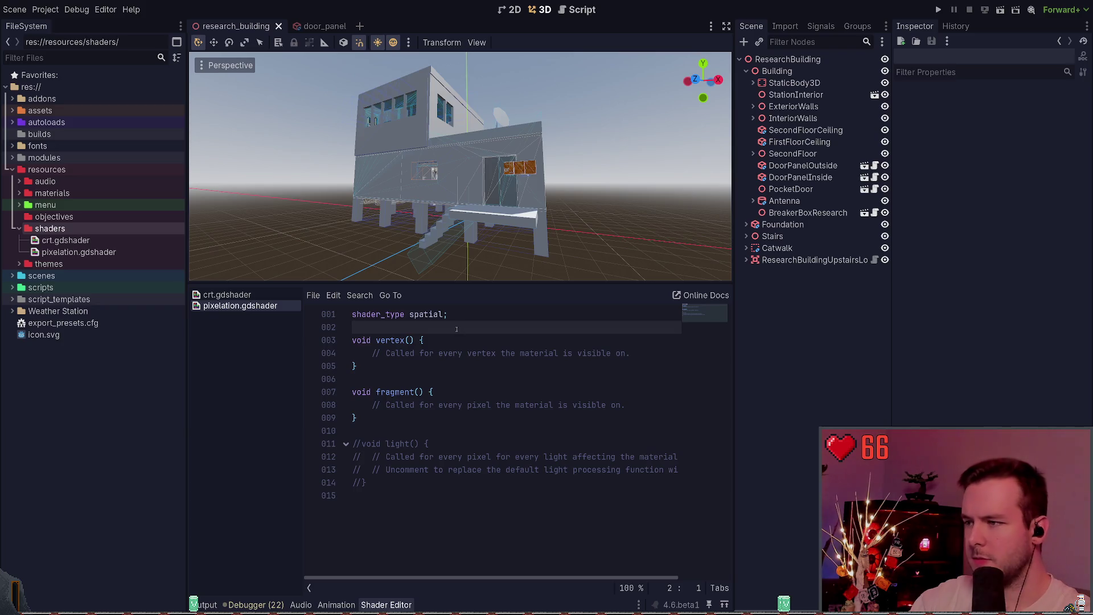
Add 'render_mode unshaded, fog_disabled;' on line 2 and save the shader.
key("Return")
key("Return")
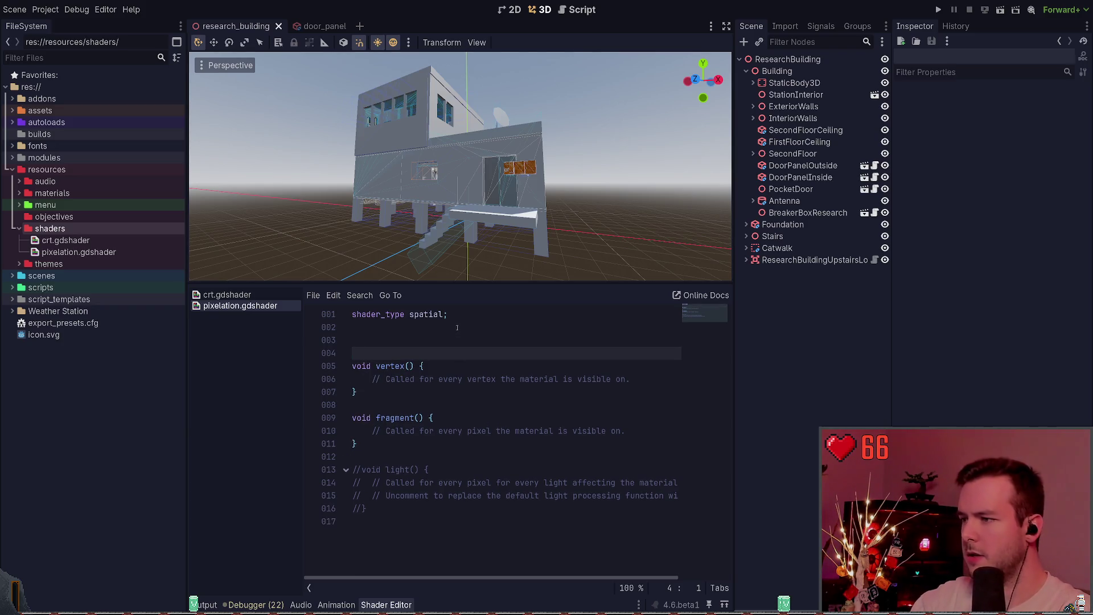
left_click(450, 328)
type("k")
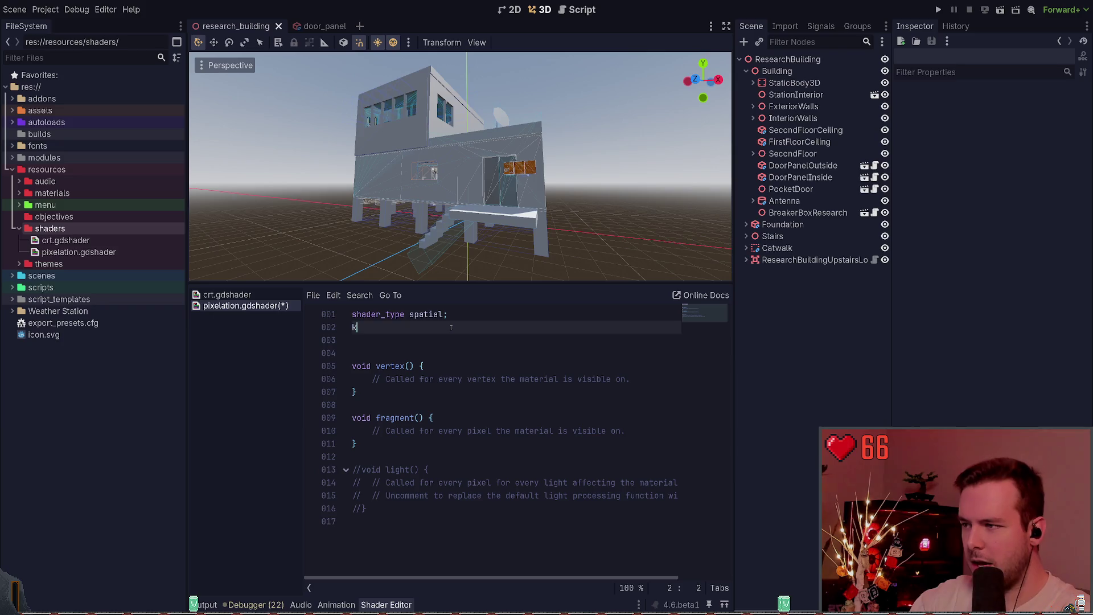
key("BackSpace")
type("as")
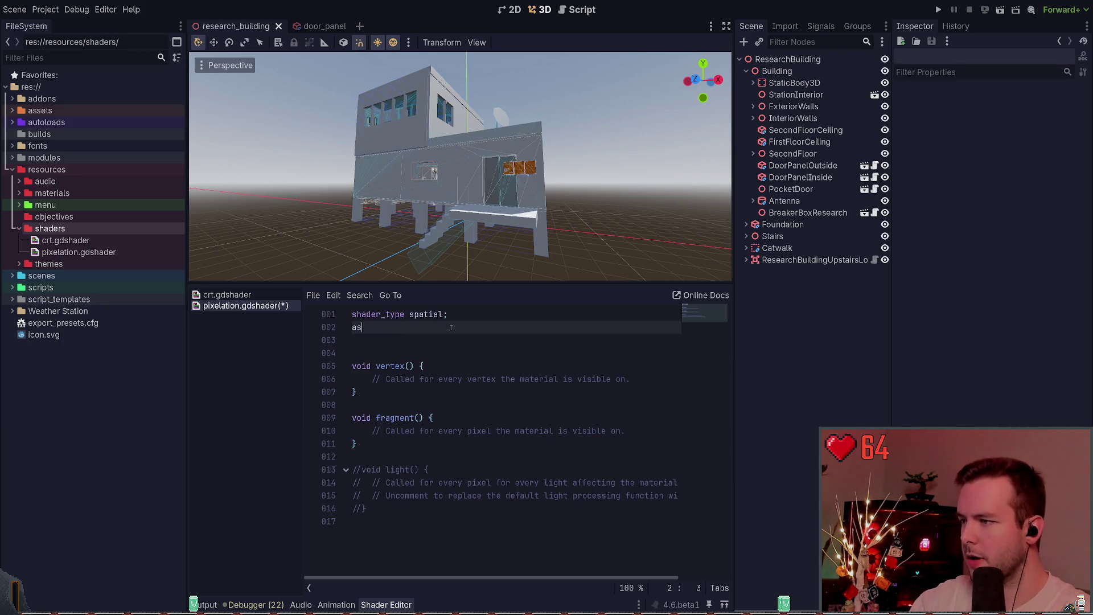
key("BackSpace")
key("BackSpace")
type("render_")
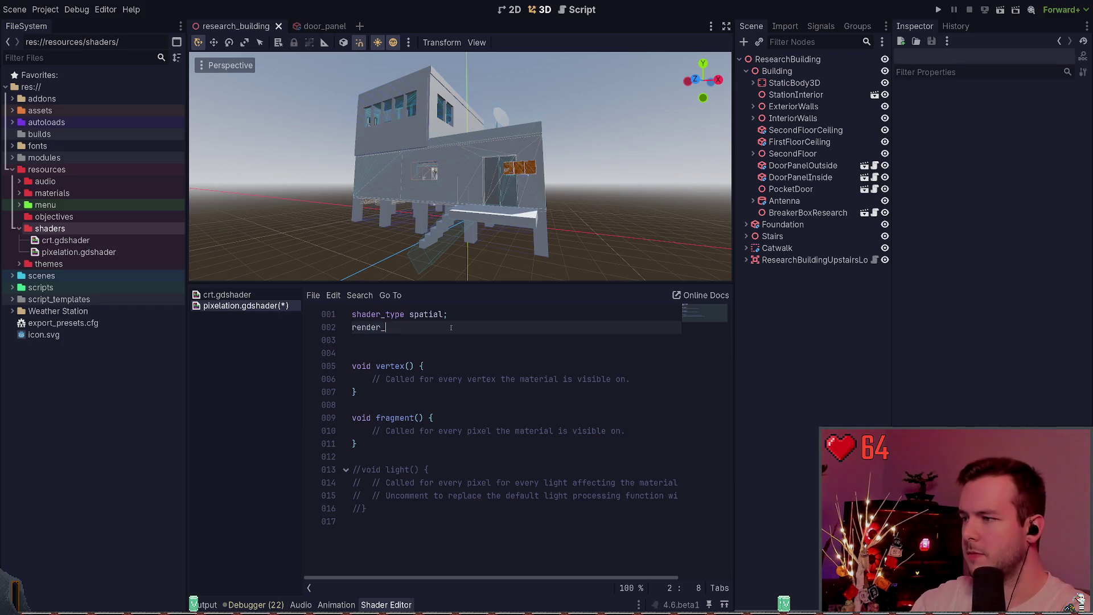
type("mode unsh")
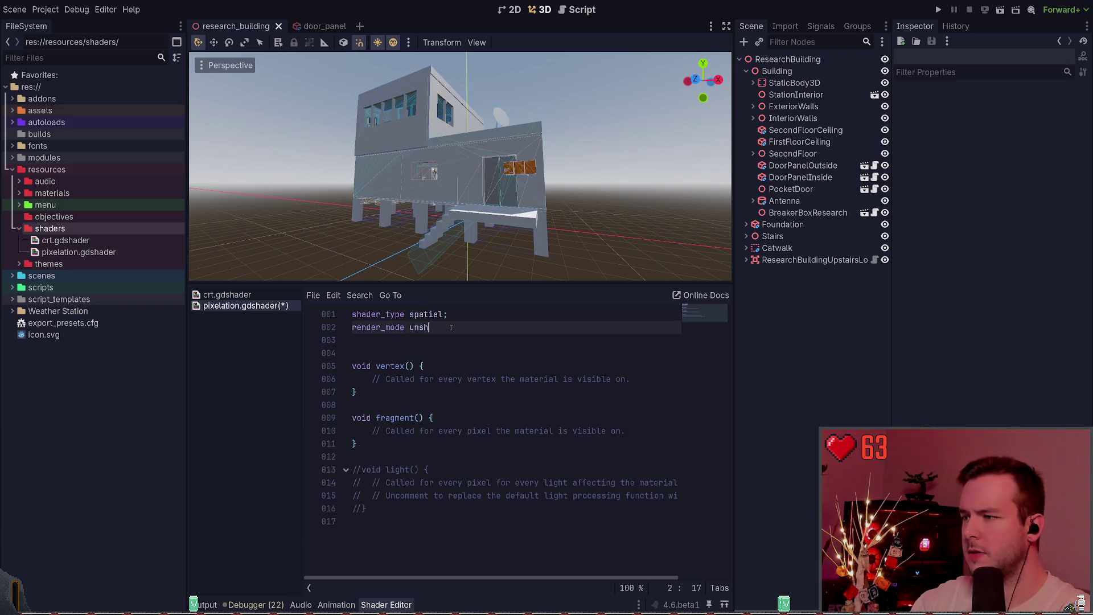
type("aded, fog_d")
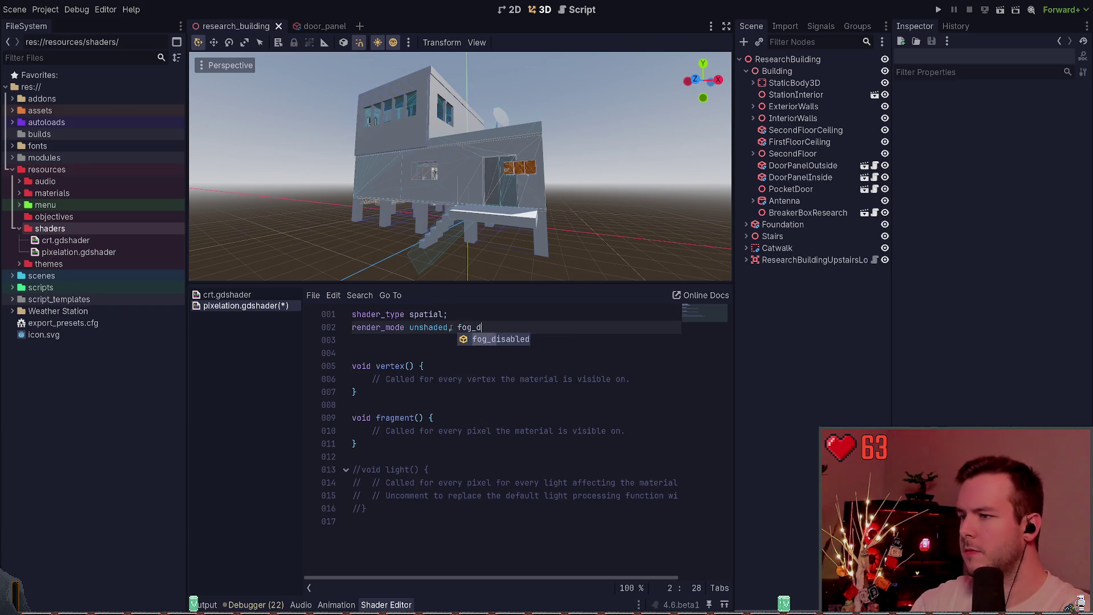
key("Return")
type(";")
left_click(464, 339)
key("ctrl+s")
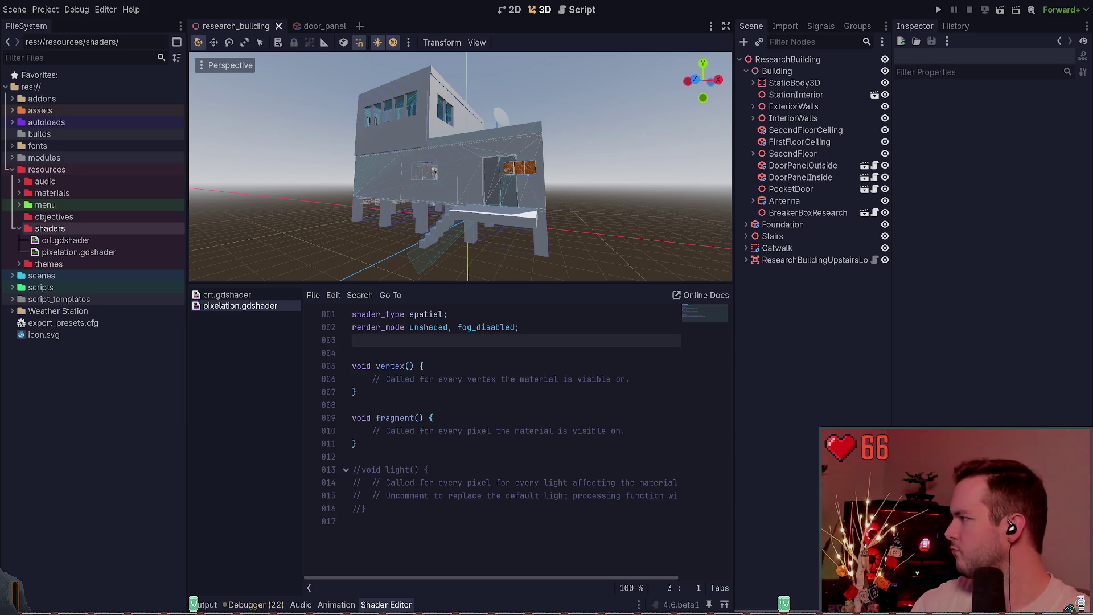
Declare 'uniform sampler2D screen_texture : hint_screen_texture'.
key("Return")
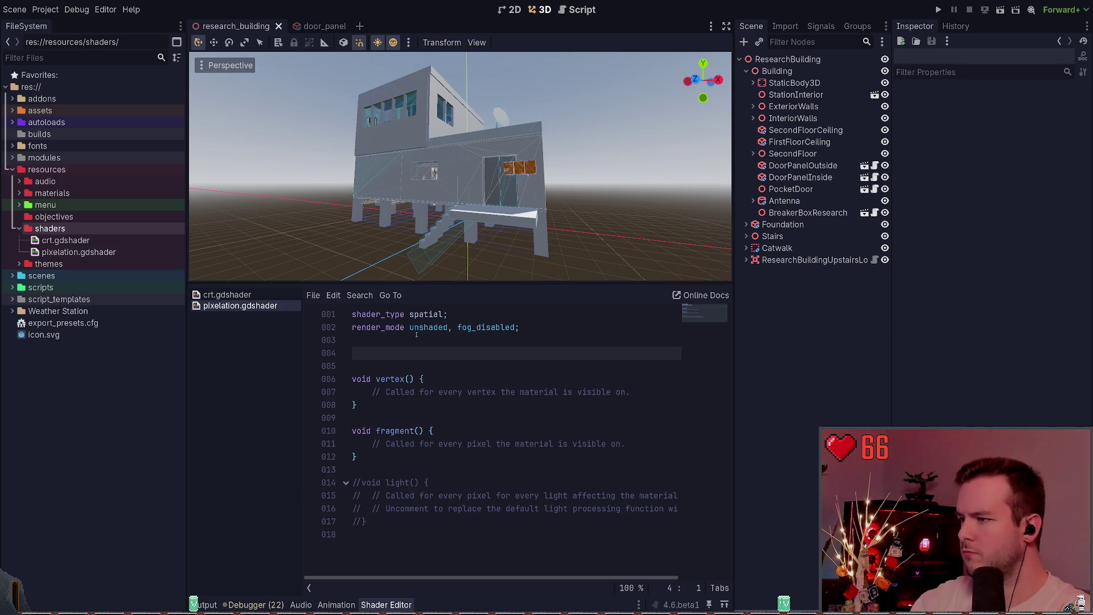
type("uniform sampler_")
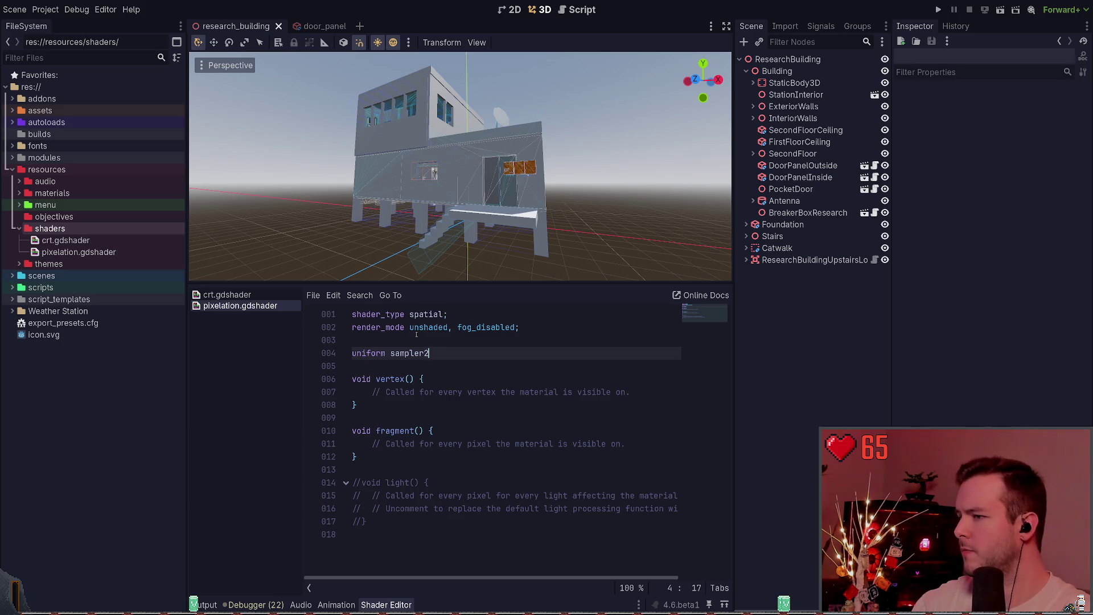
key("BackSpace")
type("2D screen-te")
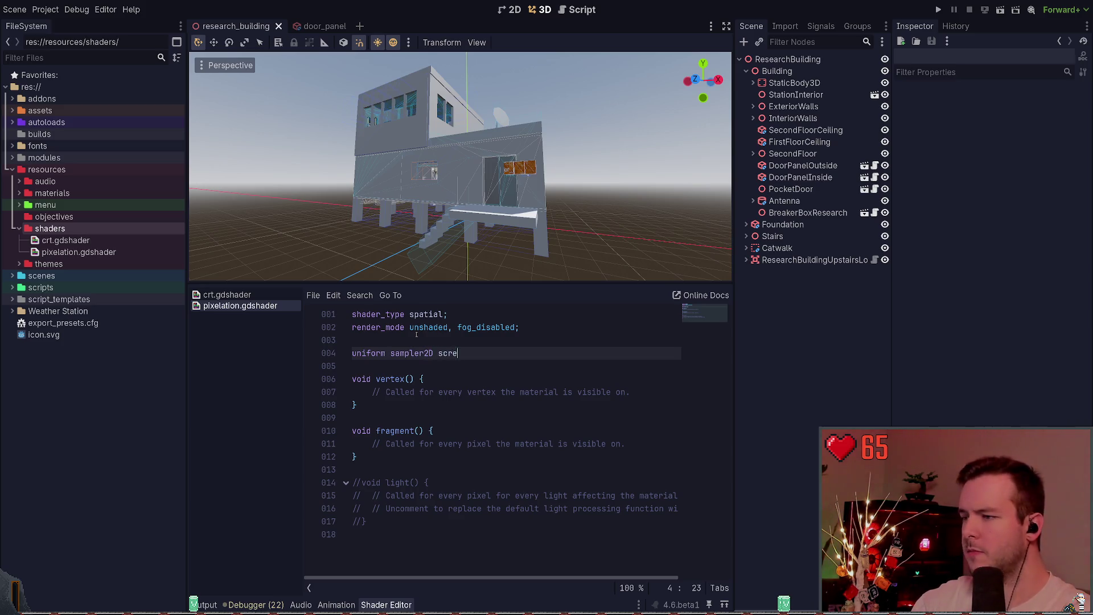
key("BackSpace")
key("BackSpace")
key("BackSpace")
type("_texture:")
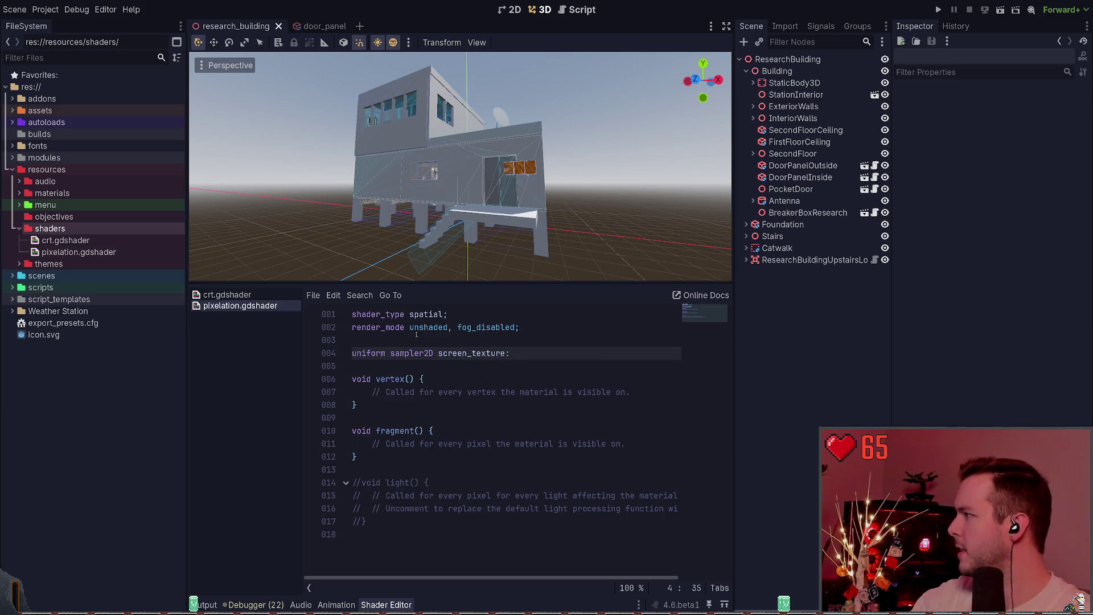
key("BackSpace")
type(": hint_")
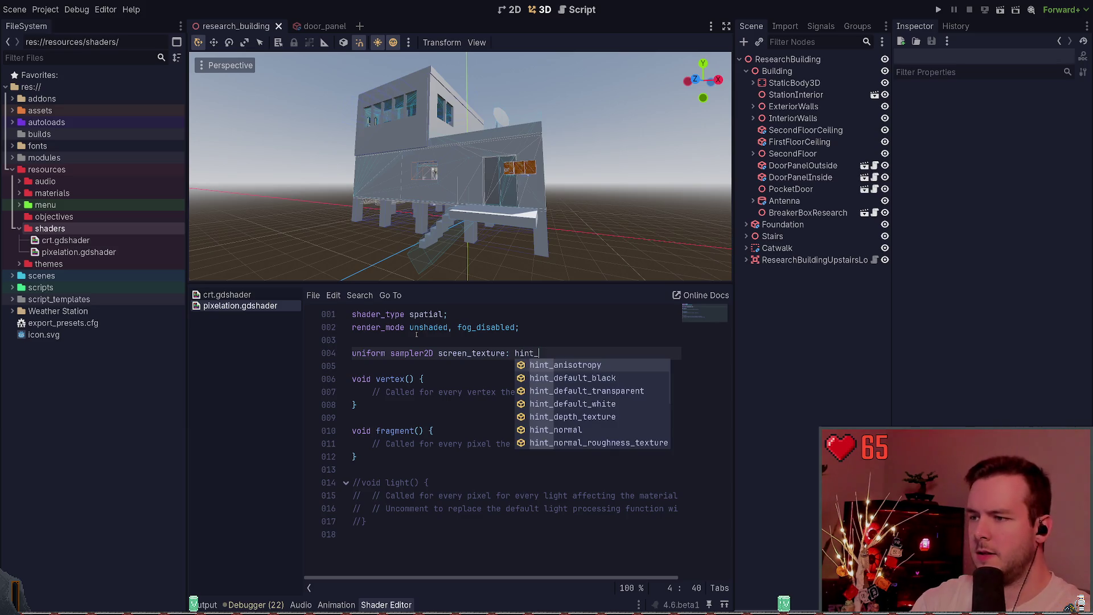
type("sc")
key("Return")
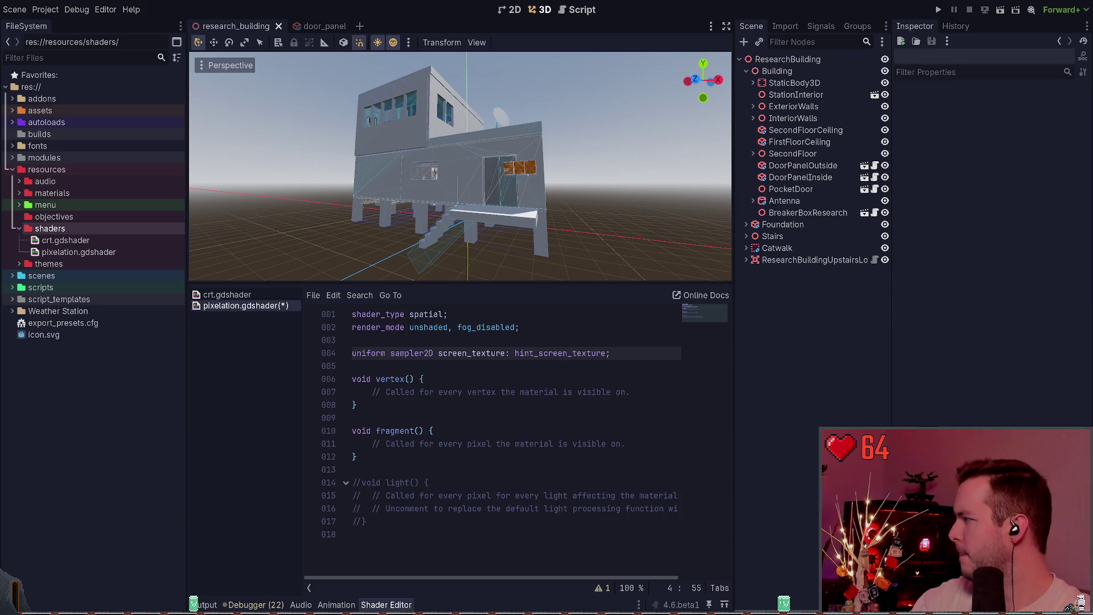
left_click_drag(610, 353, 290, 347)
Declare 'uniform float pixel_size : hint_range(0.0, 20.0, 1.0);' below the texture uniform.
left_click(422, 360)
key("Return")
key("Up")
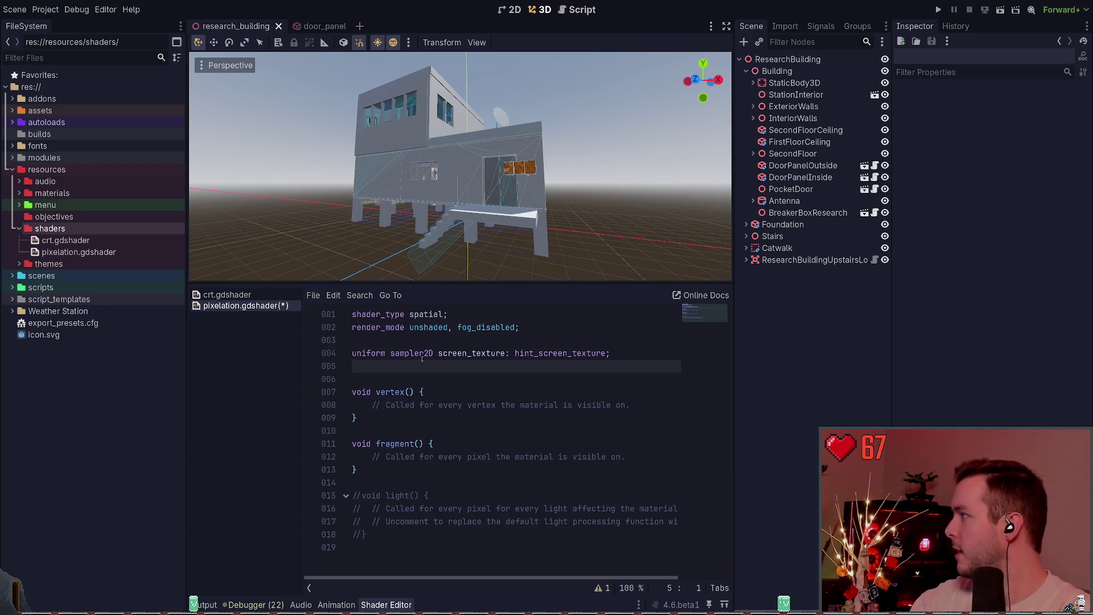
type("uniform float ")
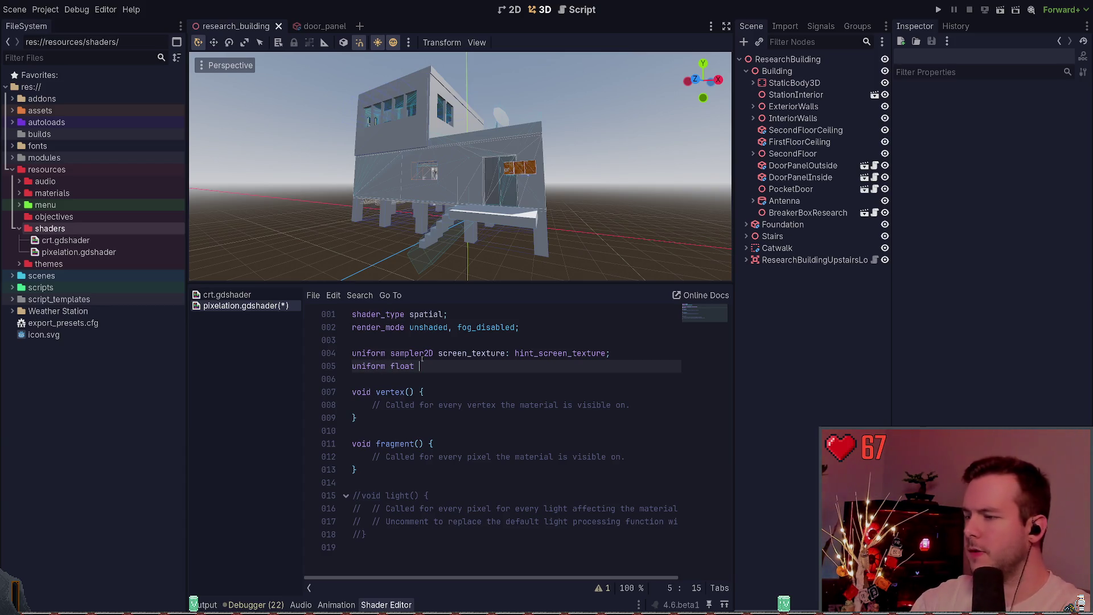
type("pixel_size :")
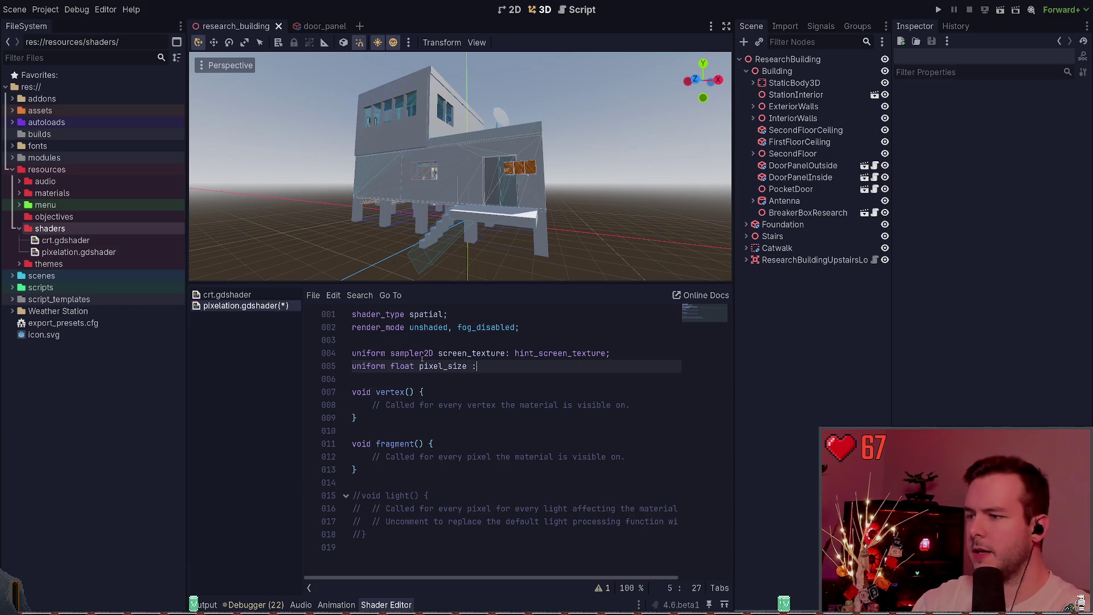
key("BackSpace")
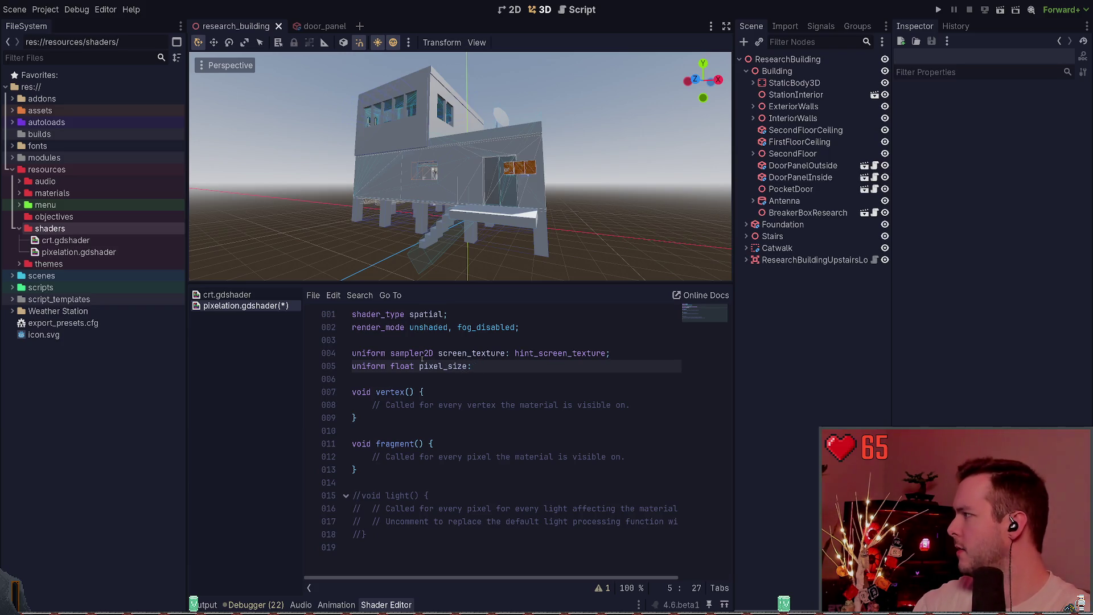
type("hint_range(0.")
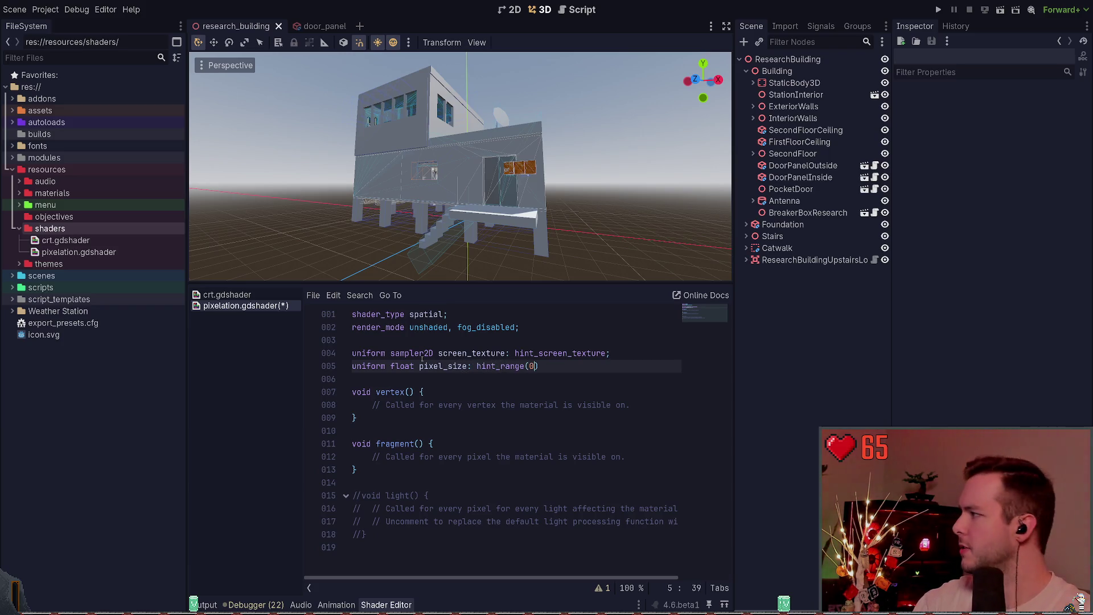
type("0, 20.0")
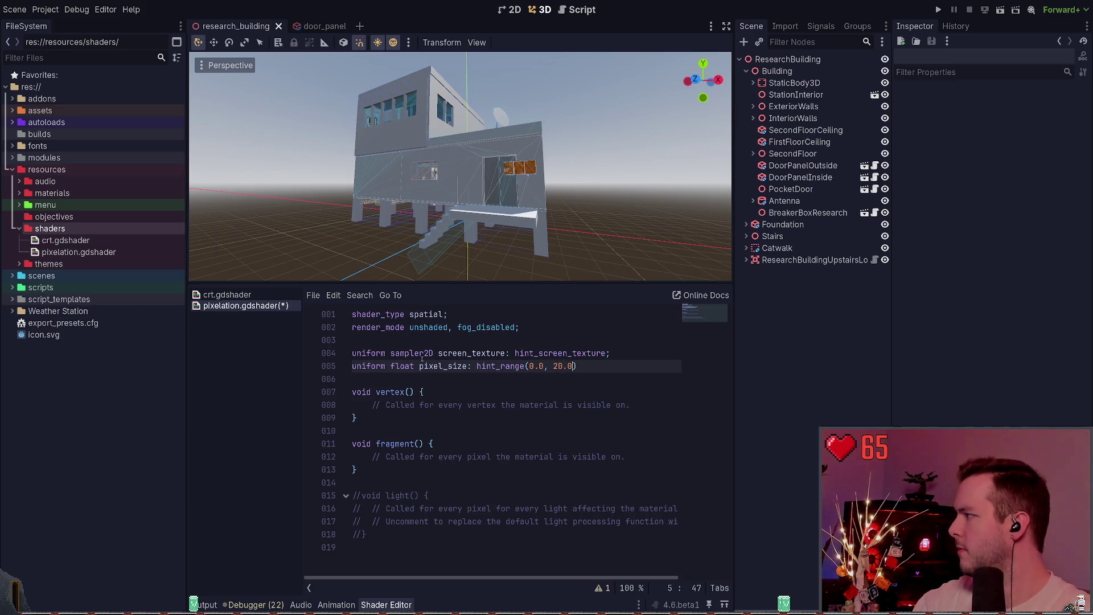
key("BackSpace")
type(", 1.0")
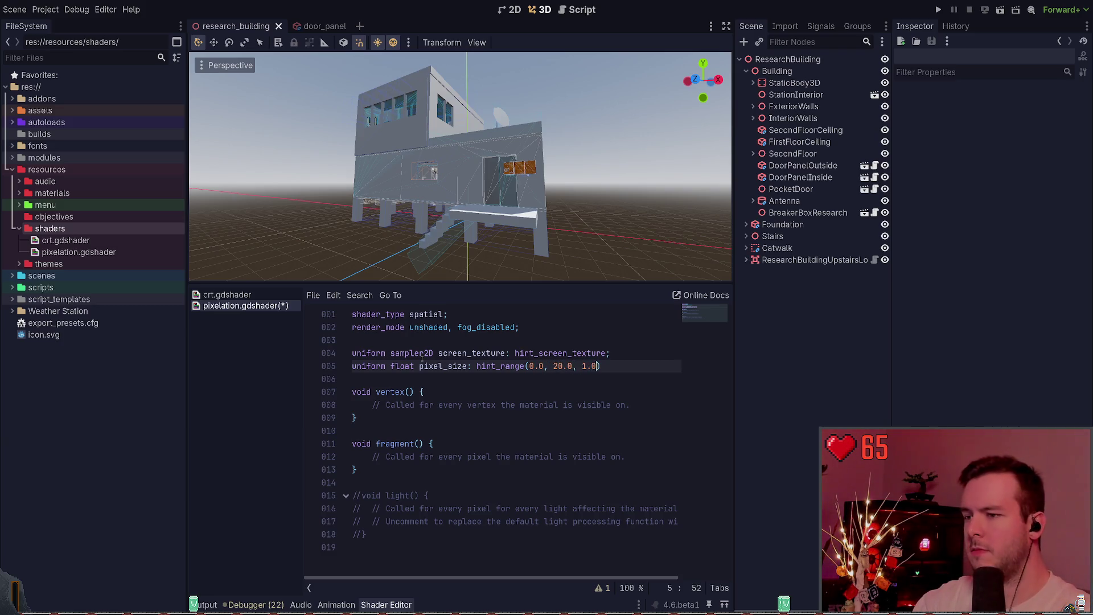
type(");")
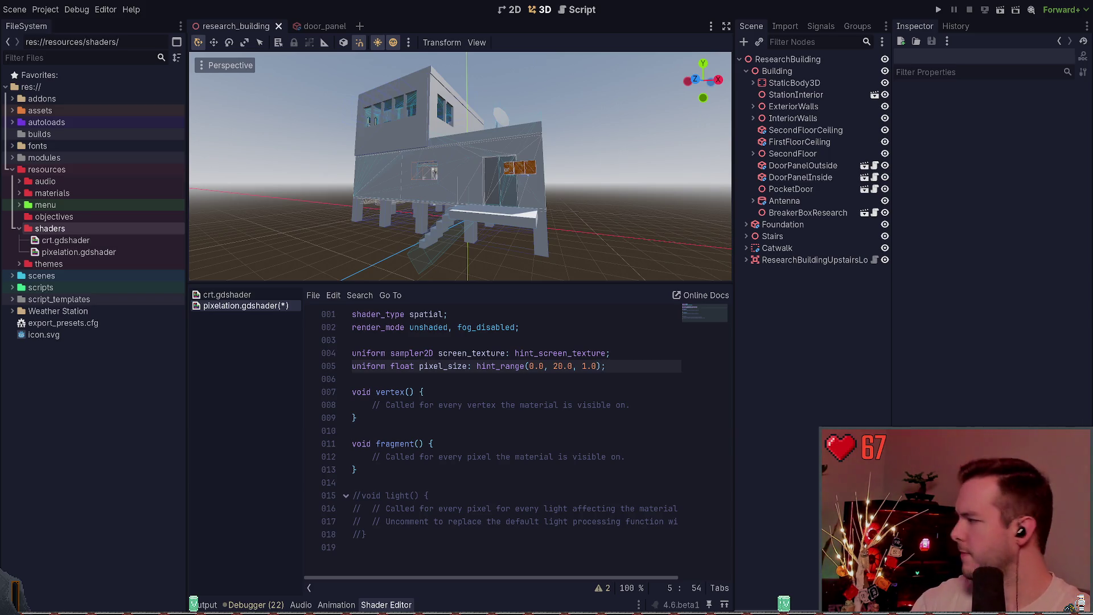
Make vertex() set POSITION = vec4(VERTEX.xy, 1.0, 1.0).
left_click(455, 396)
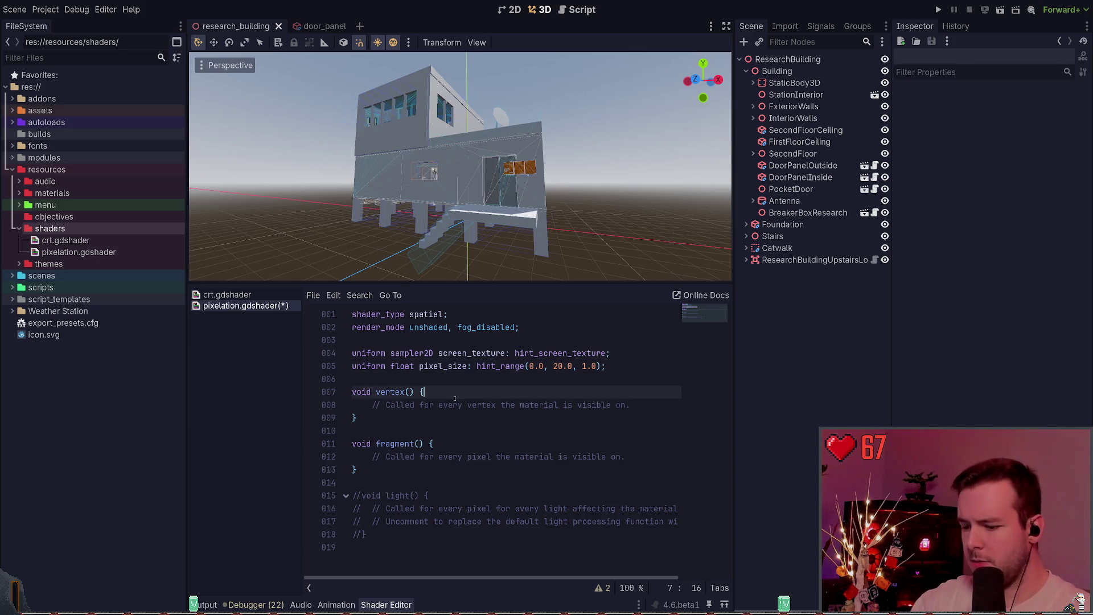
key("Return")
type("POS")
key("Return")
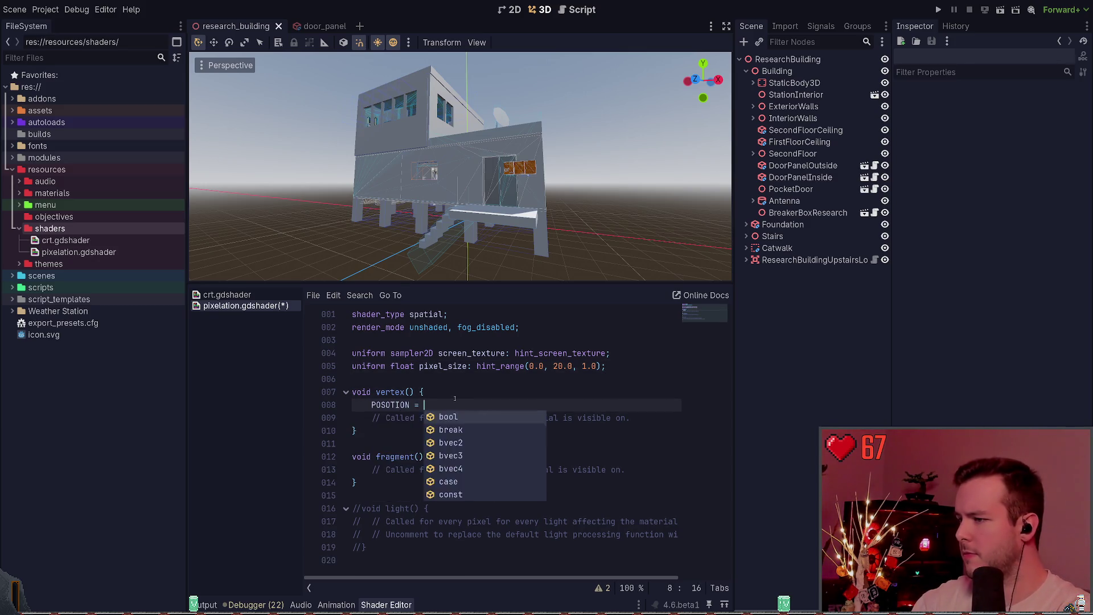
key("BackSpace")
key("BackSpace")
key("BackSpace")
type("ITION = ")
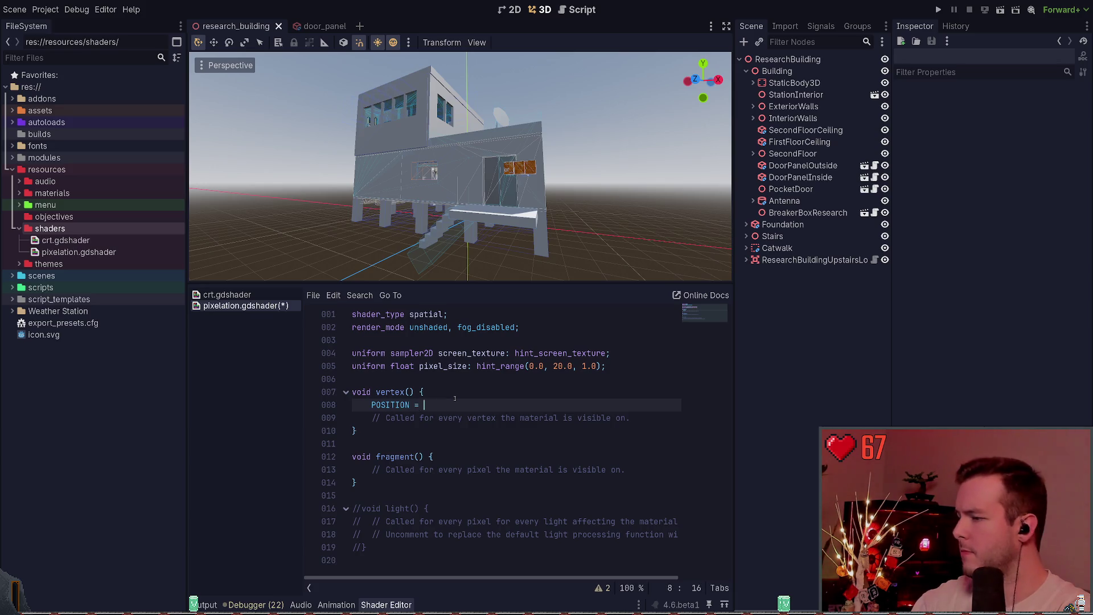
type("vec4")
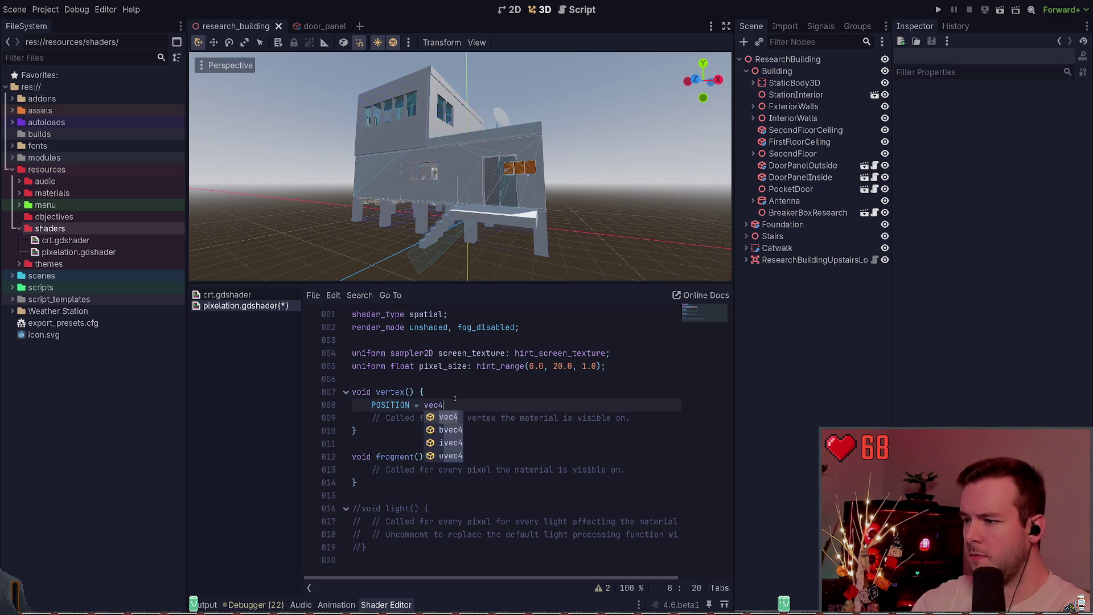
type("(VERTE")
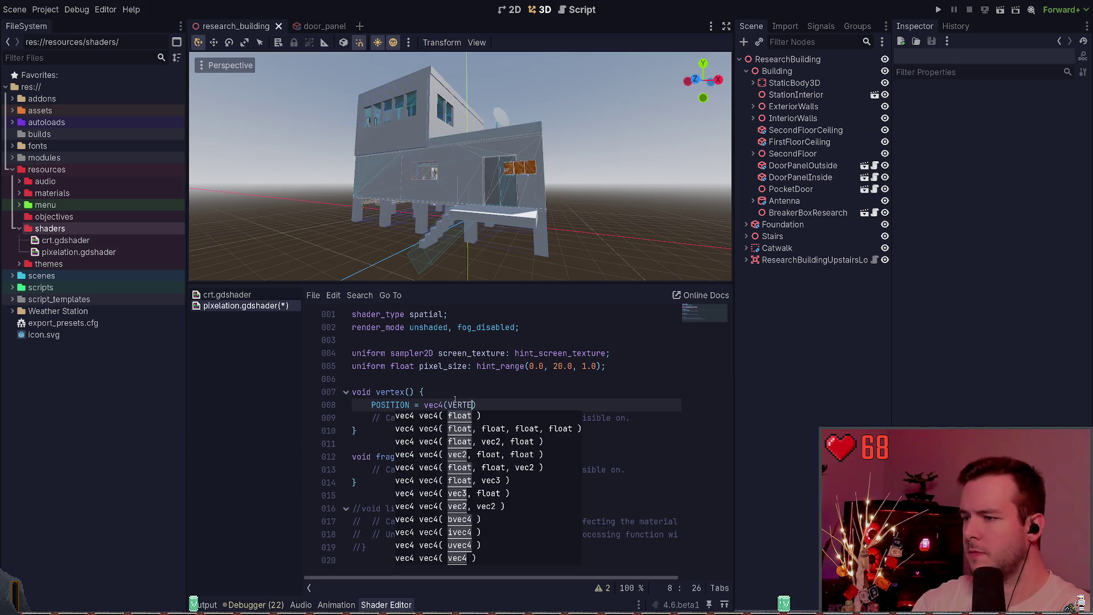
type("X.xy, 1.")
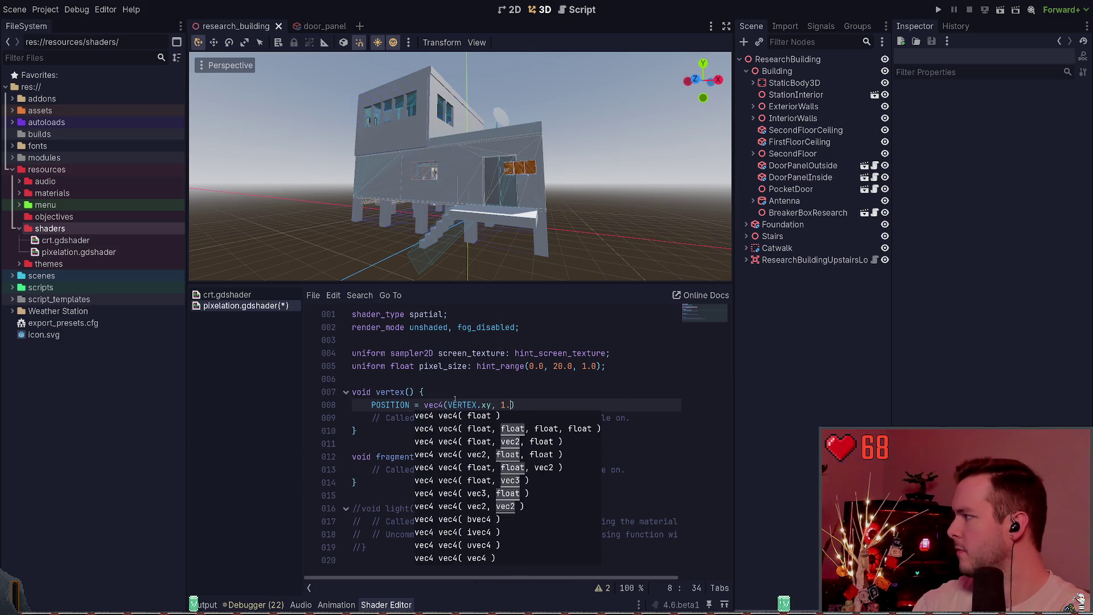
type("0, 1.")
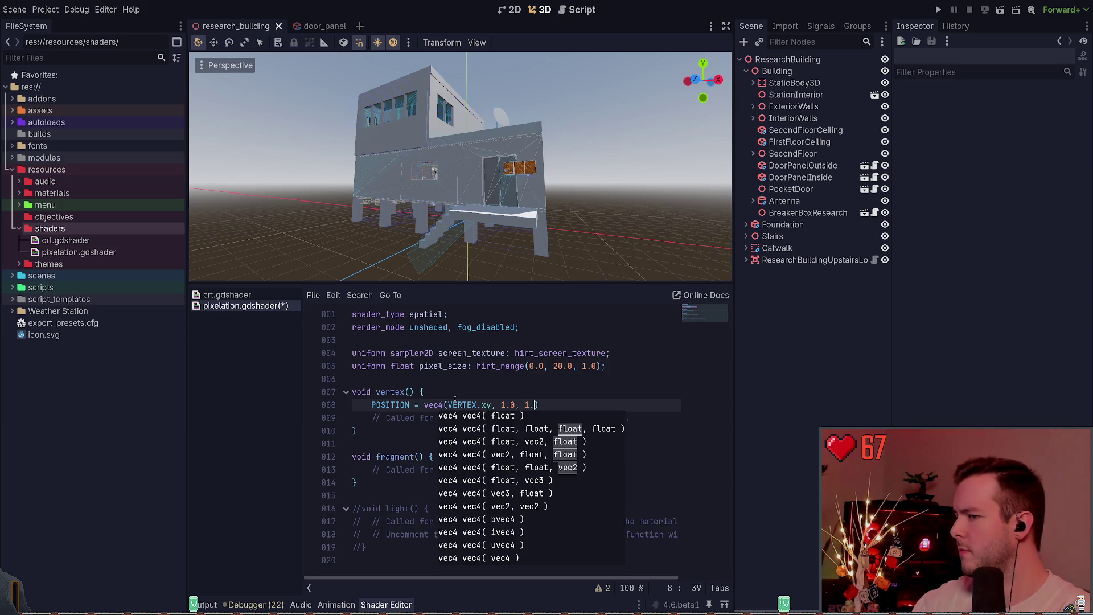
type("0")
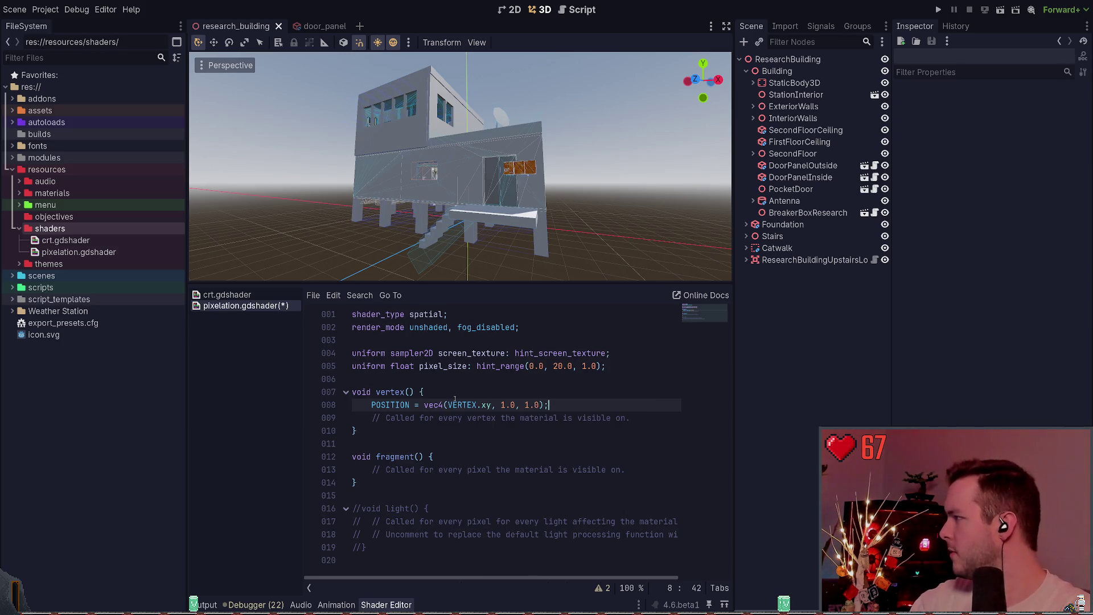
Delete the placeholder comments in vertex() and fragment() and the commented-out light() block.
key("shift+Down")
key("shift+End")
key("BackSpace")
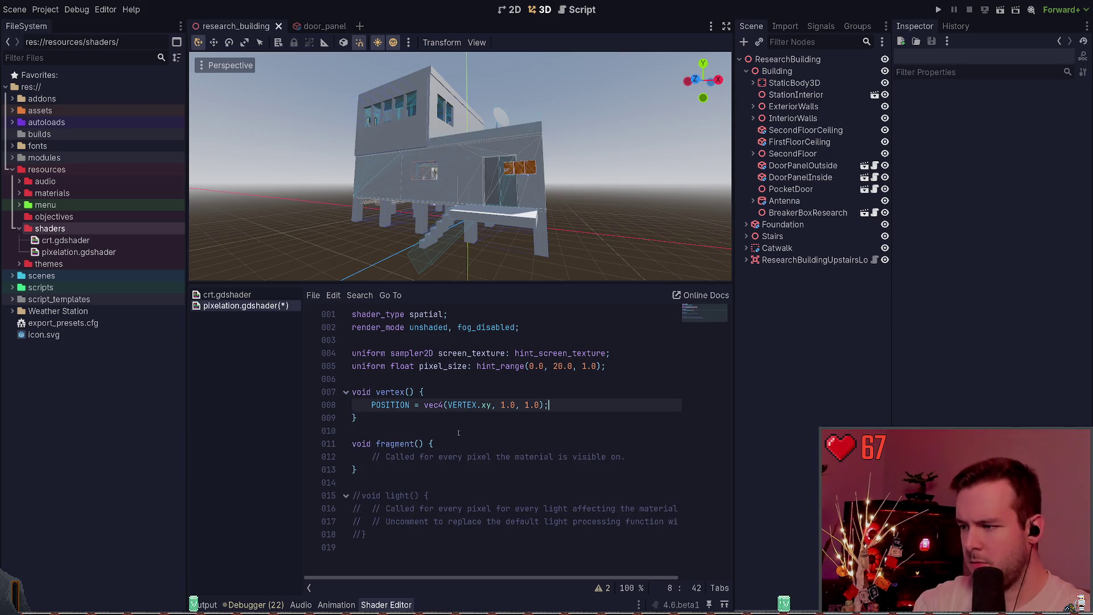
triple_click(633, 457)
key("BackSpace")
key("BackSpace")
left_click_drag(370, 535, 404, 475)
key("BackSpace")
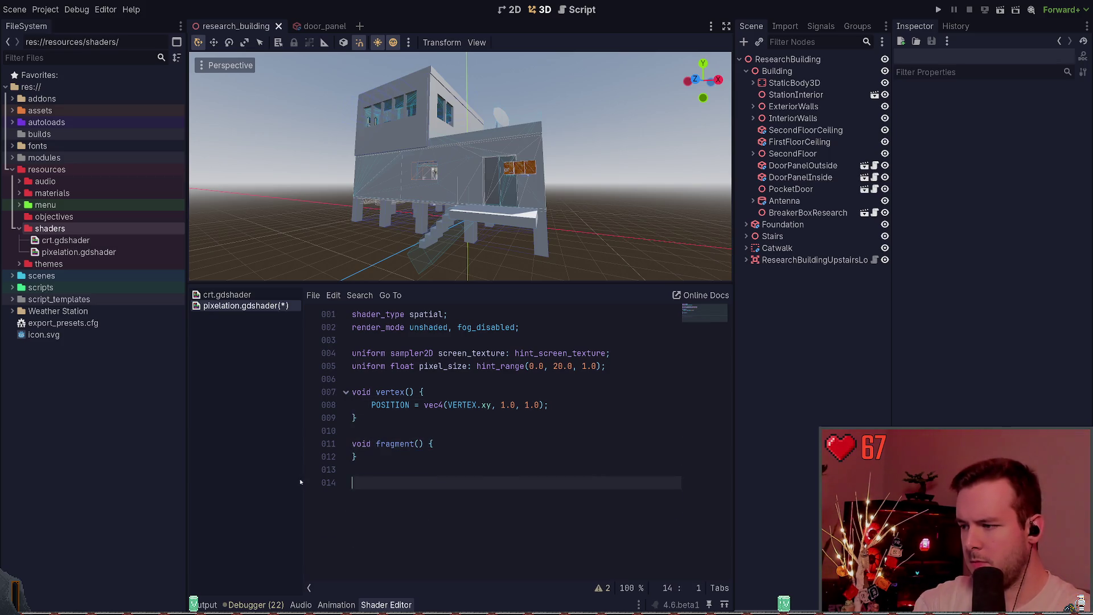
key("BackSpace")
key("BackSpace")
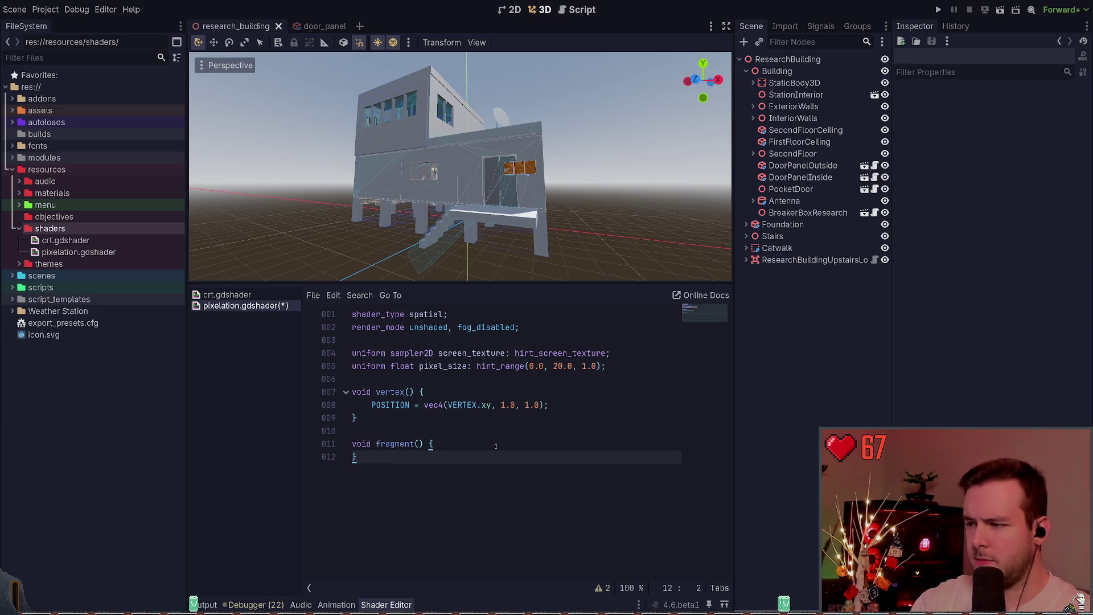
In fragment(), compute tex_size from textureSize(screen_texture, 0) and pixel_count = tex_size / pixel_size.
left_click(498, 443)
key("Return")
type("vec")
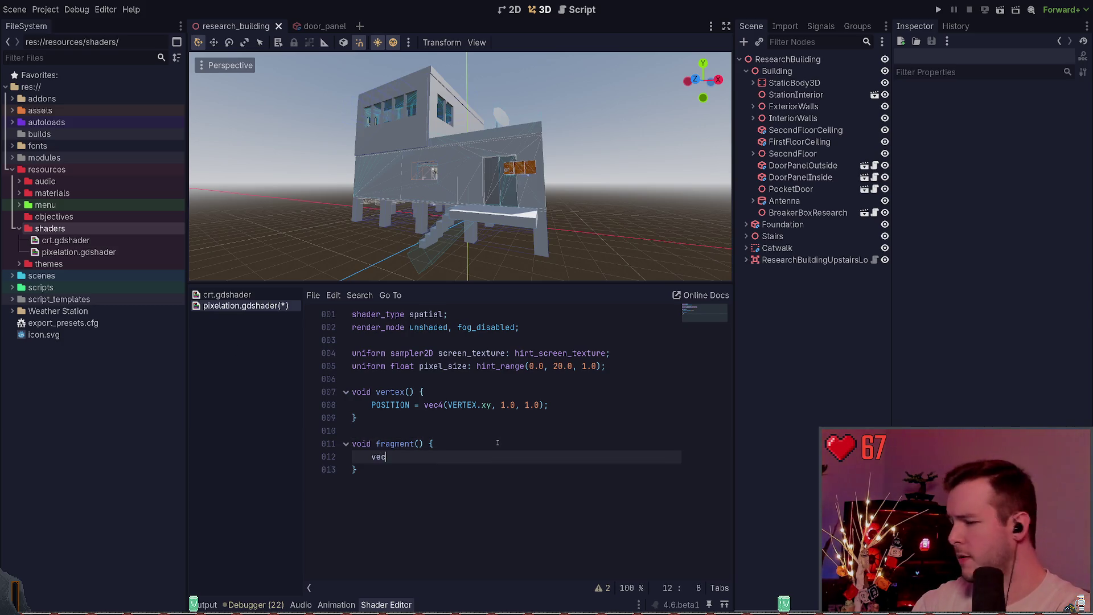
type("2 tex_size")
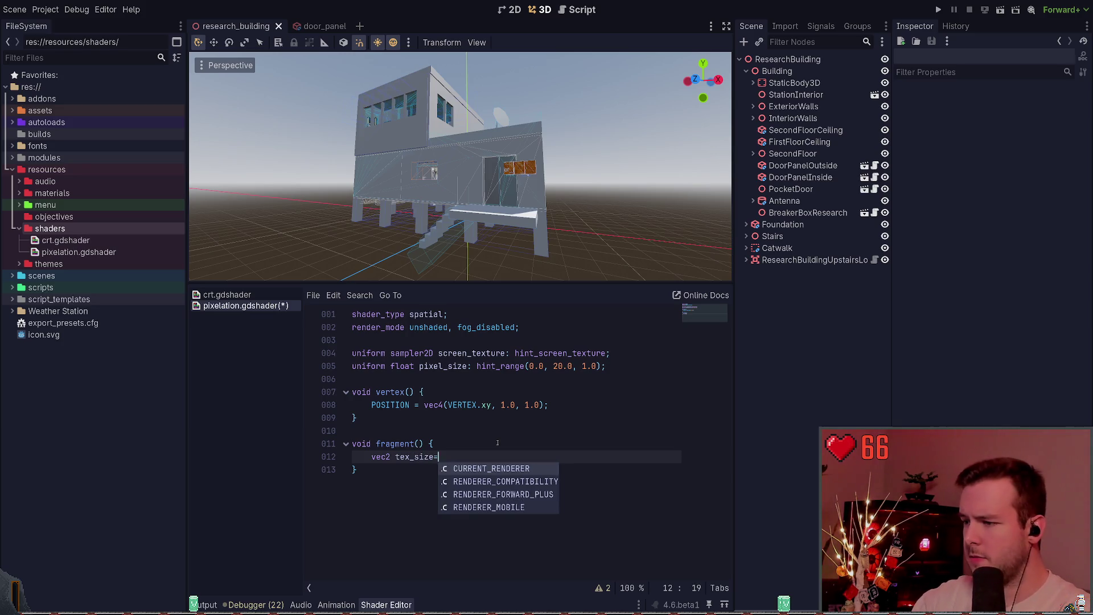
type("  = vec2(")
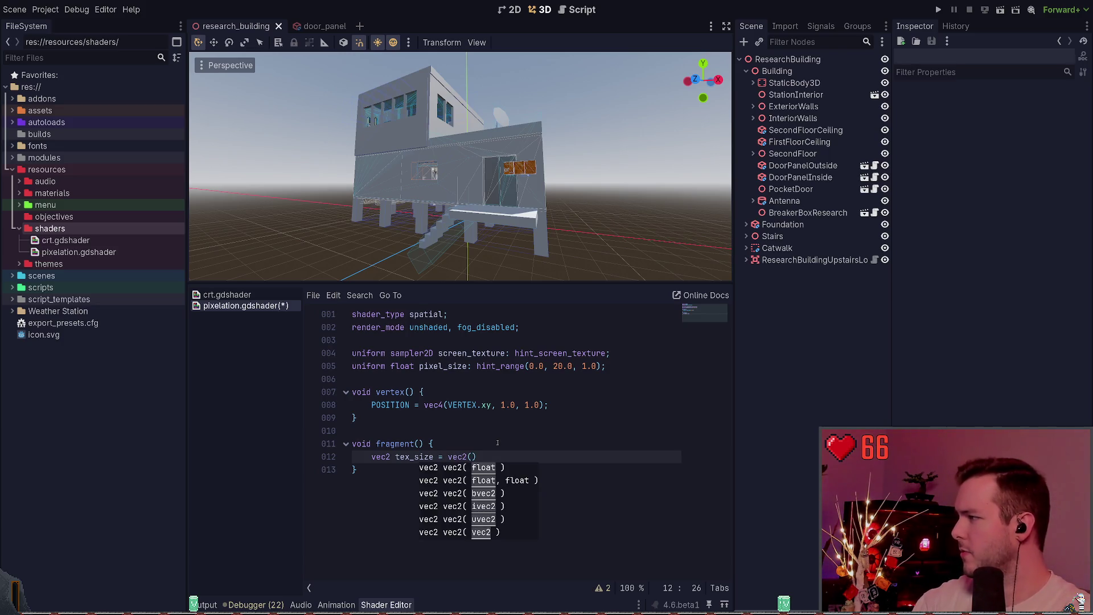
type("textureSize")
key("Escape")
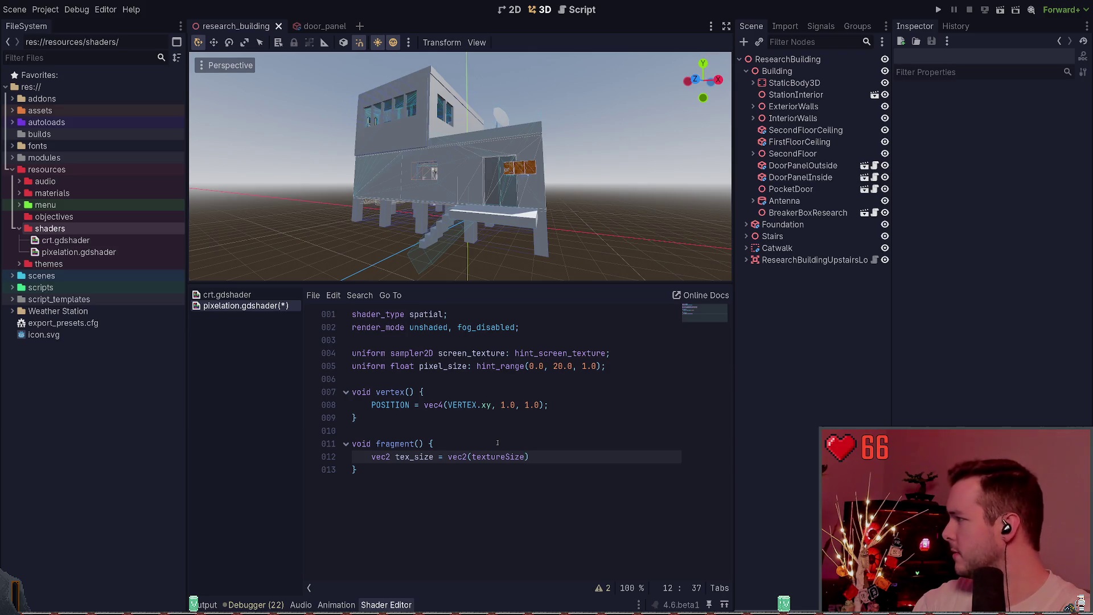
type("(screen_te")
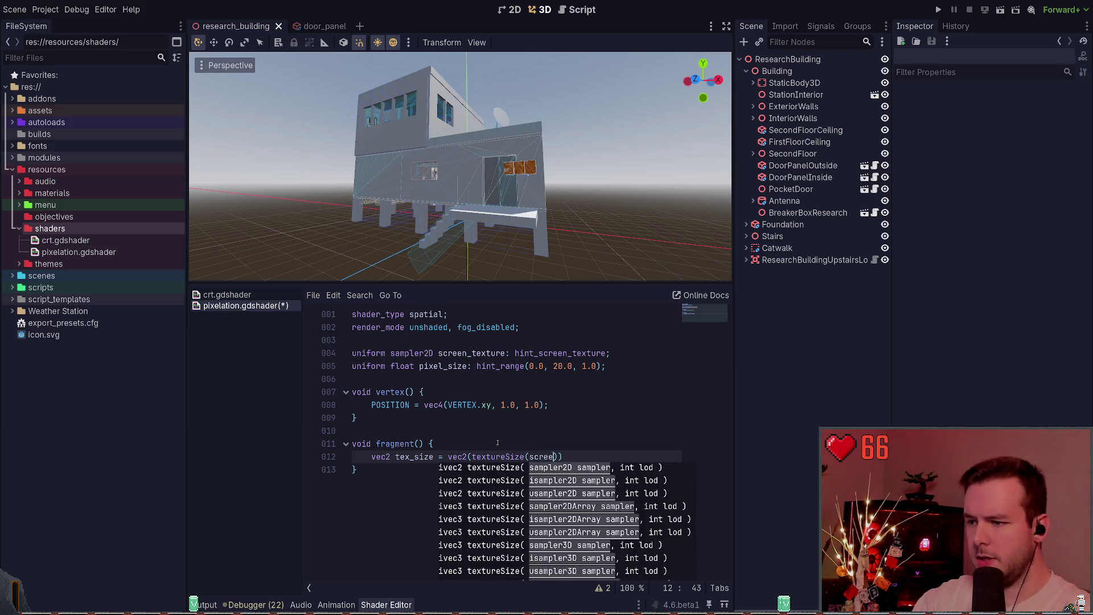
type("xture,")
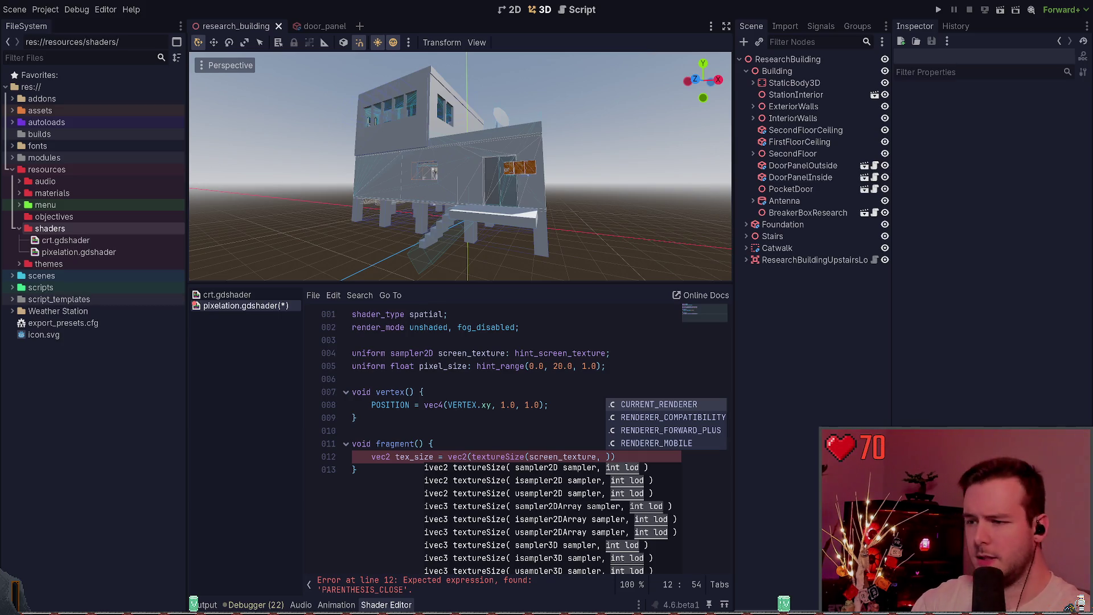
key("Escape")
type("0")
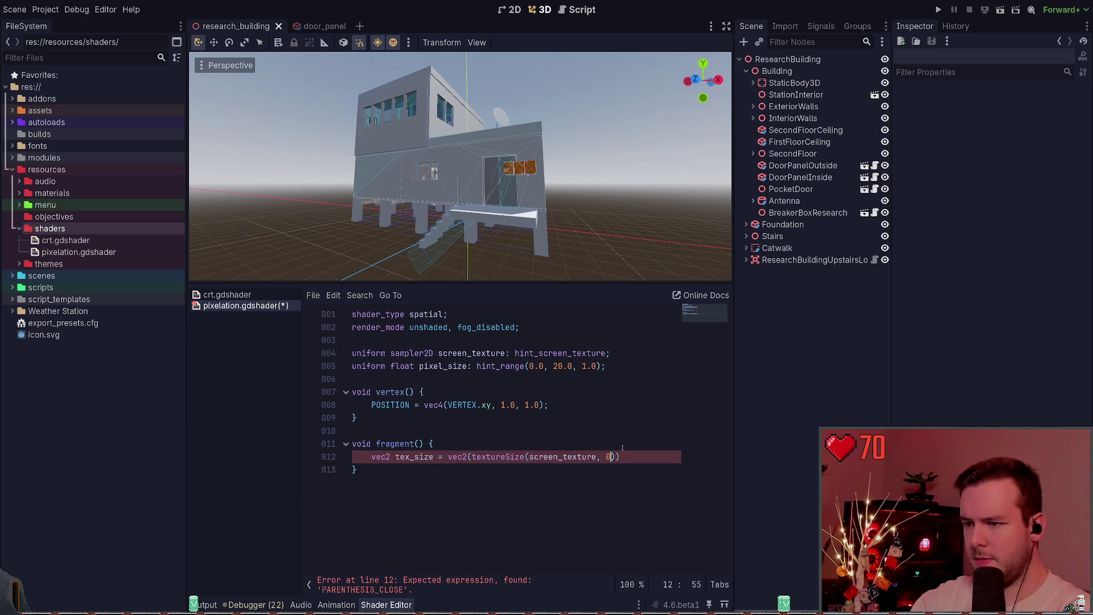
type("));")
key("Return")
type("v")
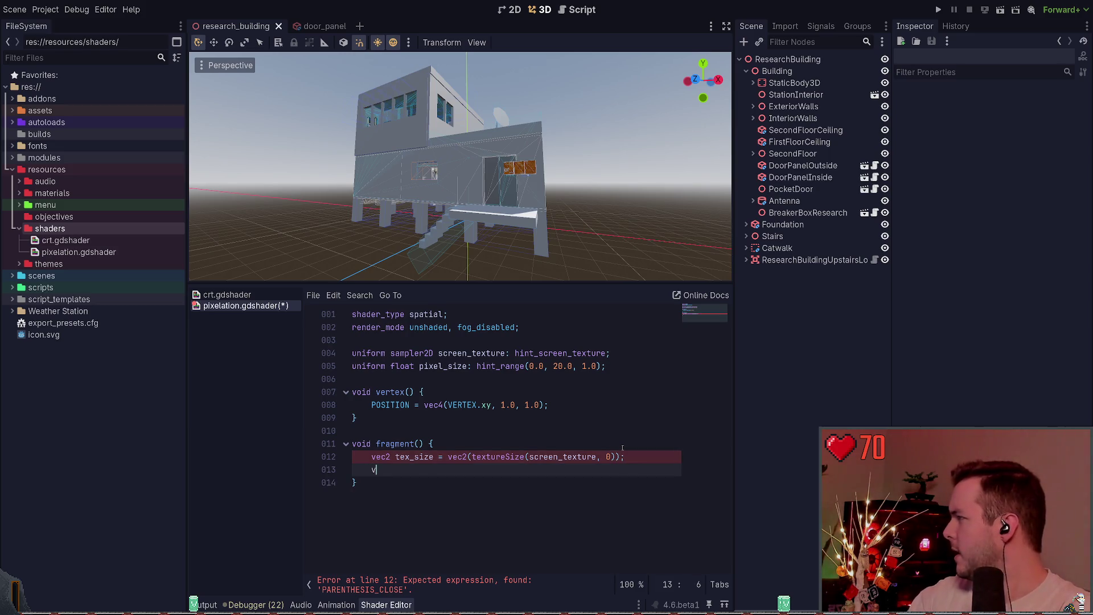
type("ec2 pixel_c")
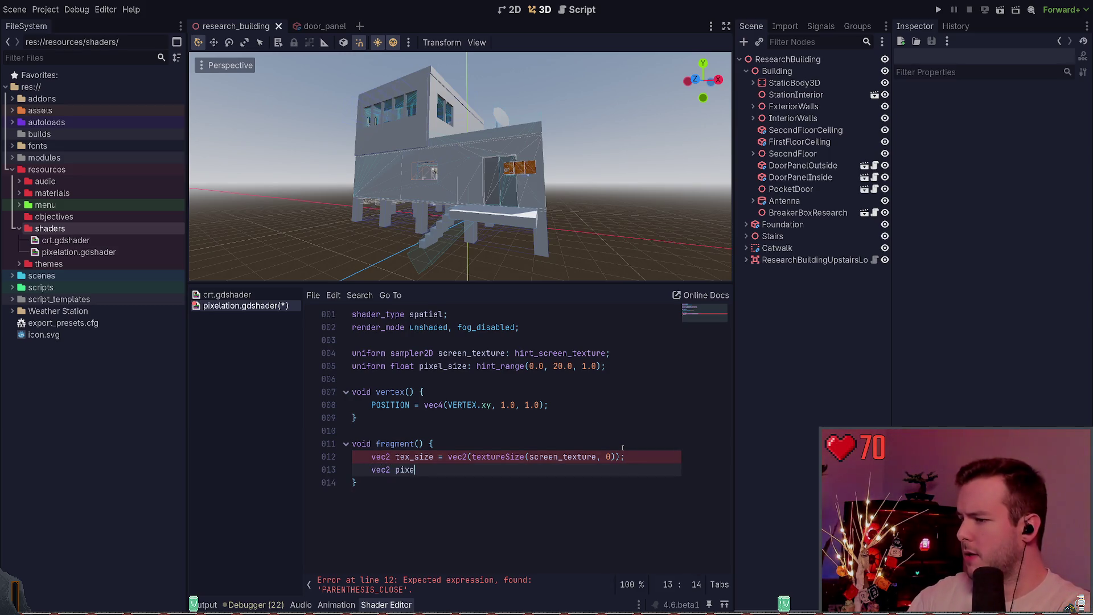
type("ount = ")
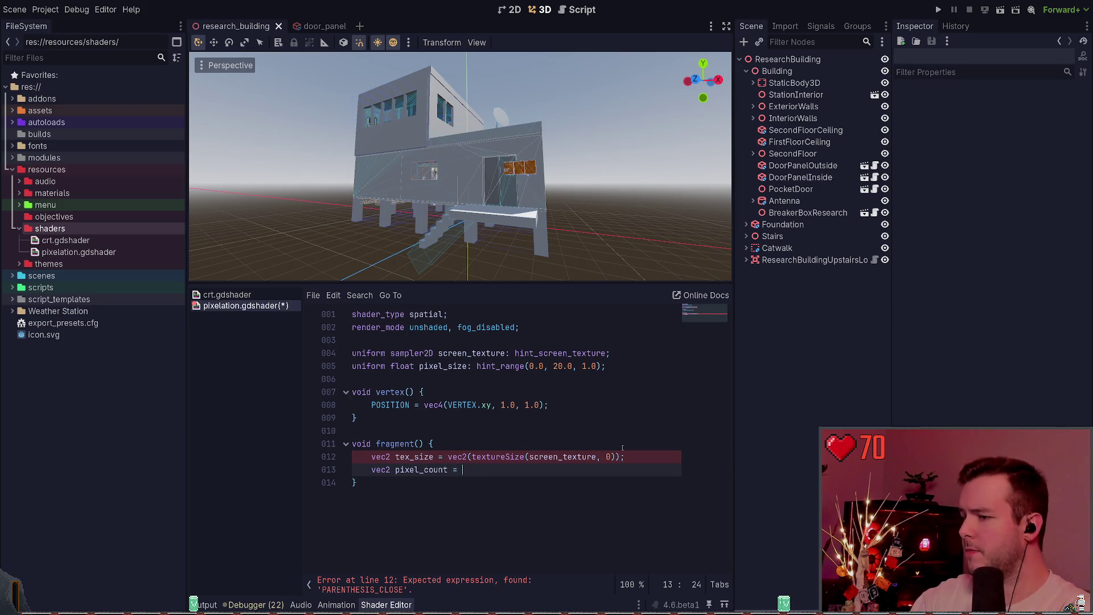
type("tex_size")
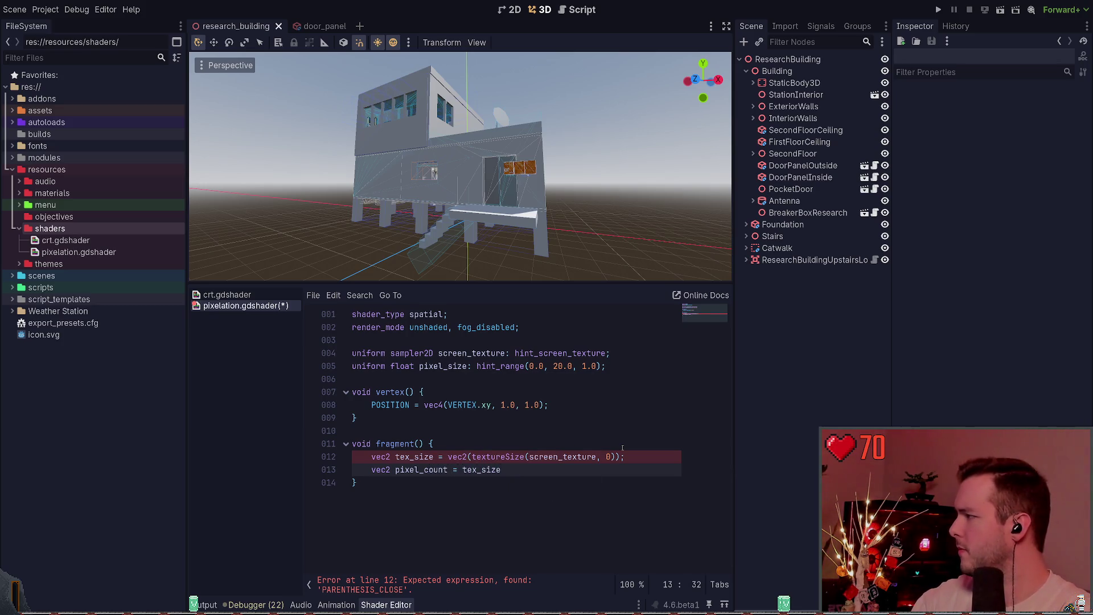
type(" / pixel_size;")
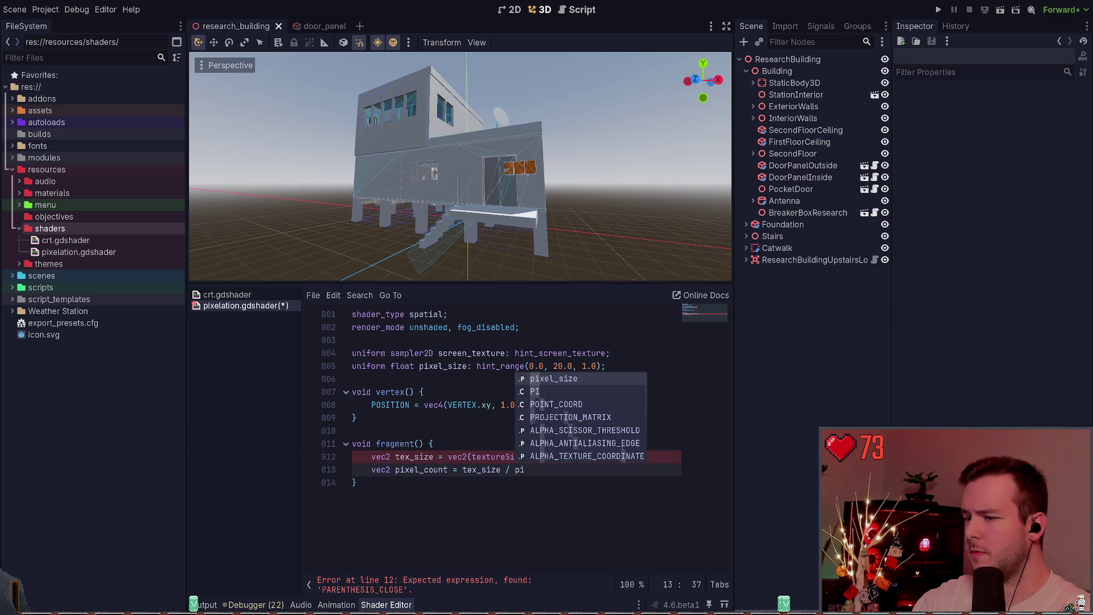
Add pixelated_uv = SCREEN_UV * pixel_count / pixel_count and color = texture(screen_texture, SCREEN_UV).
key("Return")
type("vec2")
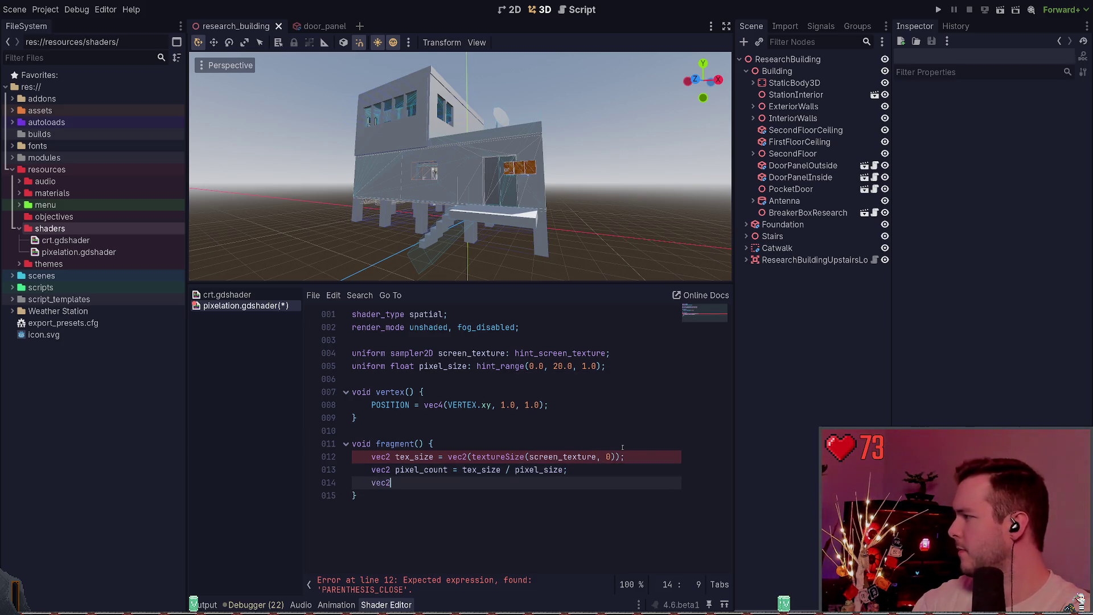
type(" pixelated_")
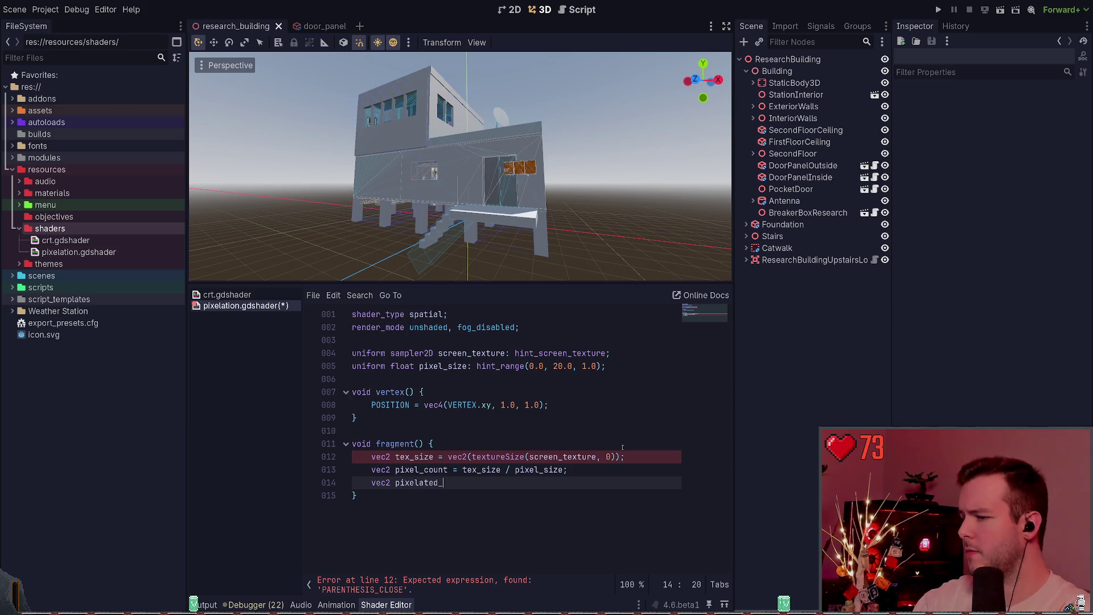
type("uv = ")
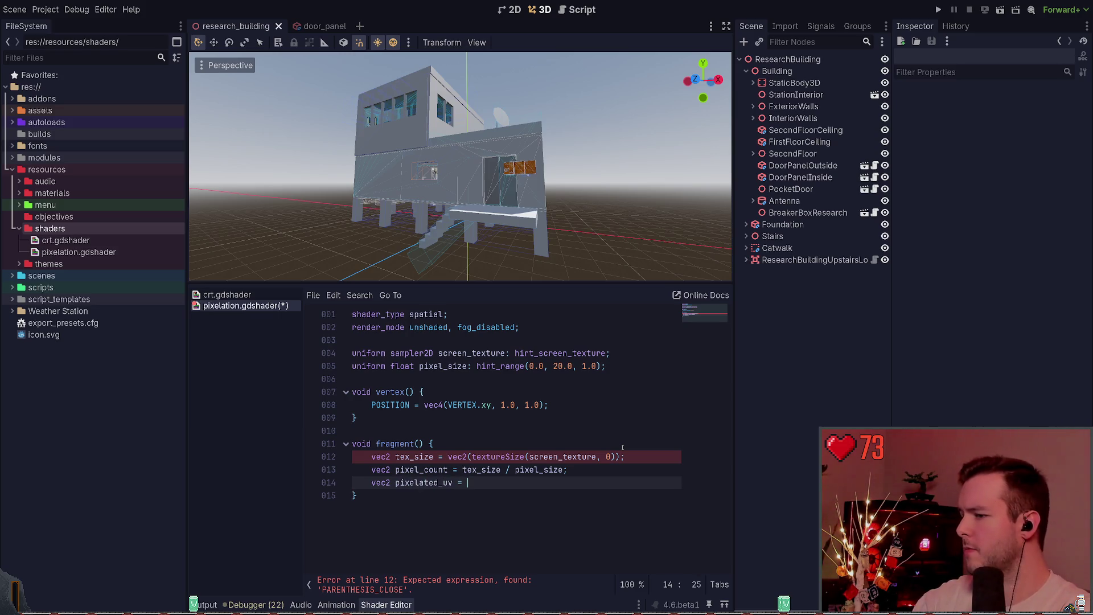
type("SCREEN_UV ")
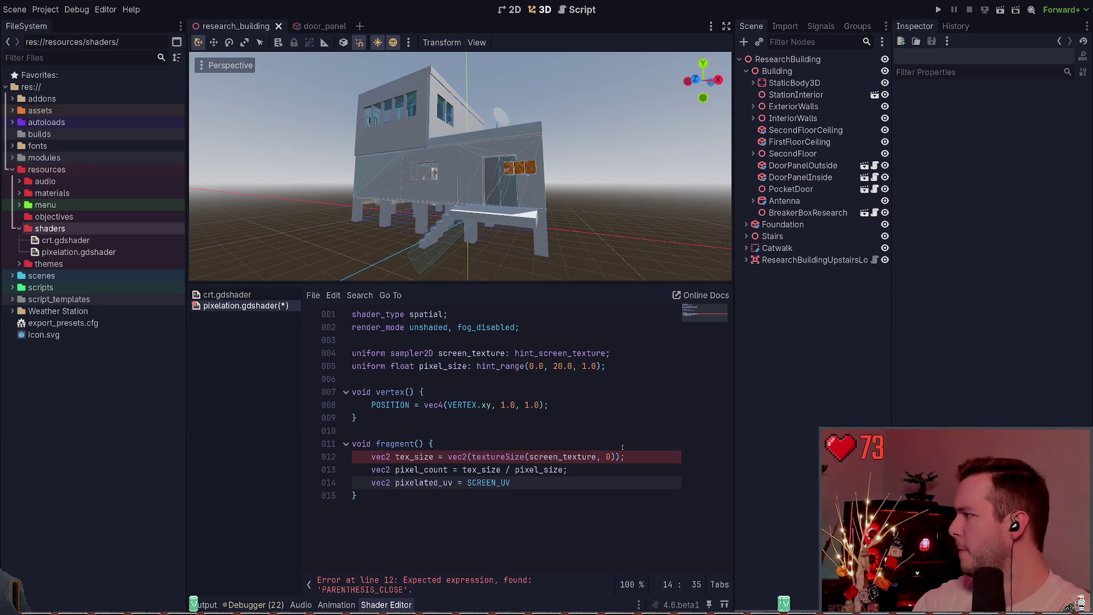
type("* pixel_count ")
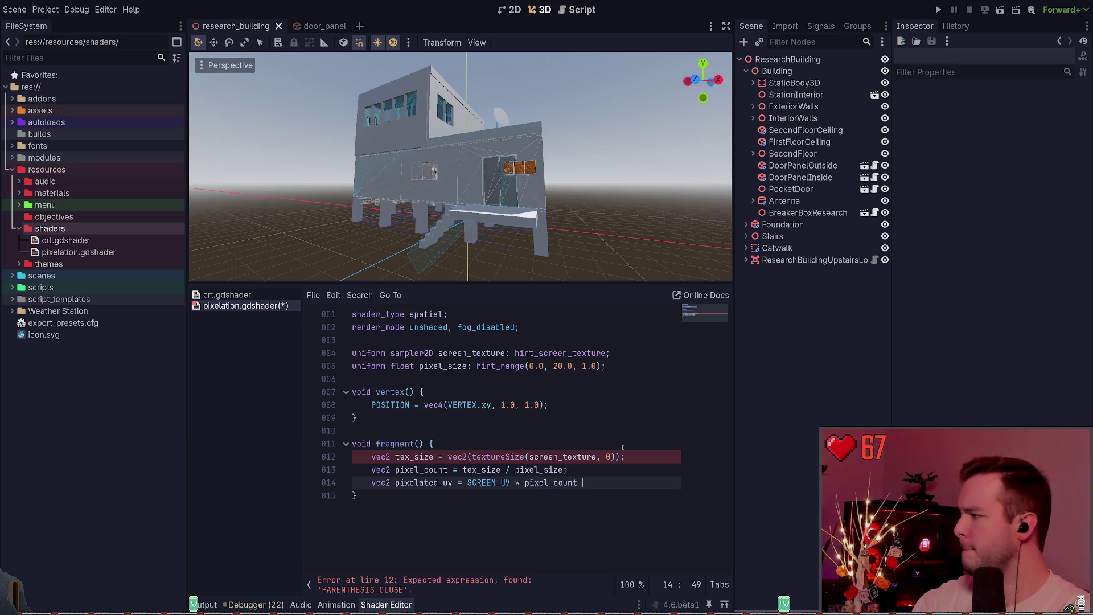
type("/ pixel_count;")
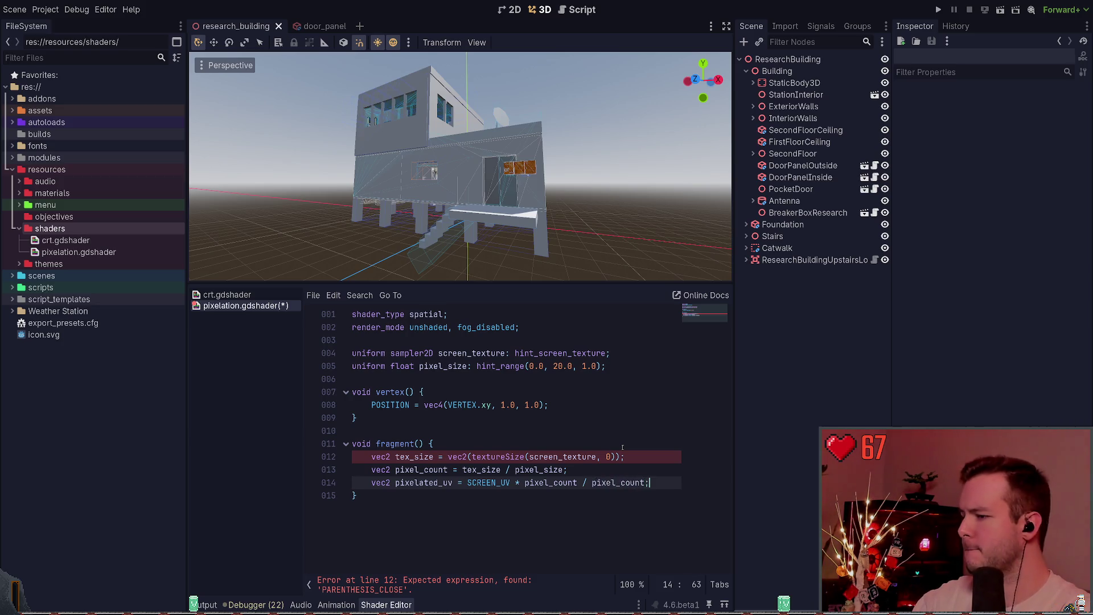
key("Return")
type("vec4 color ")
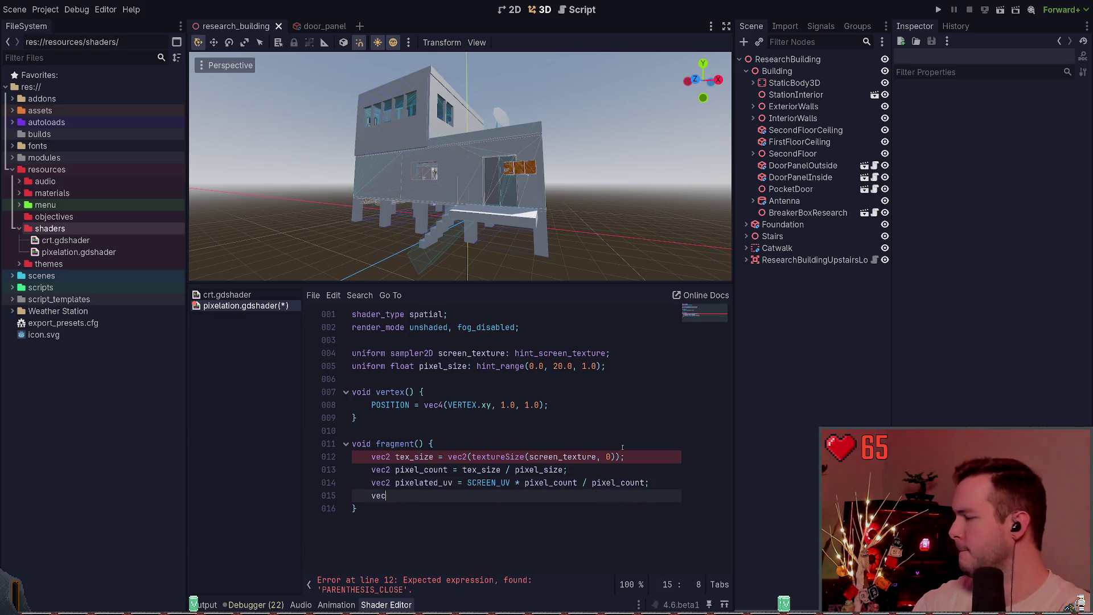
type("= texture(sx")
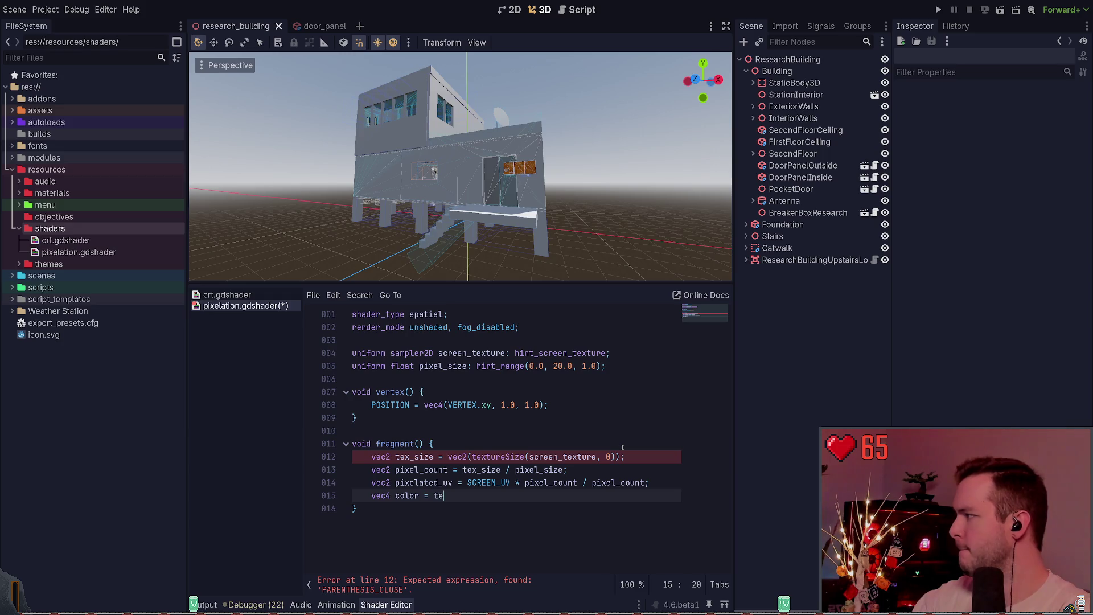
key("Return")
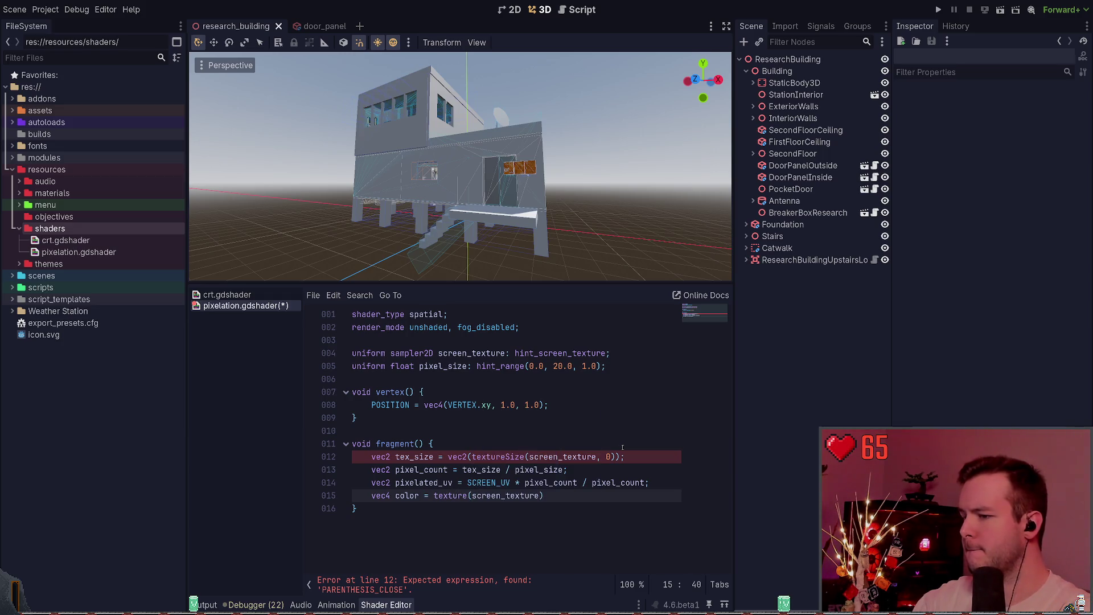
type(", SCRE")
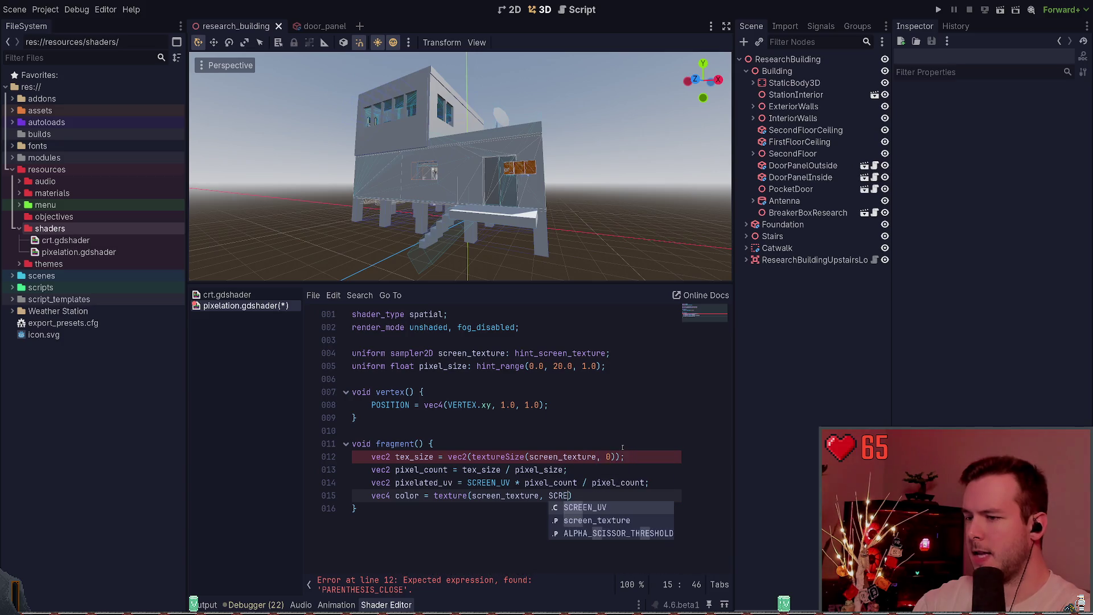
key("Return")
Finish the texture line, then add 'ALBEDO = color.rgb;' and 'ALPHA = color.a;' in fragment().
type(";")
key("Return")
key("Return")
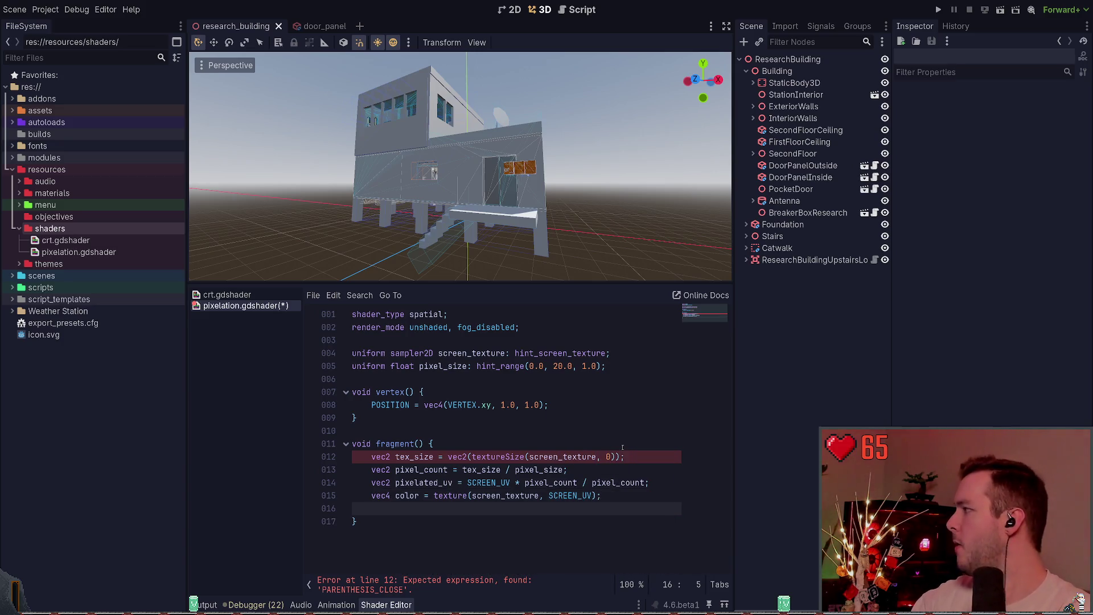
type("ABLE")
key("BackSpace")
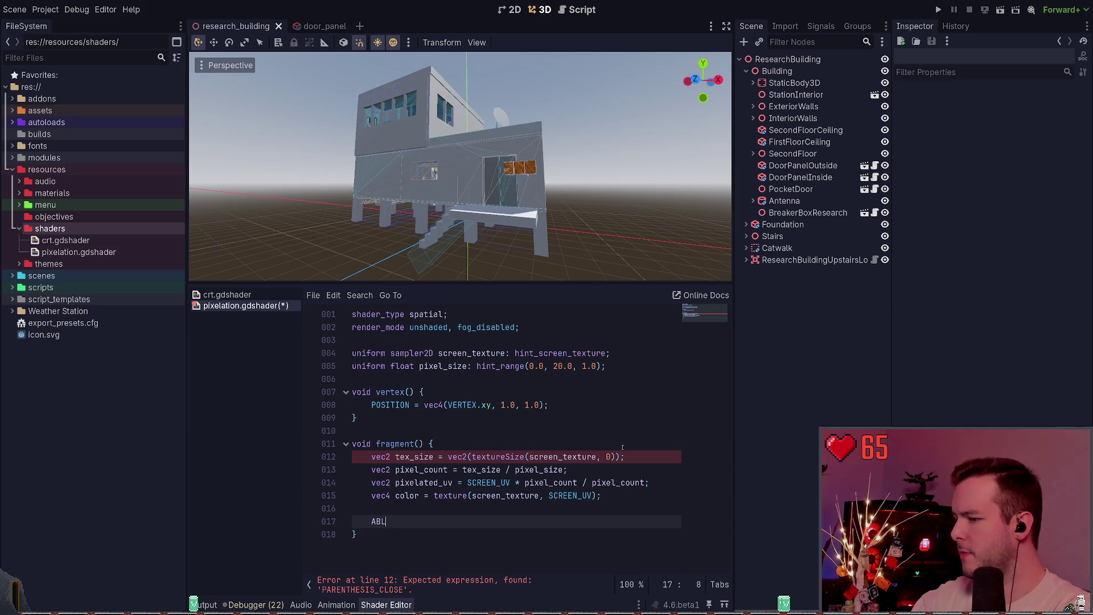
key("Return")
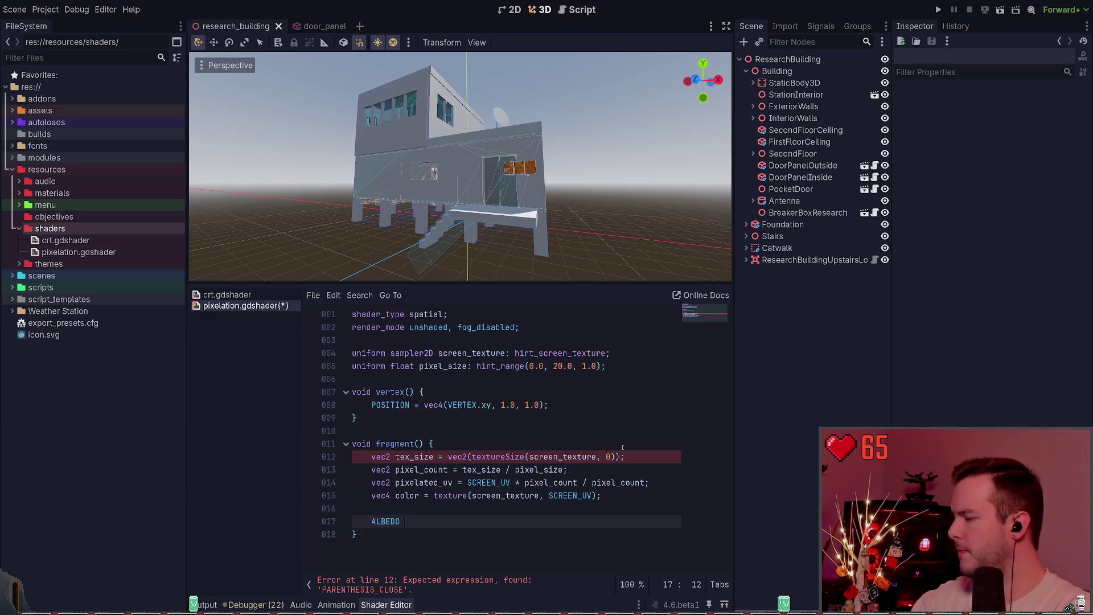
type("= ")
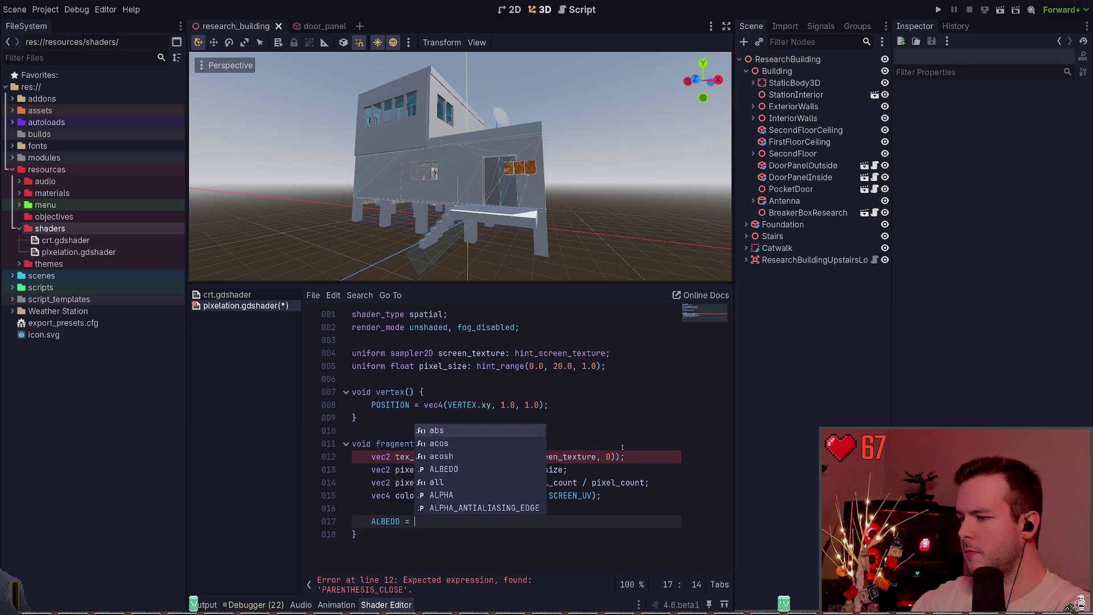
type("color.rgb;")
key("Return")
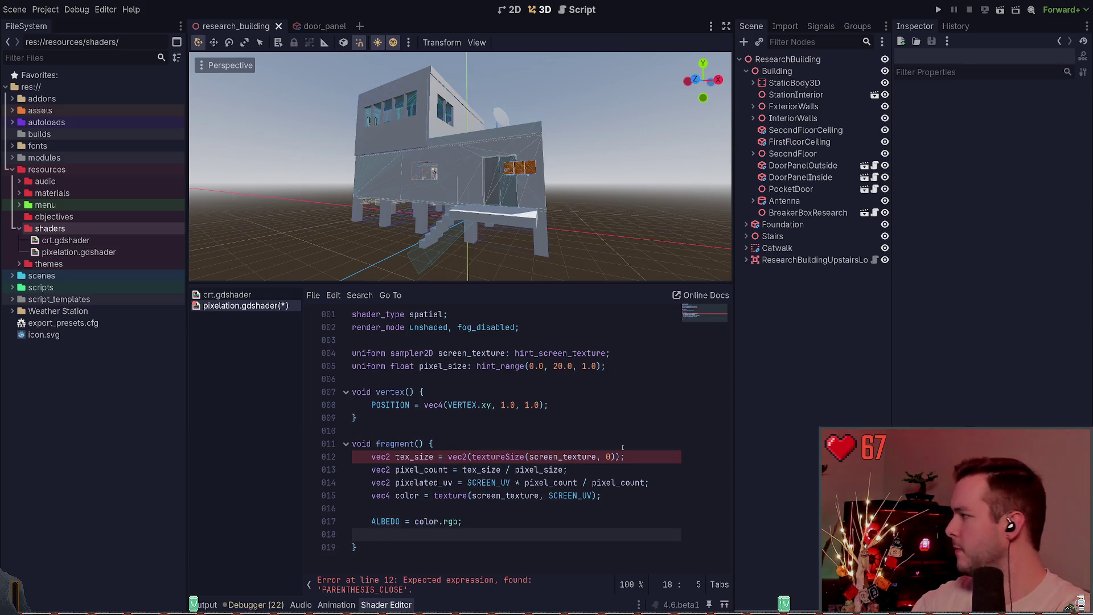
type("ALPHA = color")
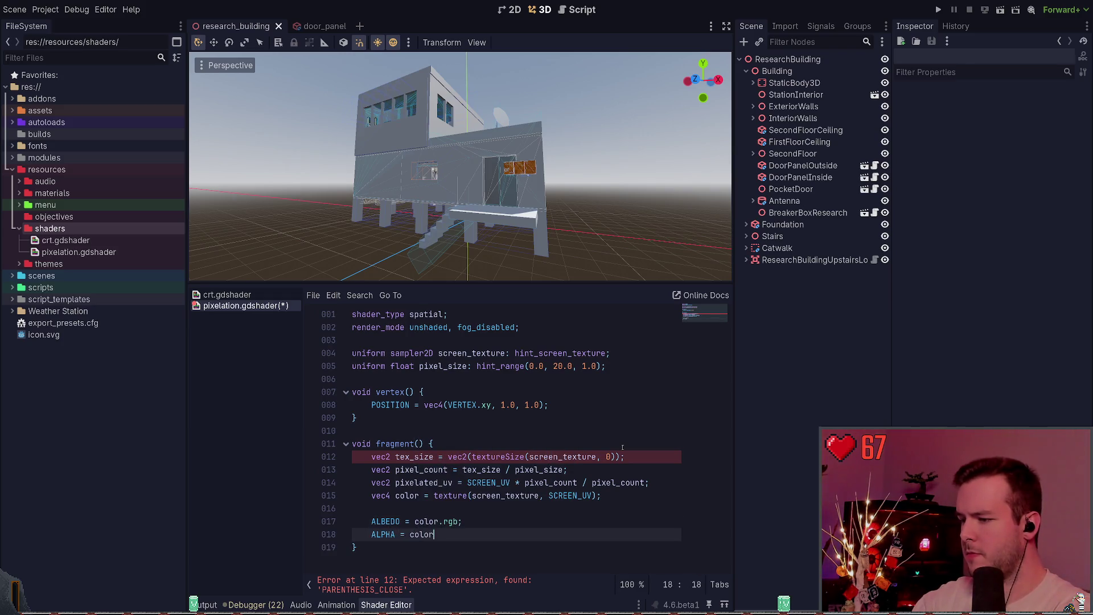
type(".a;")
key("Return")
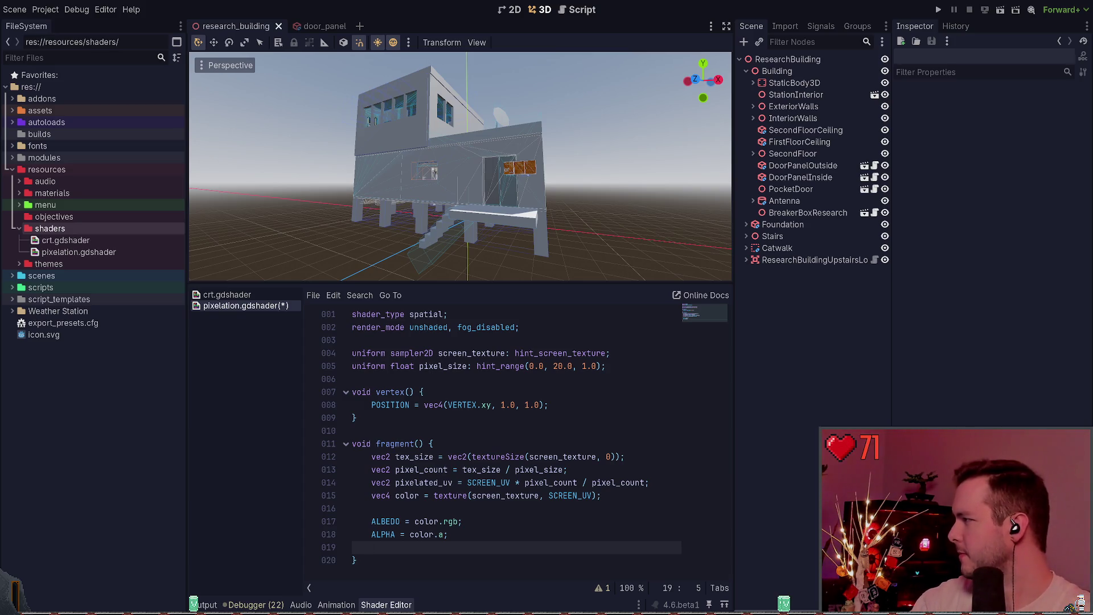
Wrap SCREEN_UV * pixel_count in floor() on line 14, fixing the 'flooat' typo.
left_click(463, 482)
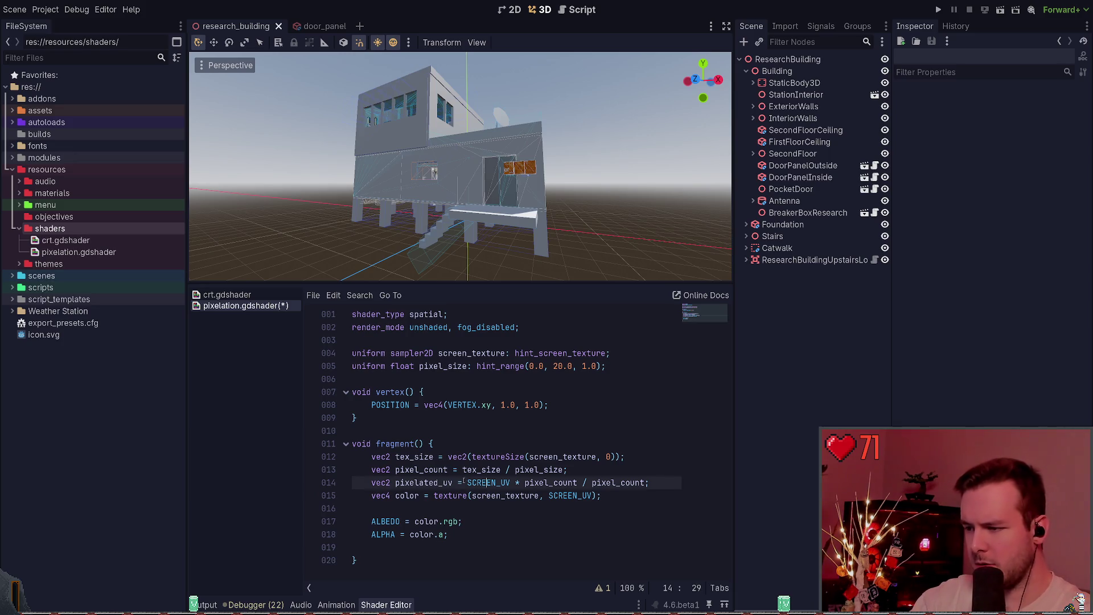
type("flooat(")
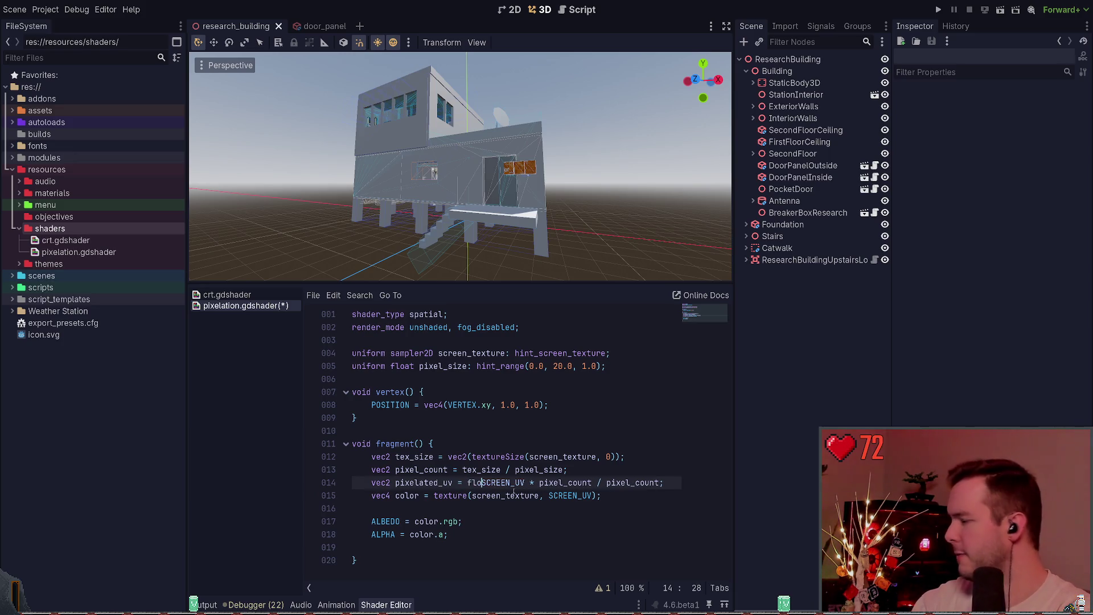
key("Right")
key("Right")
key("Right")
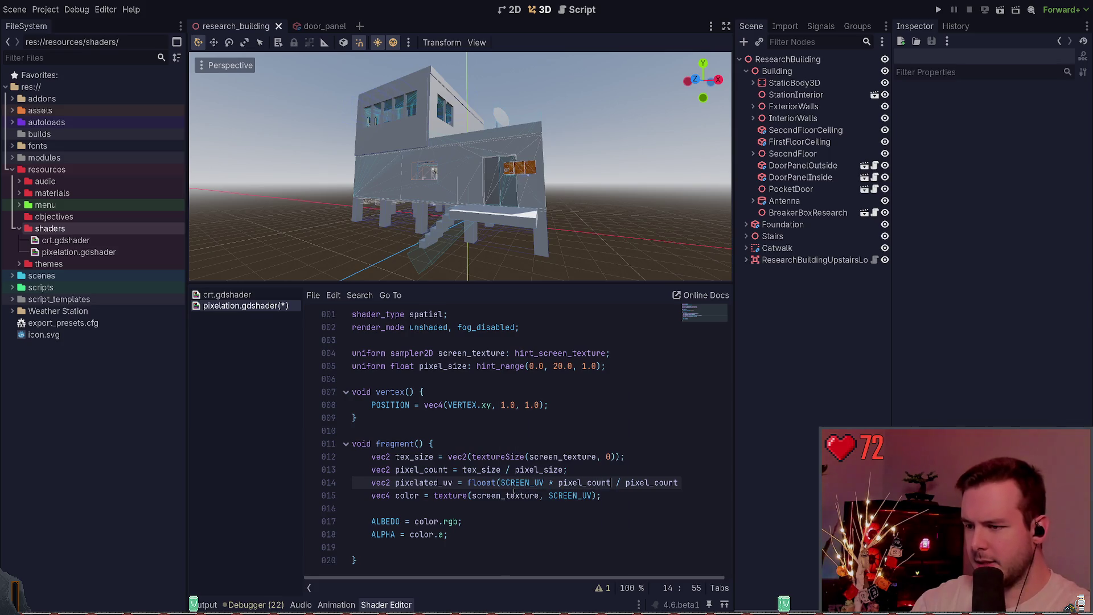
type(")")
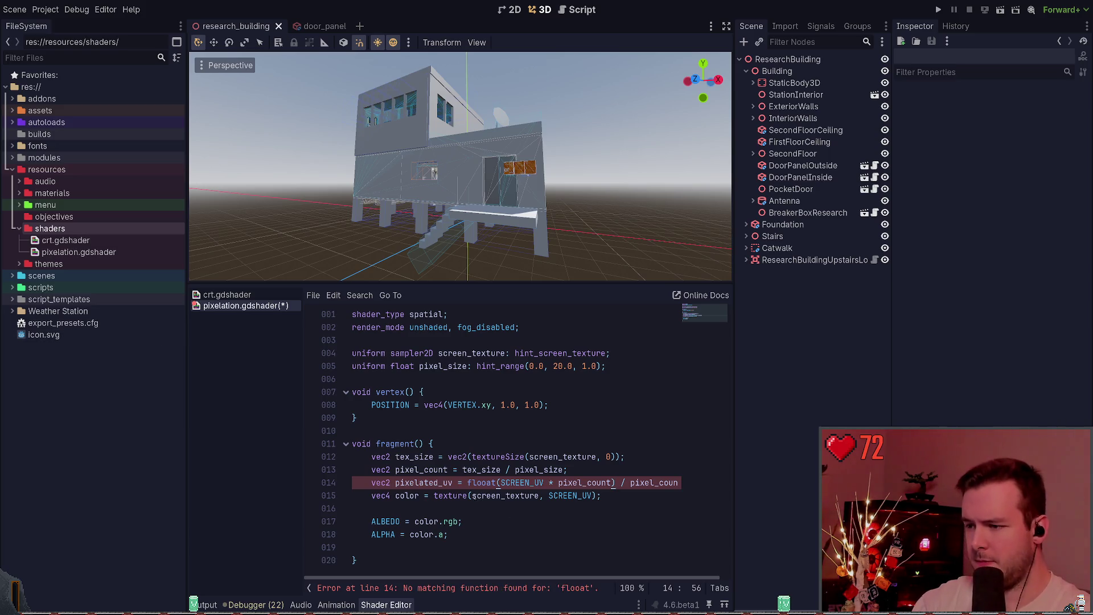
key("Right")
key("Right")
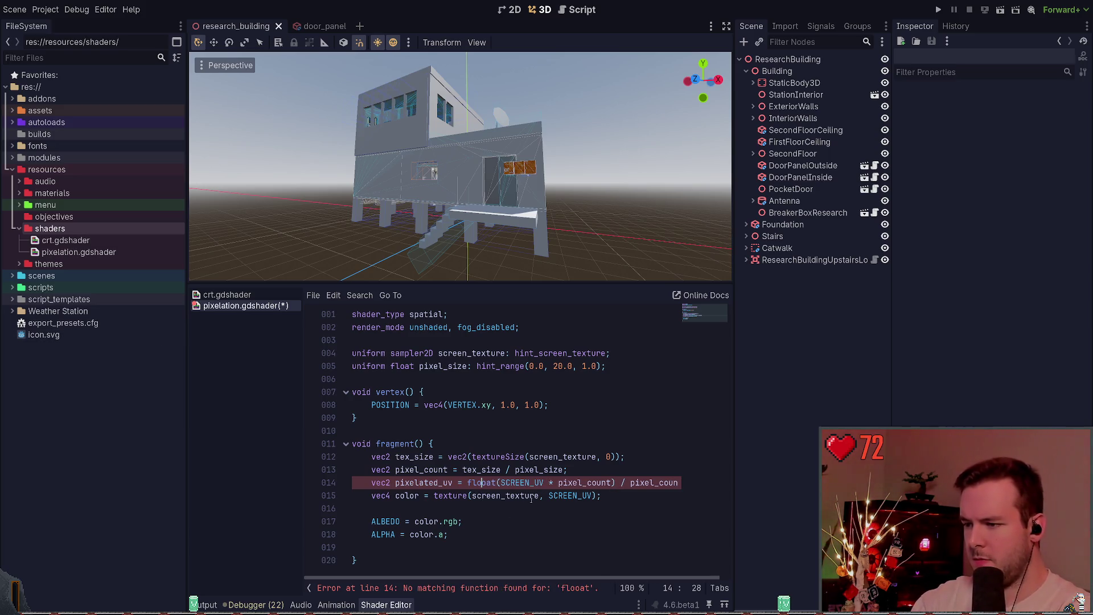
key("BackSpace")
key("Delete")
type("r")
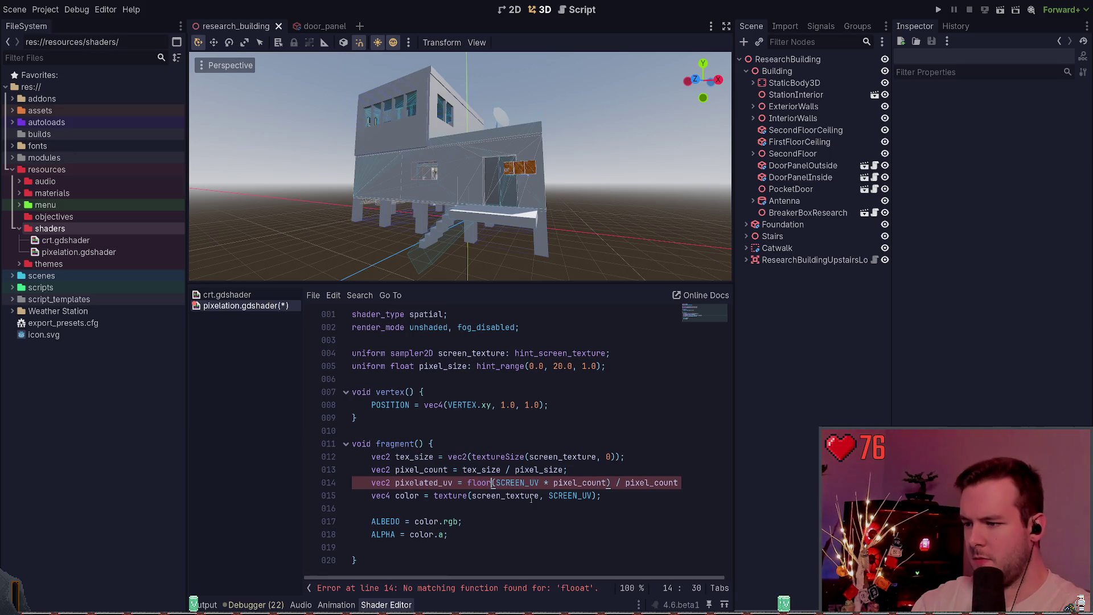
Save pixelation.gdshader and collapse the resources folder in the FileSystem dock.
left_click(484, 507)
key("ctrl+s")
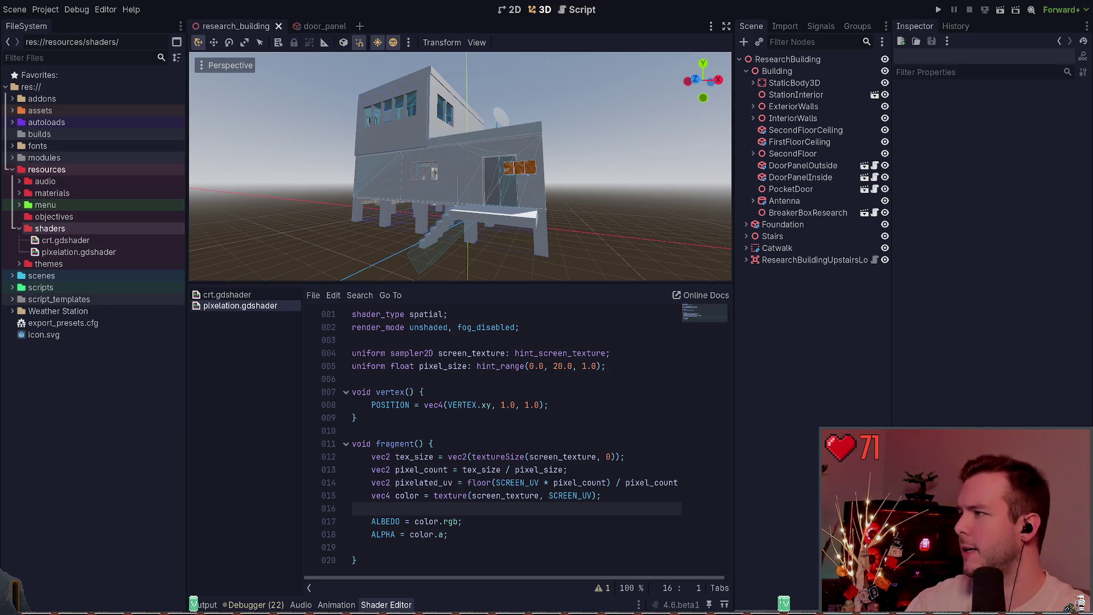
double_click(51, 170)
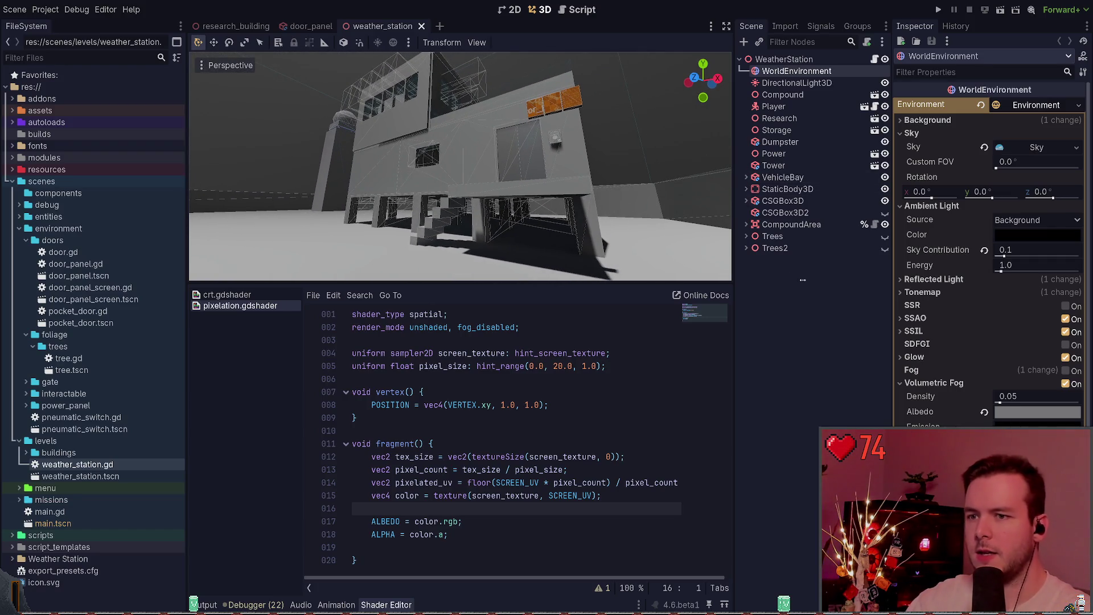
Create a MeshInstance3D node from a 'mesh' search and move it to the end of WeatherStation's children.
key("ctrl+a")
type("mesh")
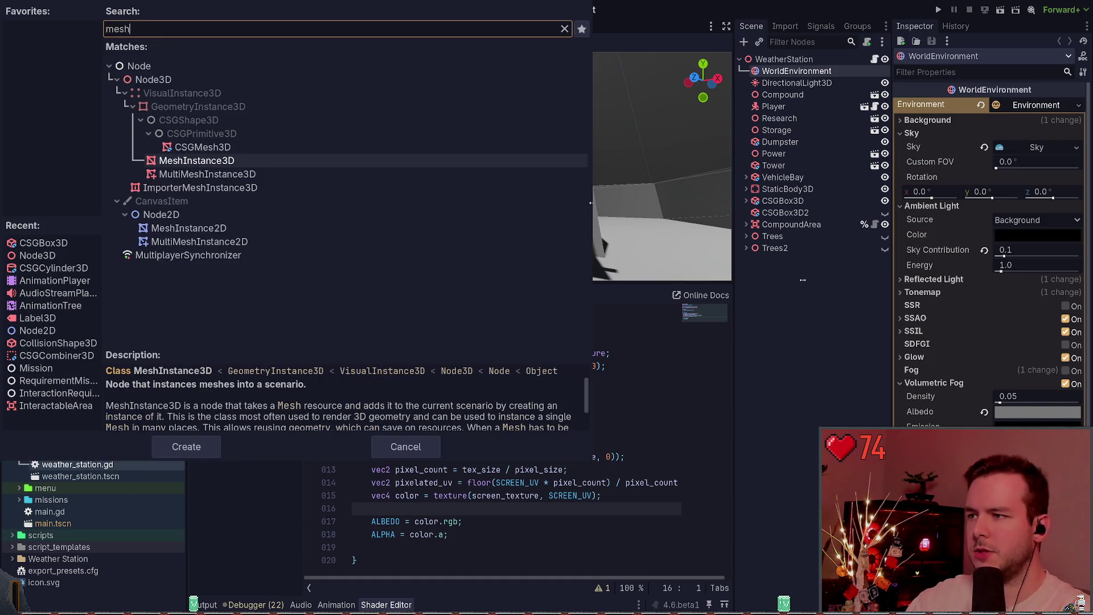
key("Return")
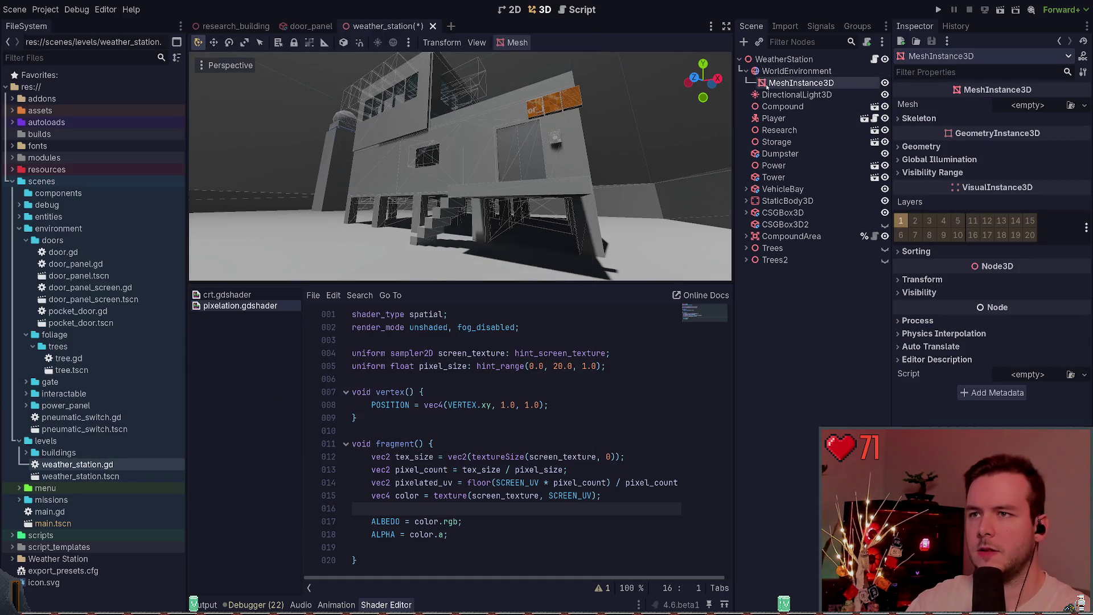
mouse_move(767, 85)
left_mouse_down()
mouse_move(767, 66)
mouse_move(770, 280)
left_mouse_up()
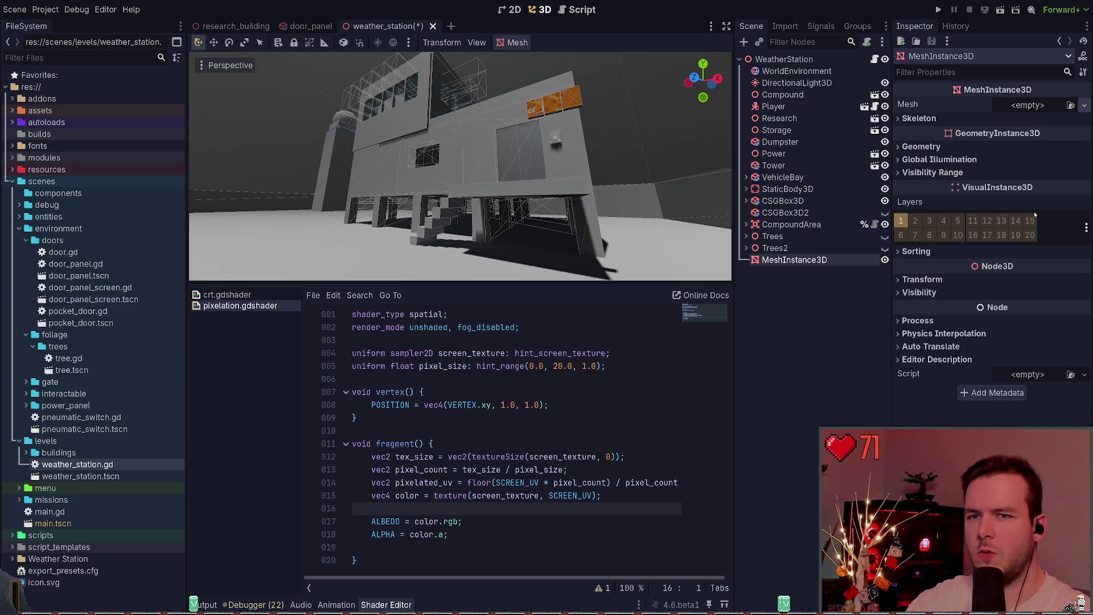
Expand the PlaneMesh properties, give it a New ShaderMaterial, and expand that material.
left_click(1042, 119)
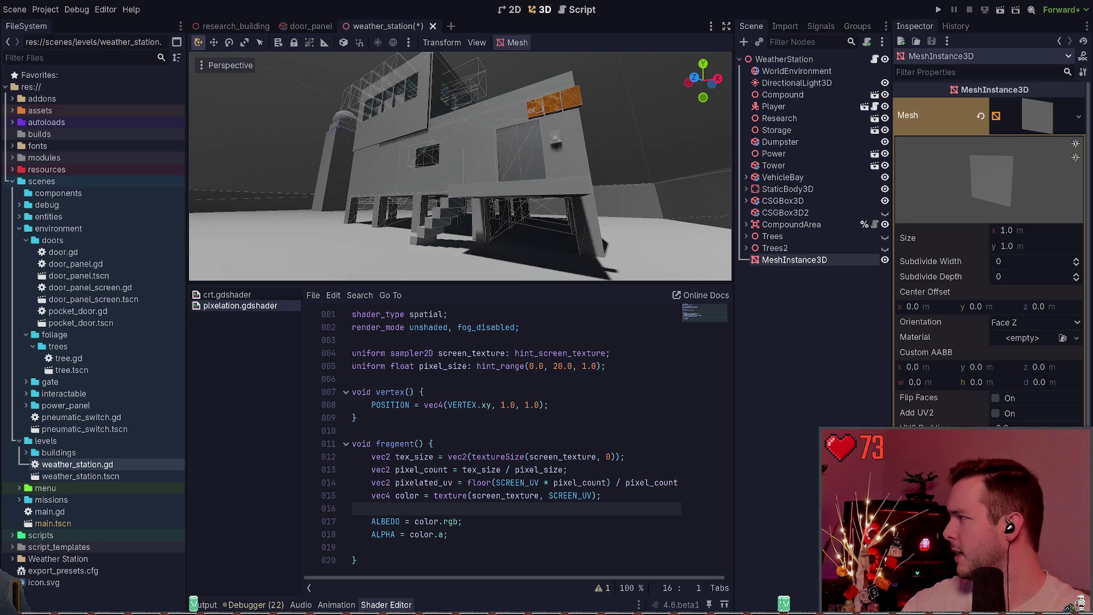
left_click(1022, 381)
left_click(1048, 349)
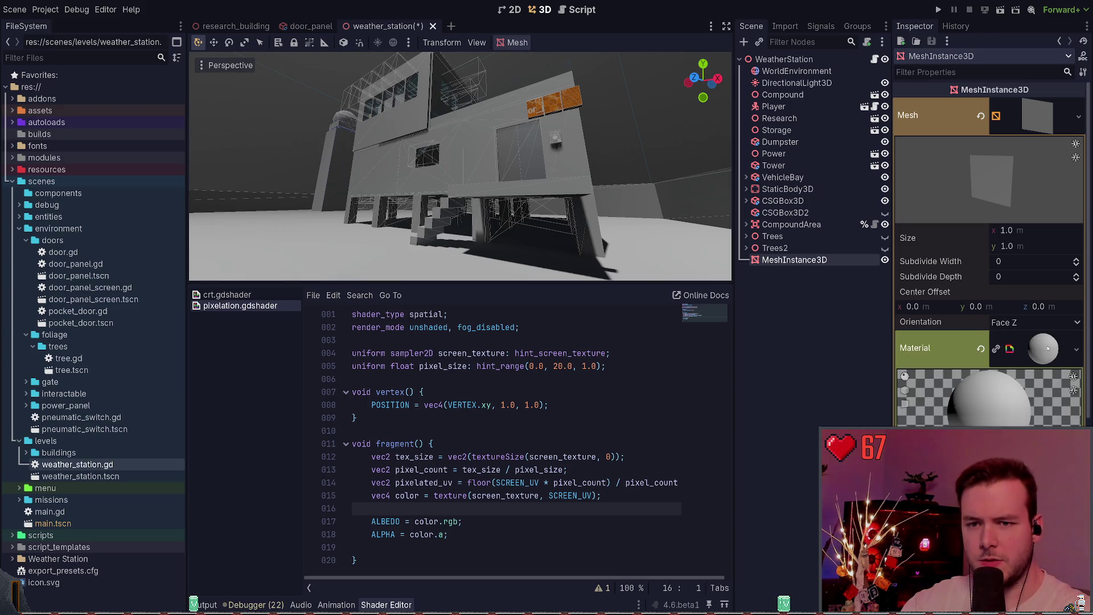
scroll(1034, 349, "down", 2)
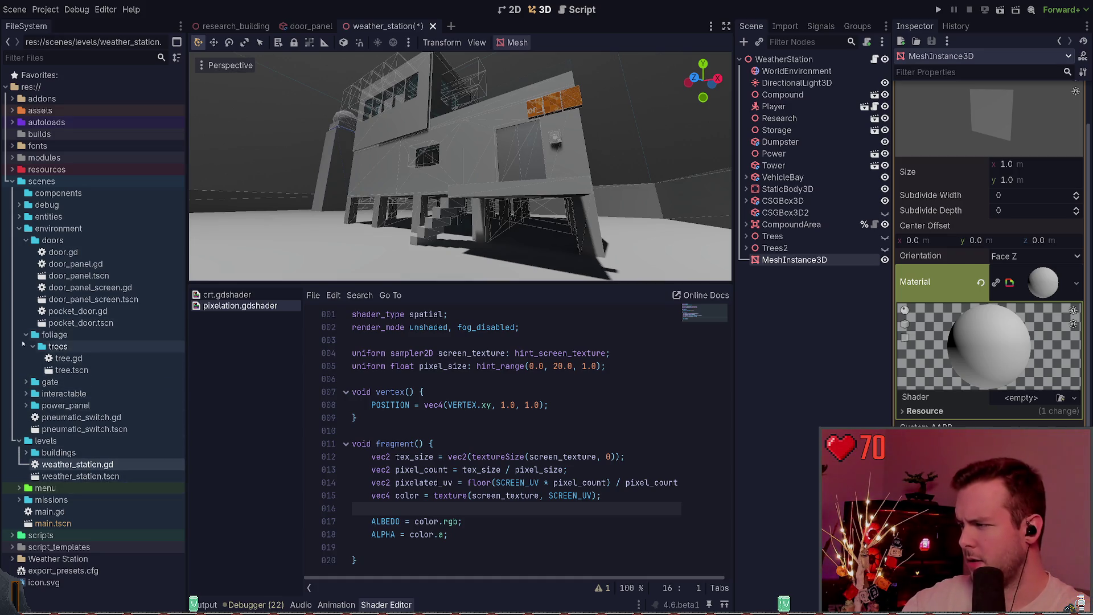
Collapse the foliage, doors and environment folders, then drag resources/shaders/pixelation.gdshader into the material's Shader slot.
left_click(26, 335)
left_click(25, 240)
left_click(19, 228)
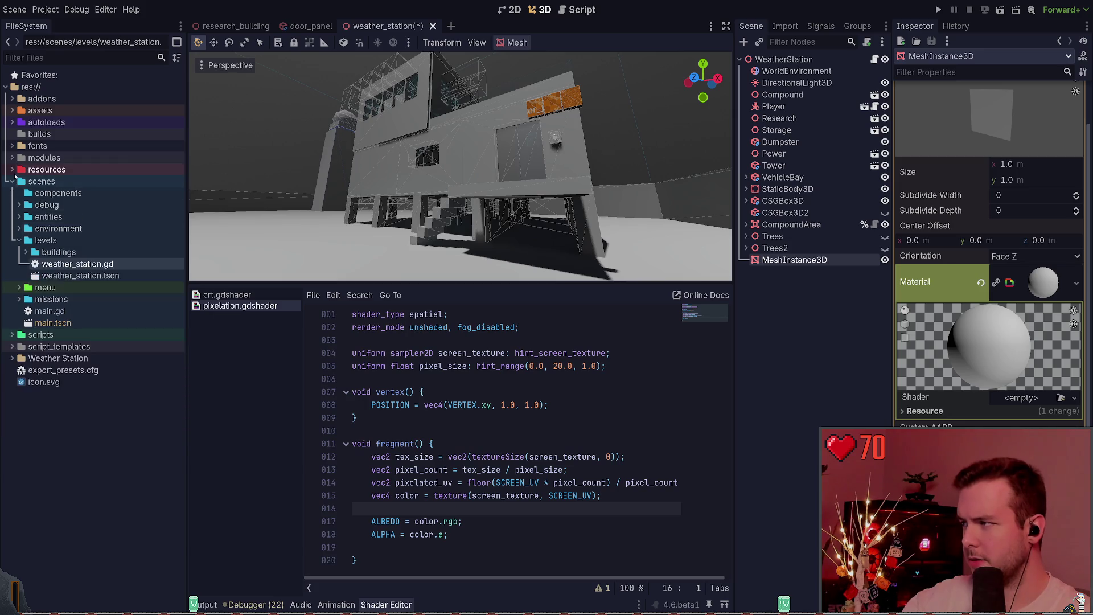
left_click(12, 169)
mouse_move(79, 251)
left_mouse_down()
mouse_move(197, 288)
mouse_move(1003, 396)
mouse_move(991, 395)
left_mouse_up()
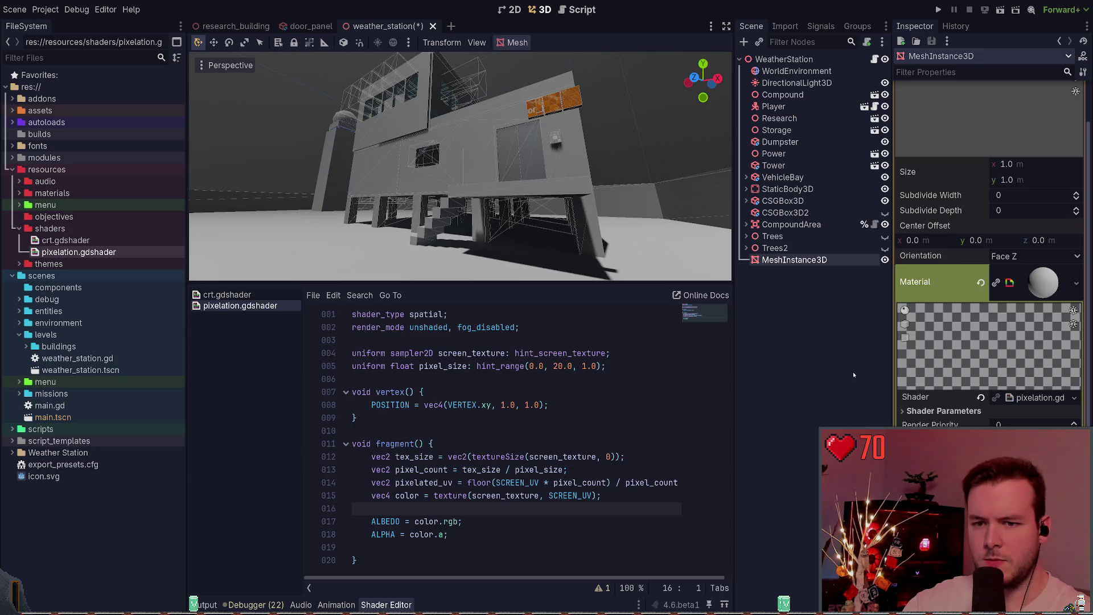
scroll(961, 292, "up", 3)
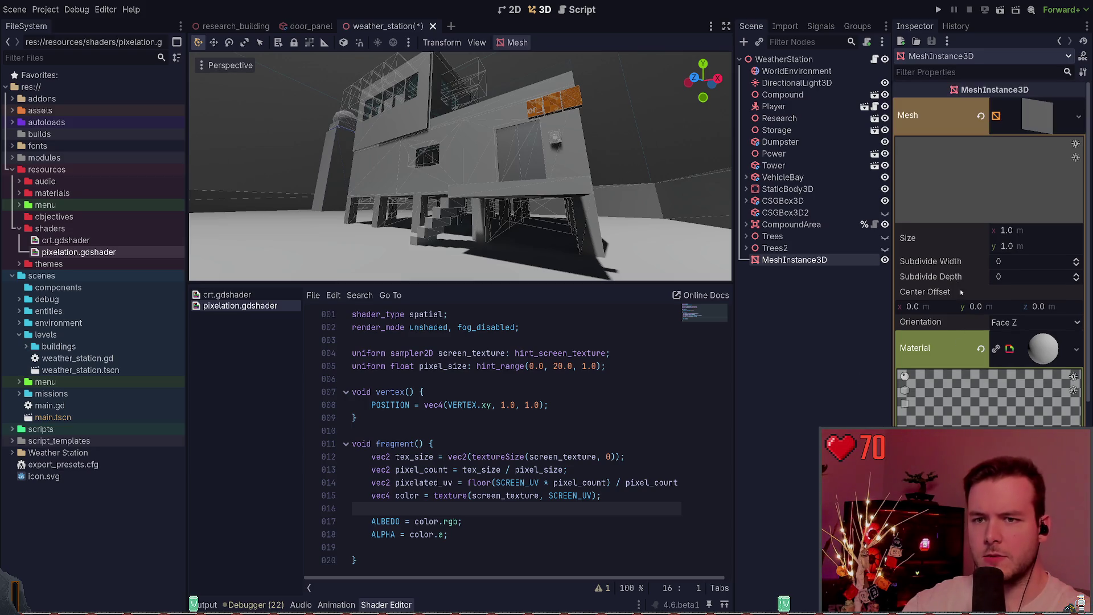
left_click(1007, 230)
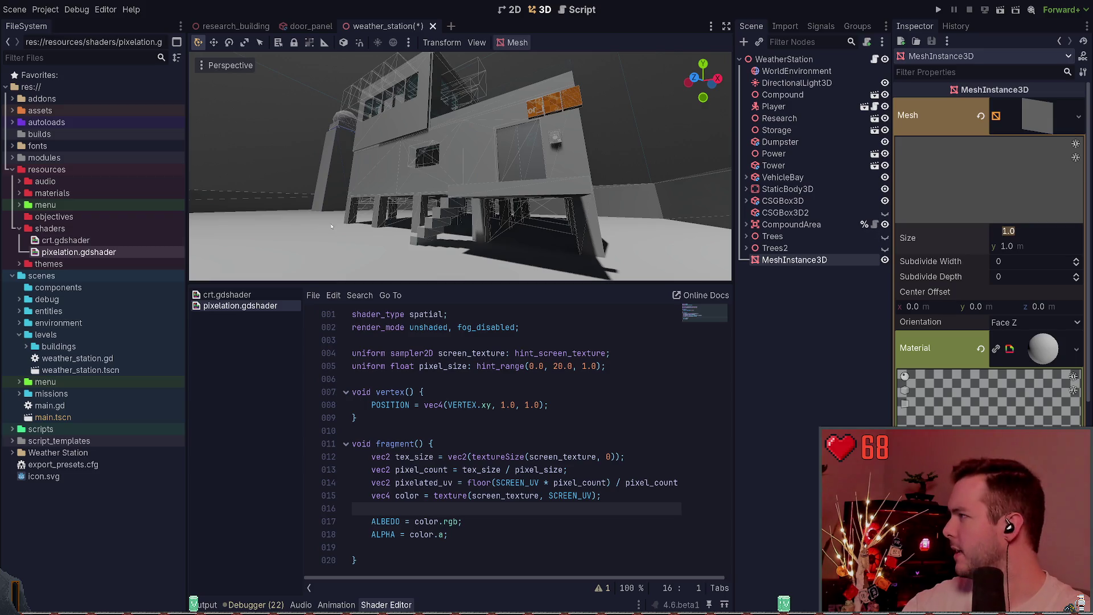
type("2")
key("Tab")
type("2")
key("Return")
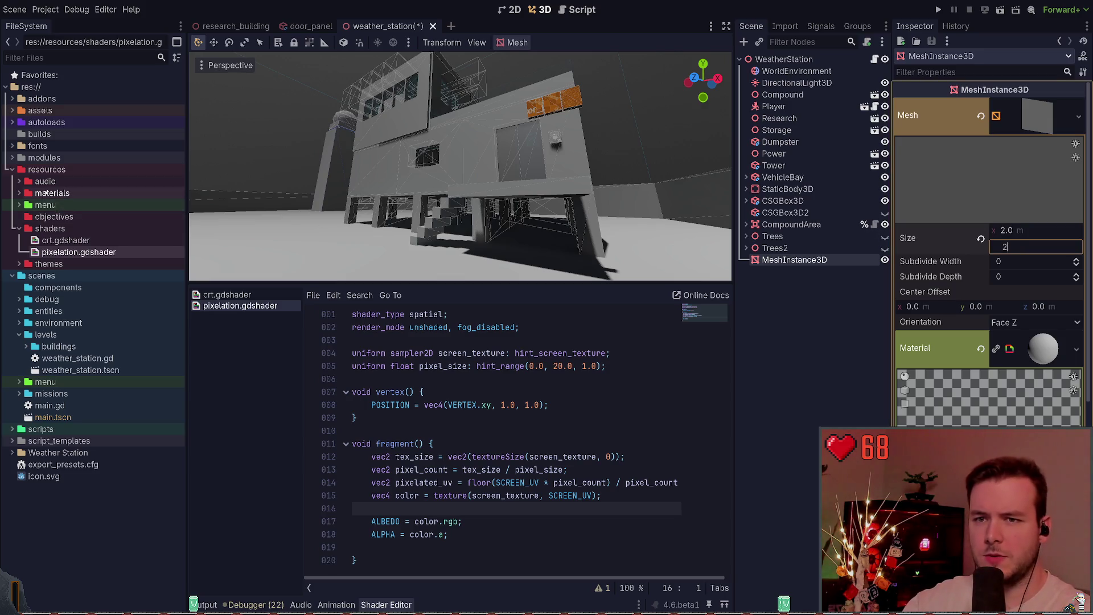
key("ctrl+s")
key("f")
scroll(367, 183, "up", 2)
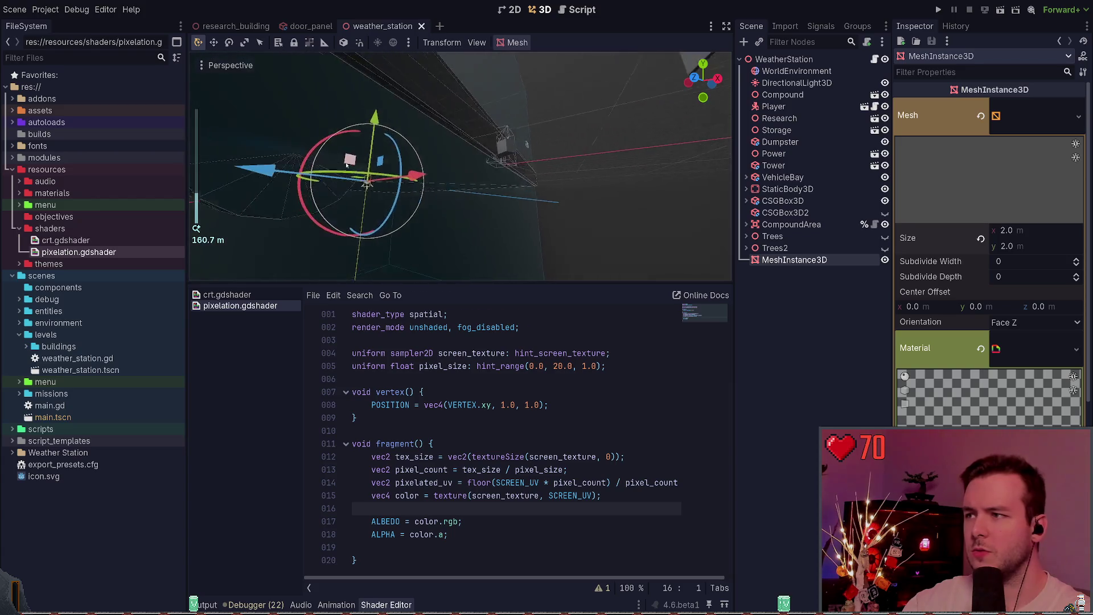
scroll(368, 182, "up", 5)
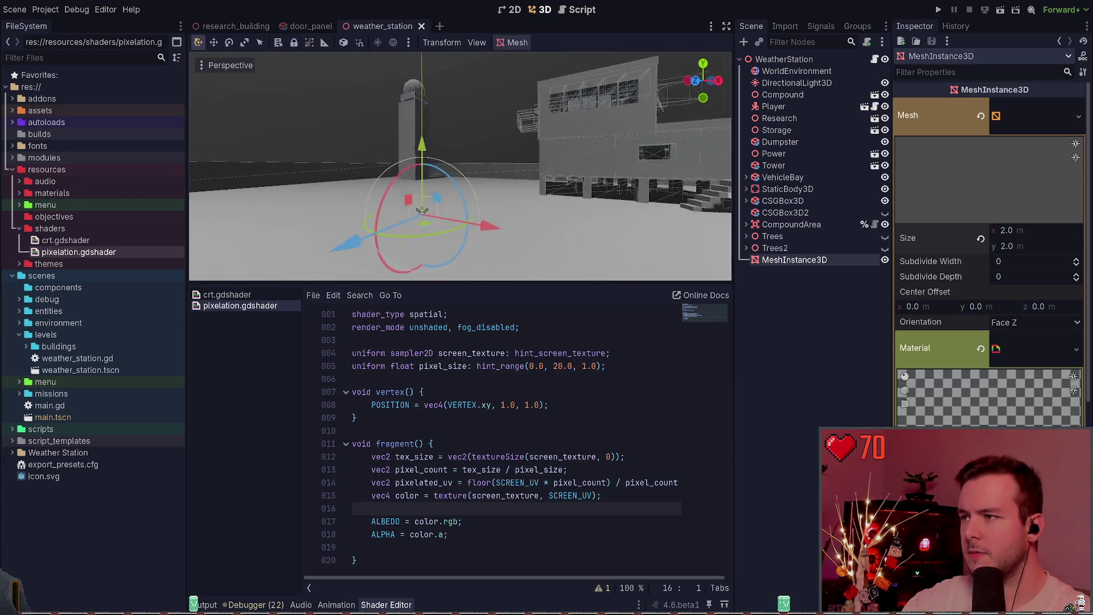
scroll(407, 212, "up", 5)
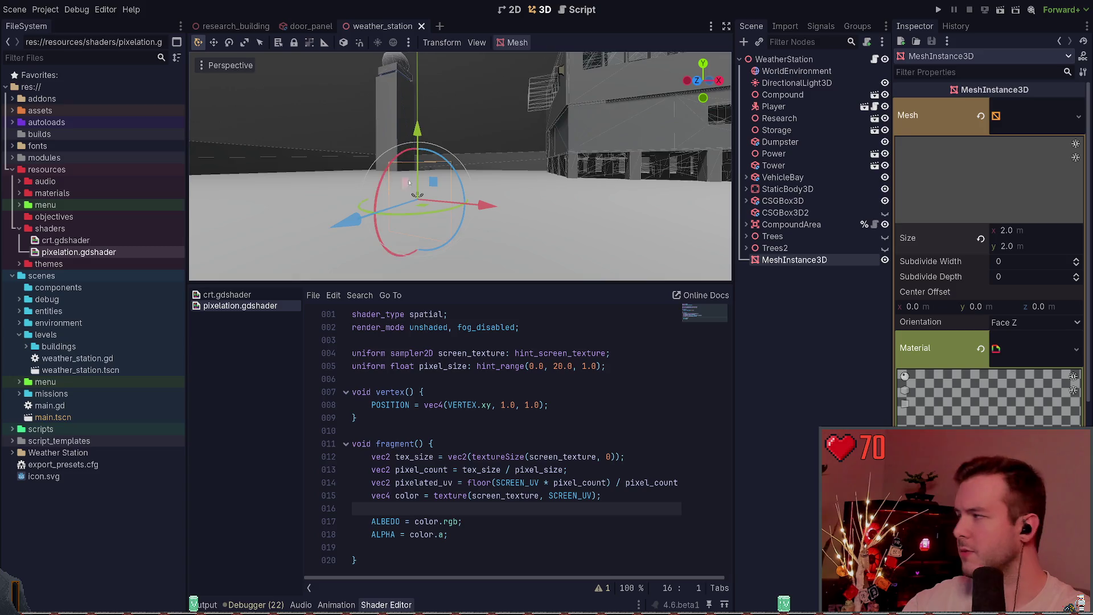
scroll(401, 174, "up", 4)
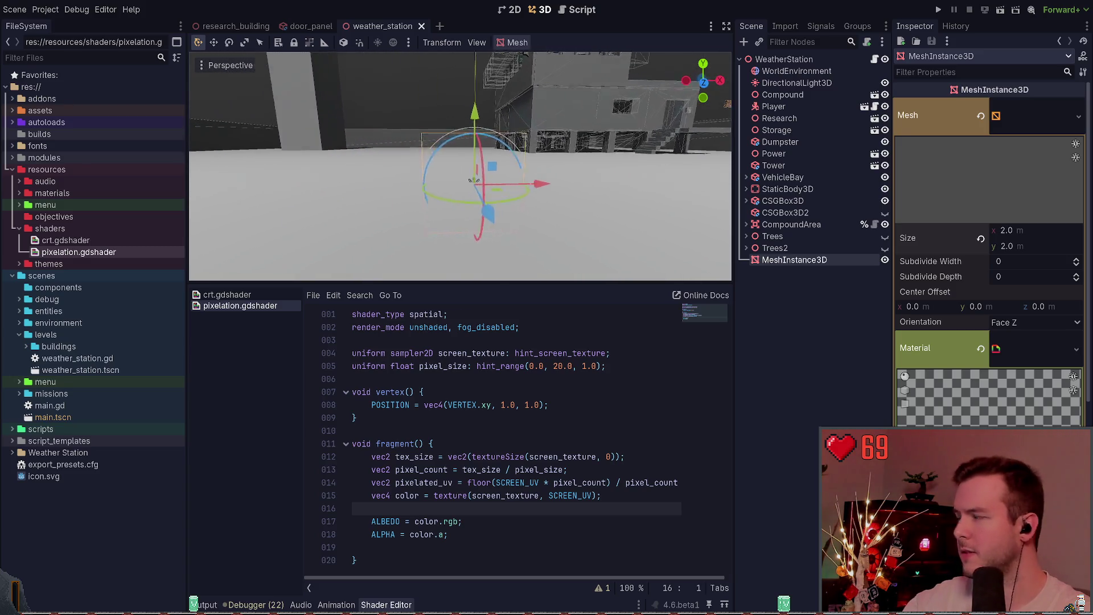
scroll(390, 183, "down", 5)
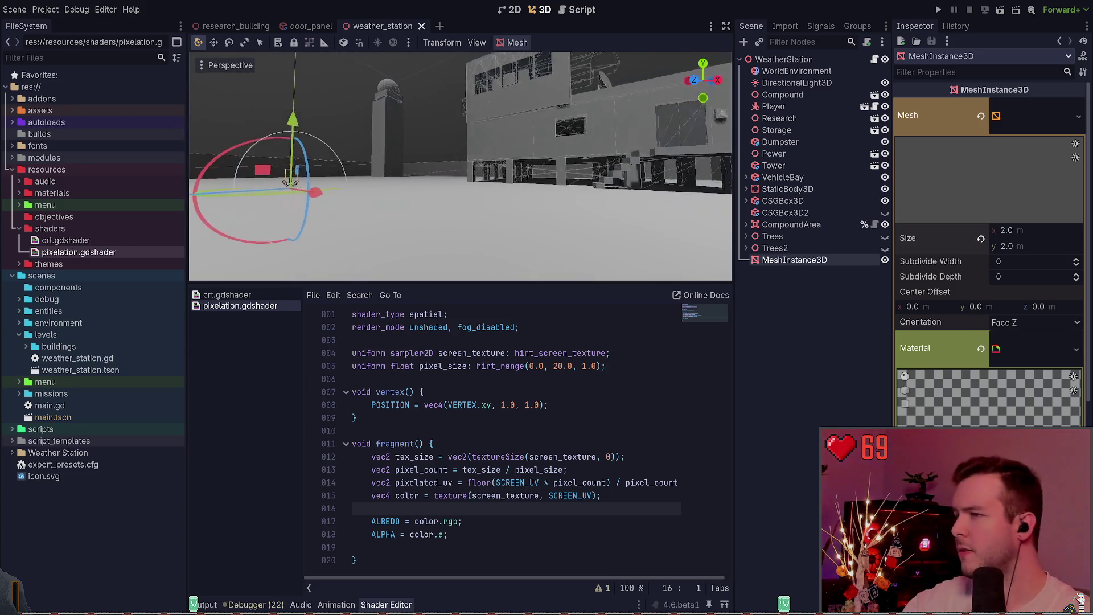
scroll(460, 165, "down", 3)
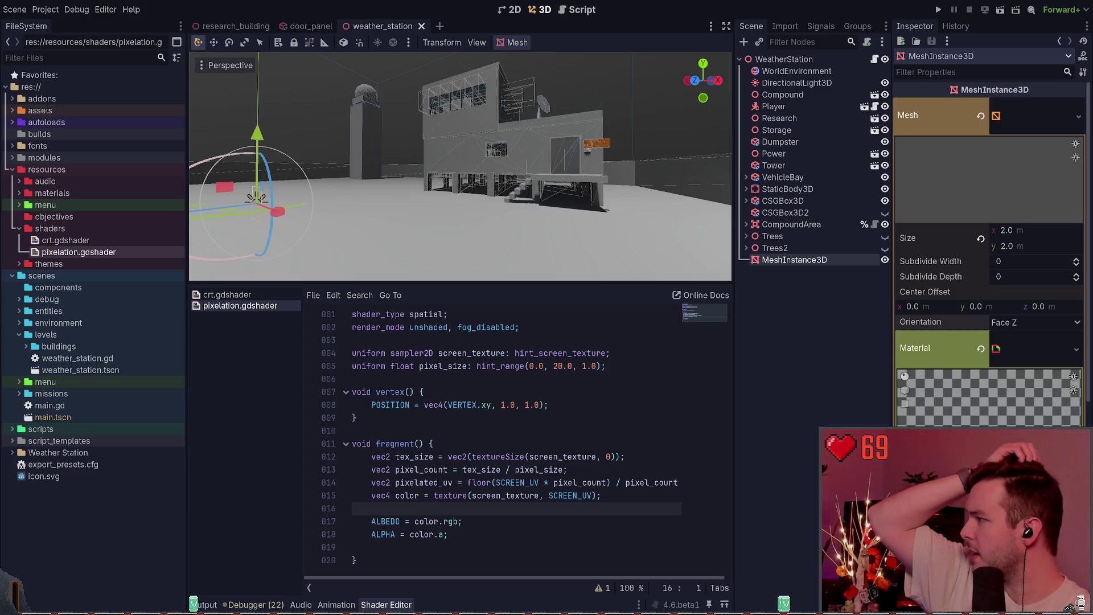
scroll(991, 256, "down", 3)
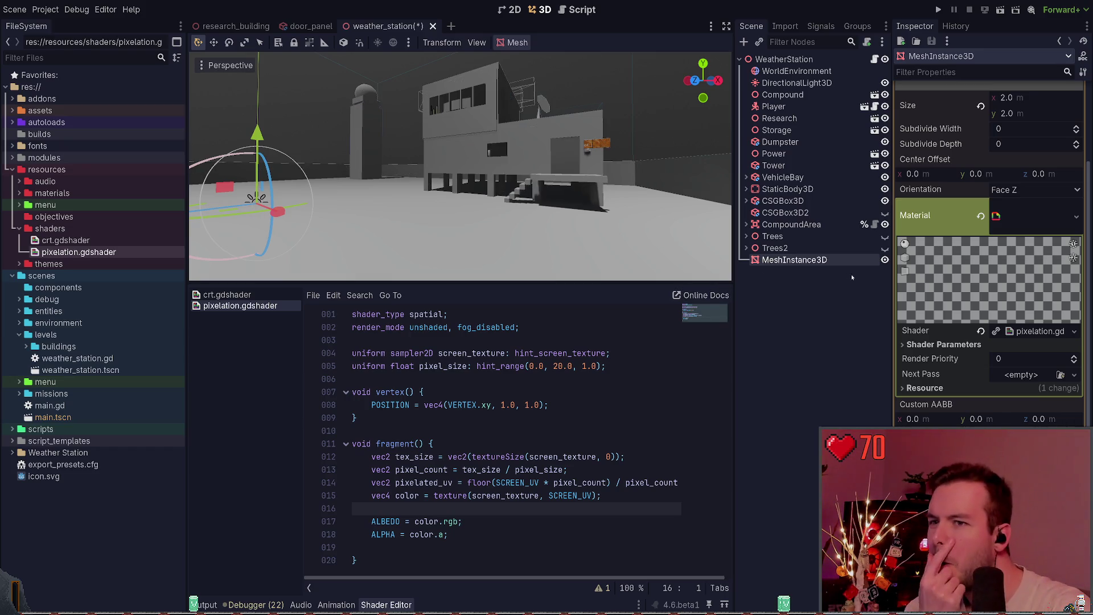
Fly the view to the quad, lift it about 2.25 units, and save the weather station scene.
key("w")
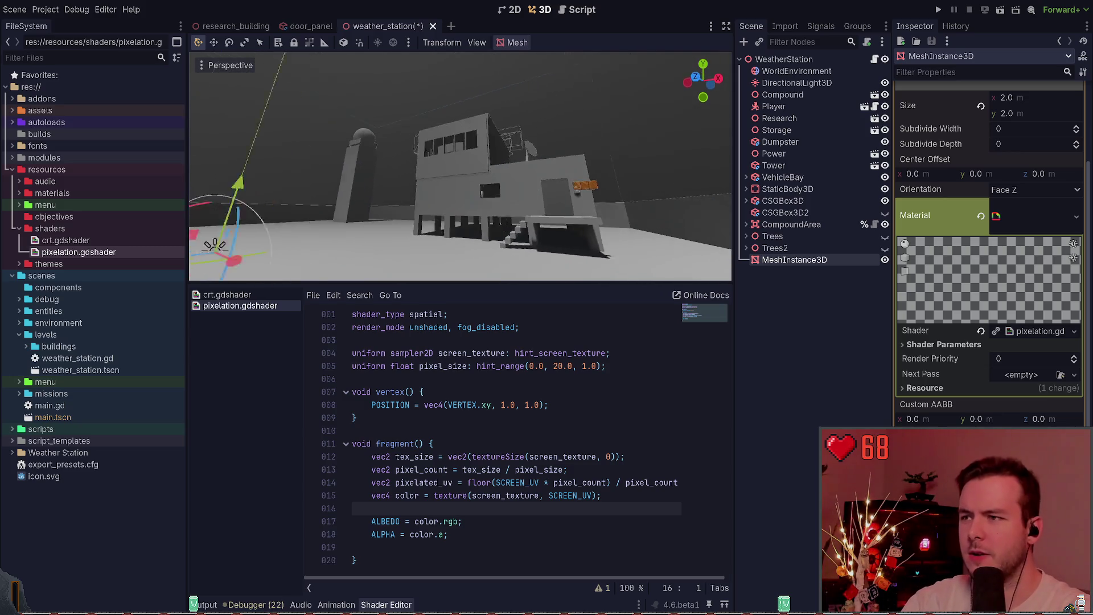
key("s")
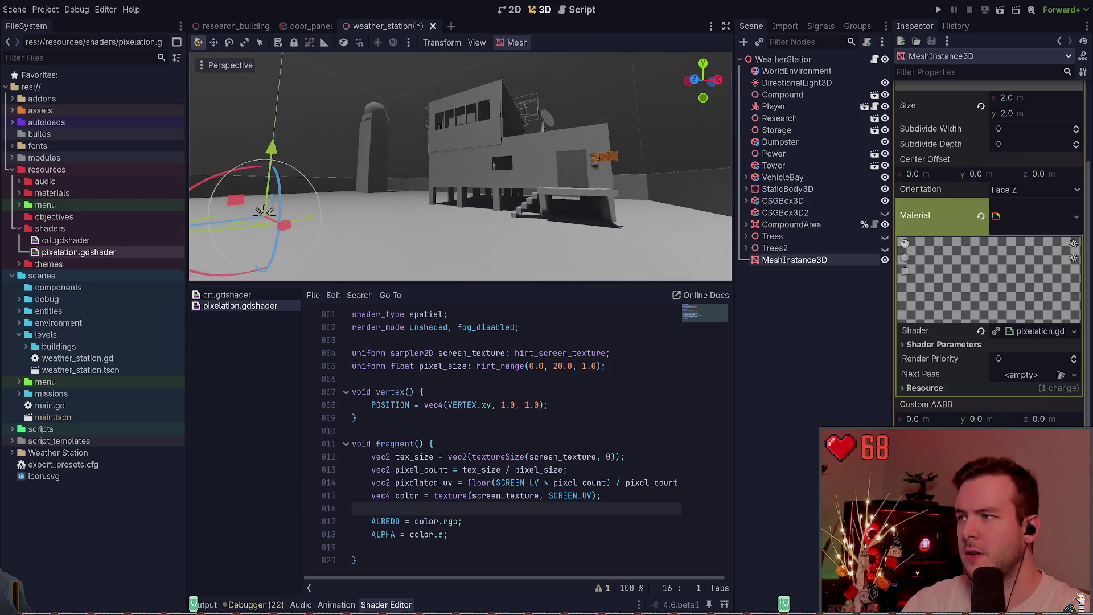
key("w")
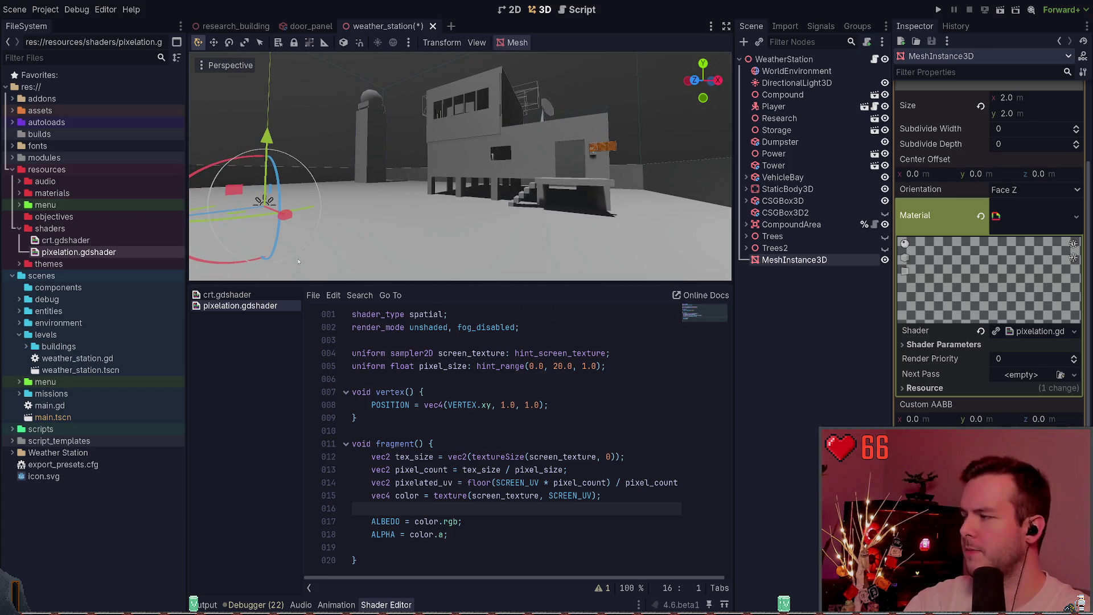
mouse_move(242, 219)
left_mouse_down()
mouse_move(325, 260)
mouse_move(348, 185)
mouse_move(383, 224)
left_mouse_up()
key("ctrl+s")
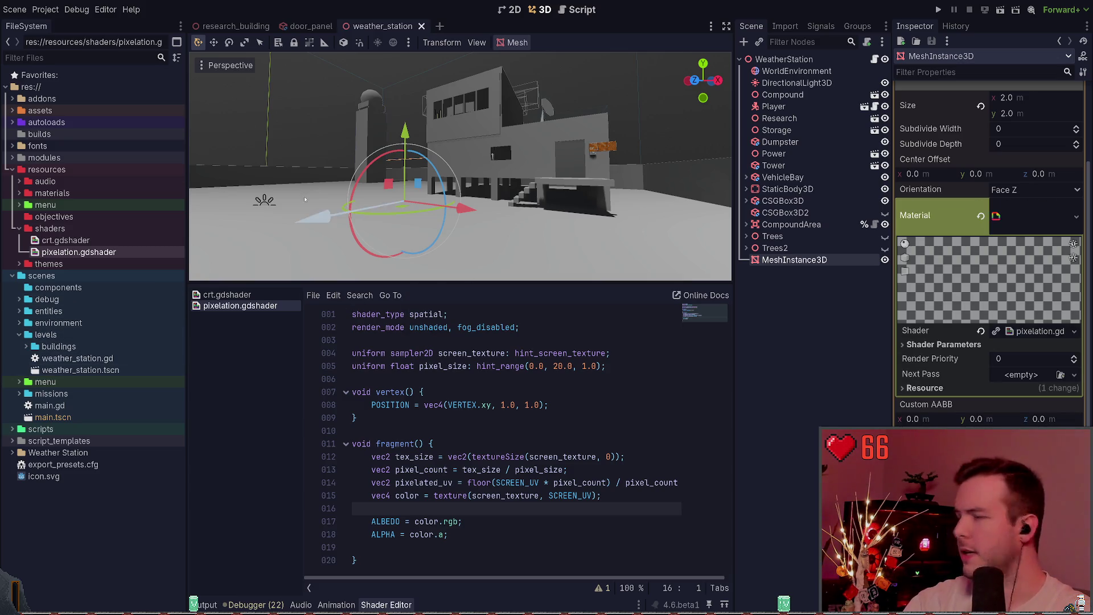
Set the shader's Pixel Size parameter to 1, save, then raise it to 14.
left_click(1030, 331)
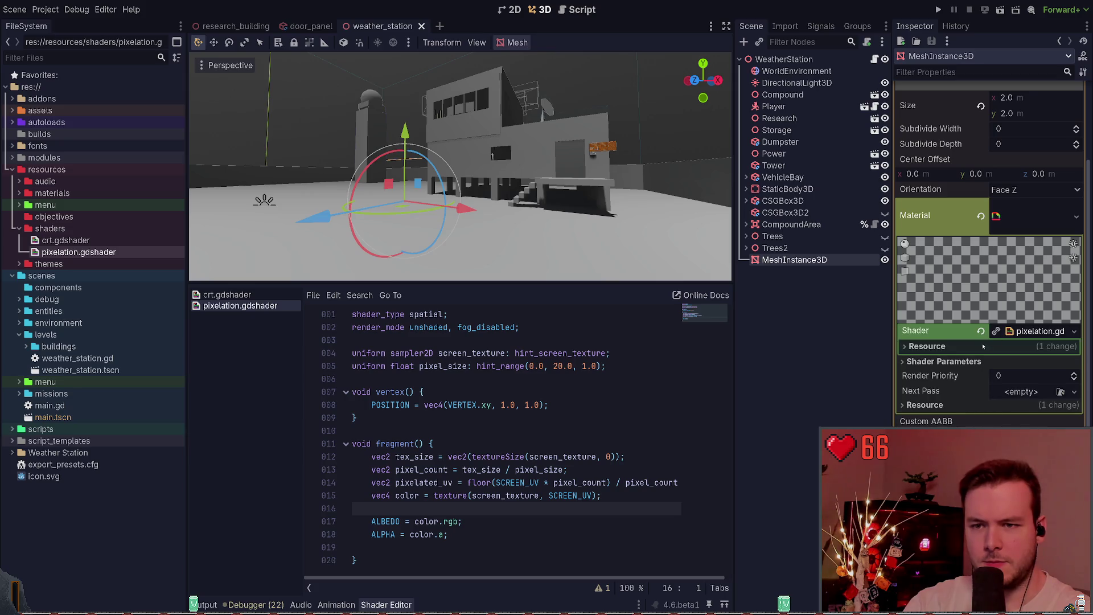
left_click(1030, 331)
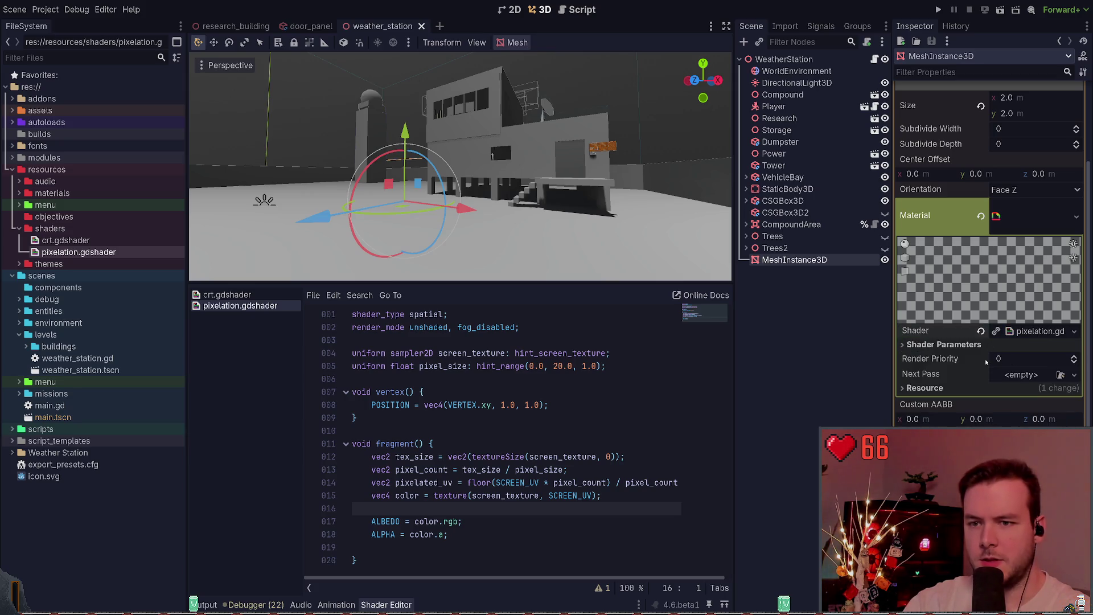
left_click(923, 345)
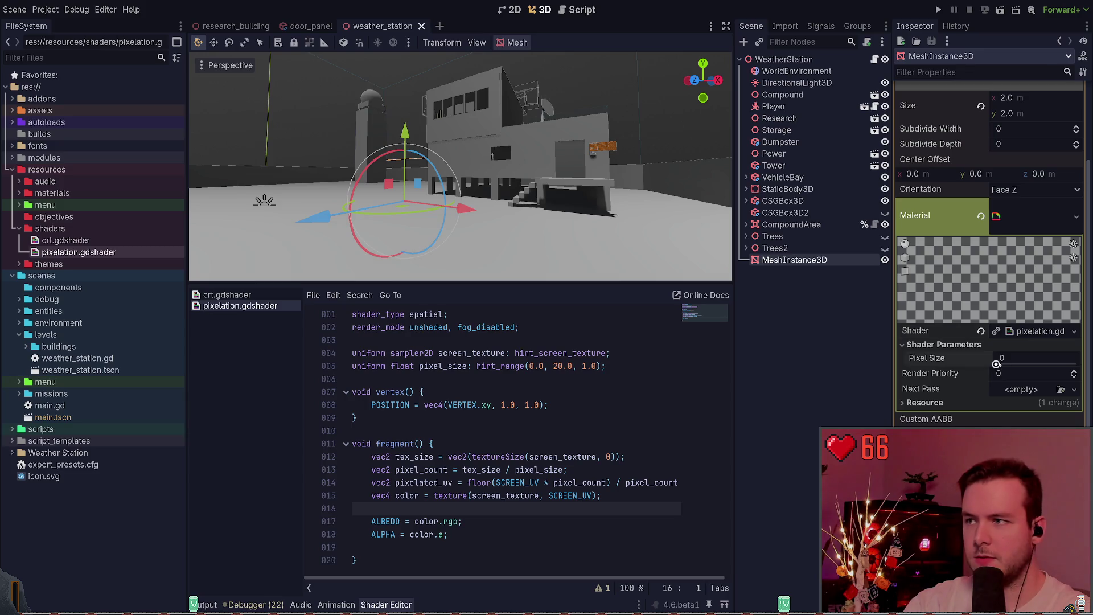
left_click_drag(1004, 364, 1008, 364)
left_click(1016, 357)
key("Return")
key("ctrl+s")
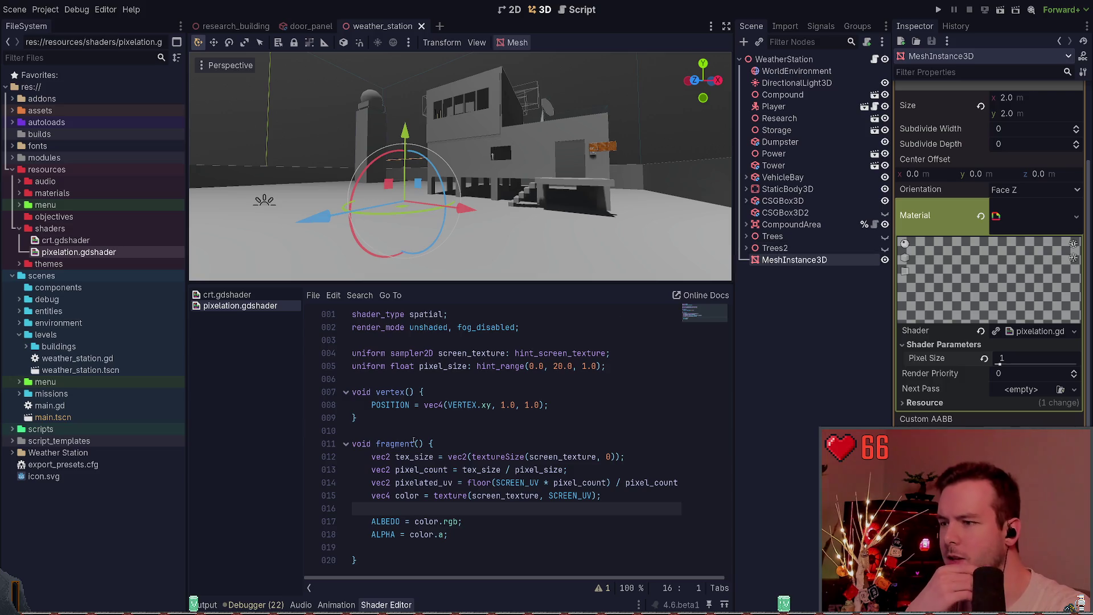
left_click(396, 432)
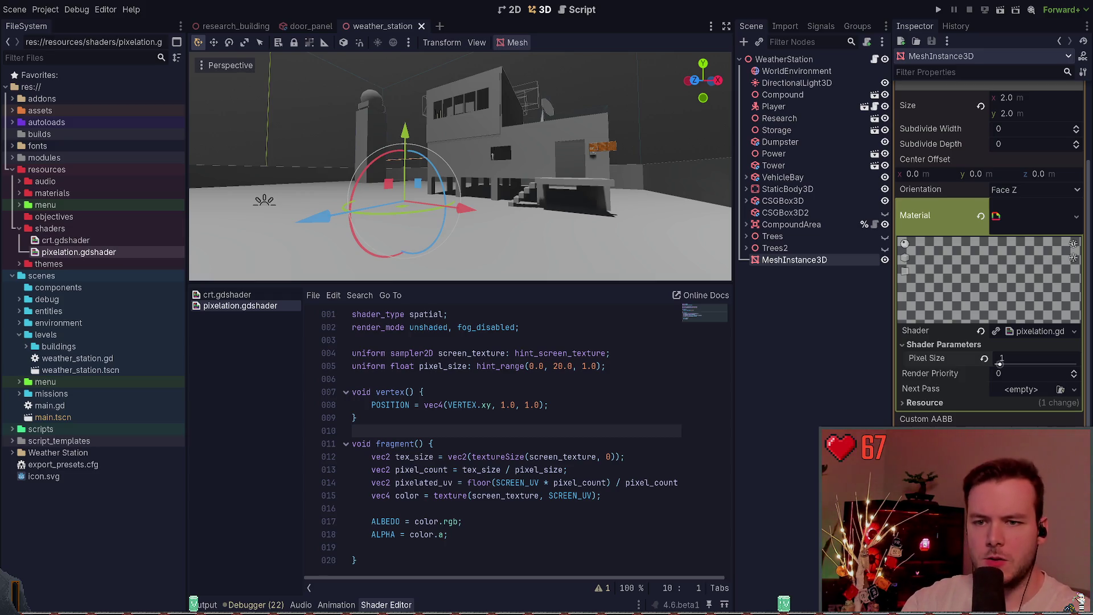
left_click_drag(1021, 358, 1052, 357)
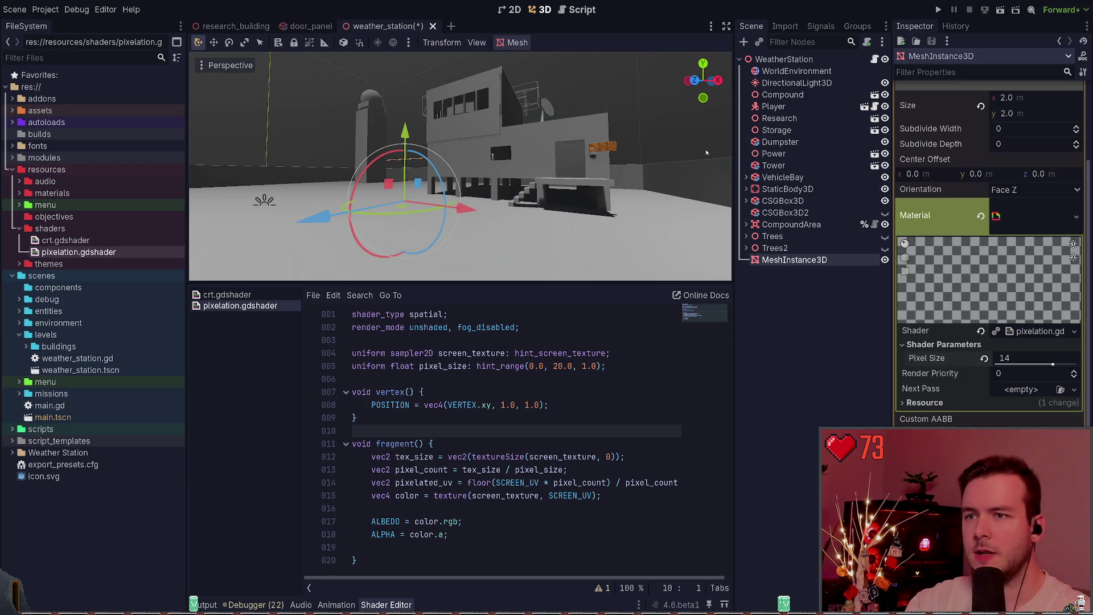
Select the MeshInstance3D node and remove it from the scene.
left_click(793, 283)
left_click(795, 259)
key("Delete")
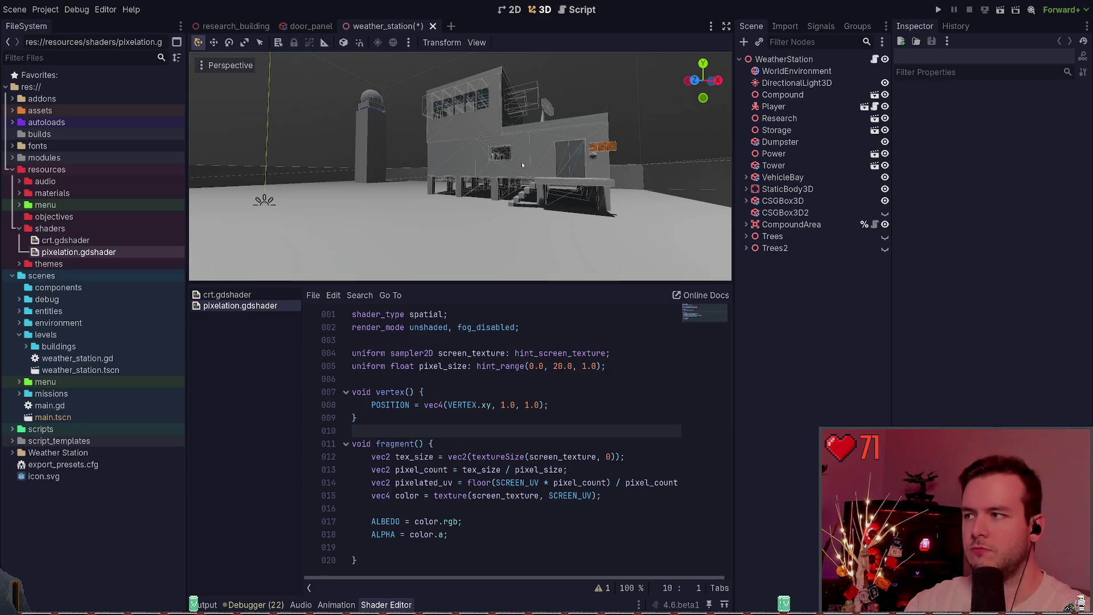
In the Player scene, paste the MeshInstance3D under Head's Camera3D and orbit to check it.
left_click(864, 107)
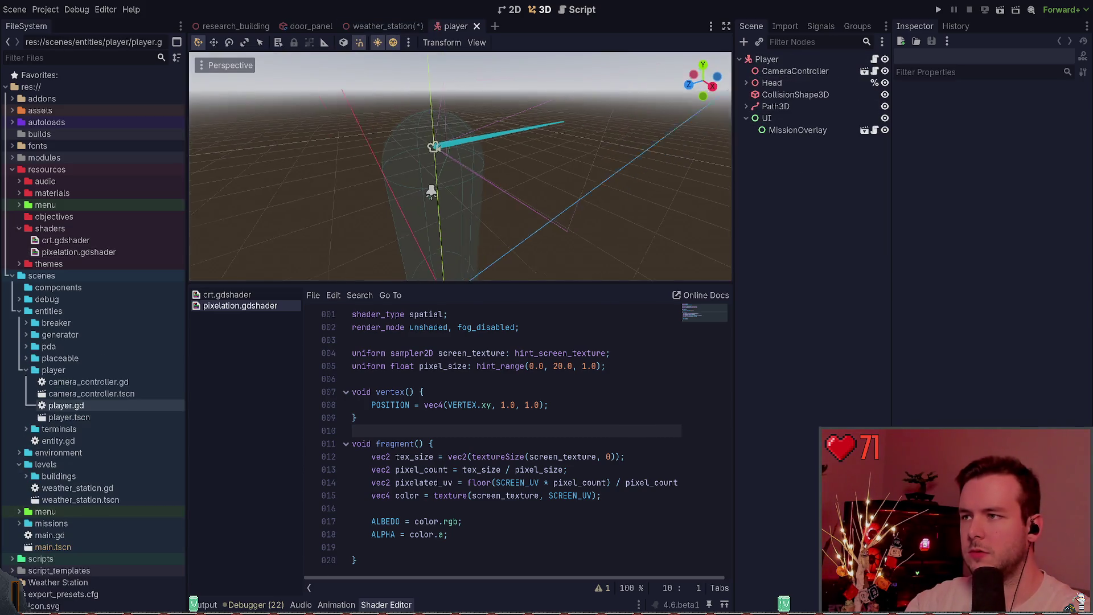
left_click(767, 60)
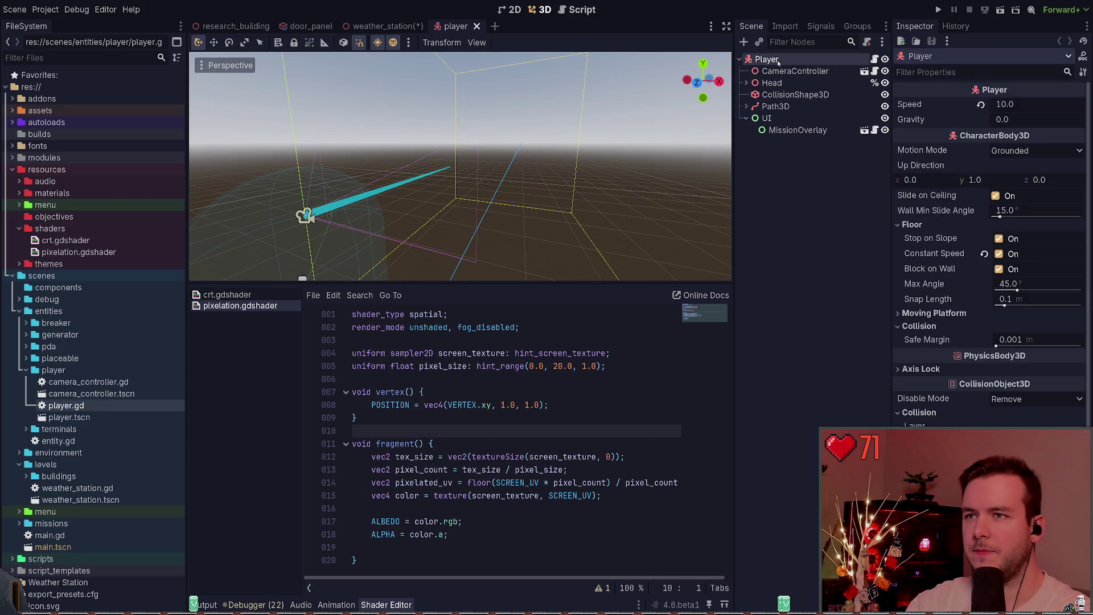
left_click(746, 83)
left_click(789, 95)
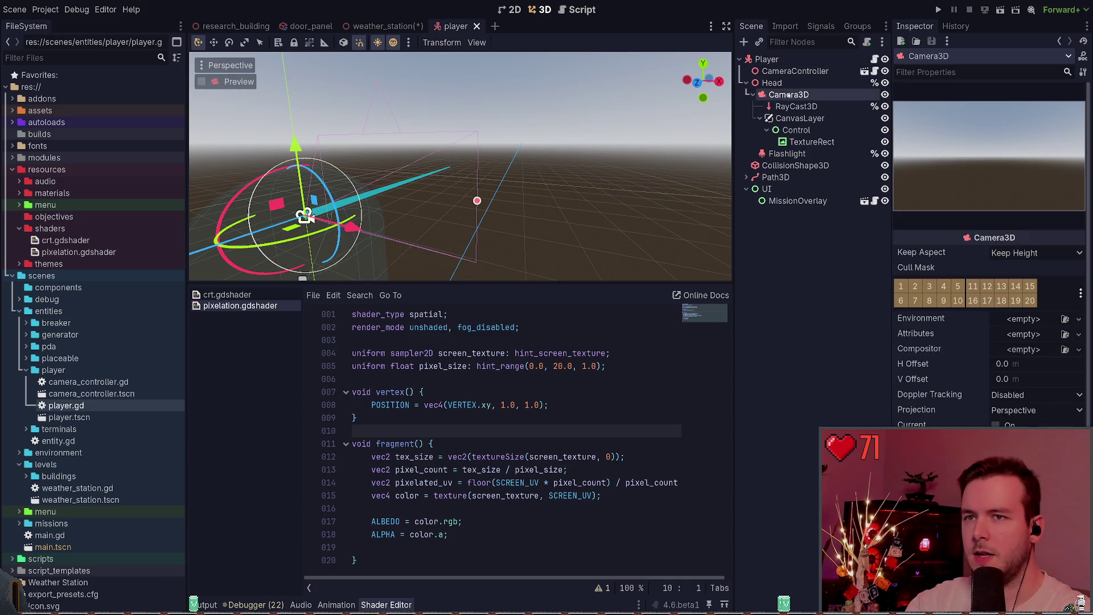
key("ctrl+v")
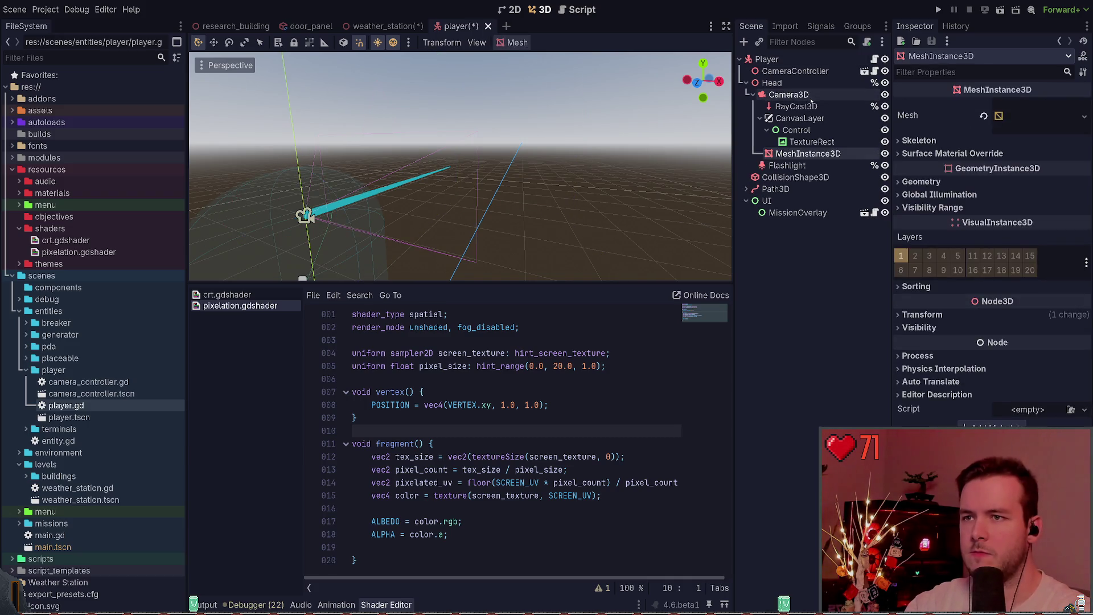
left_click_drag(625, 163, 558, 171)
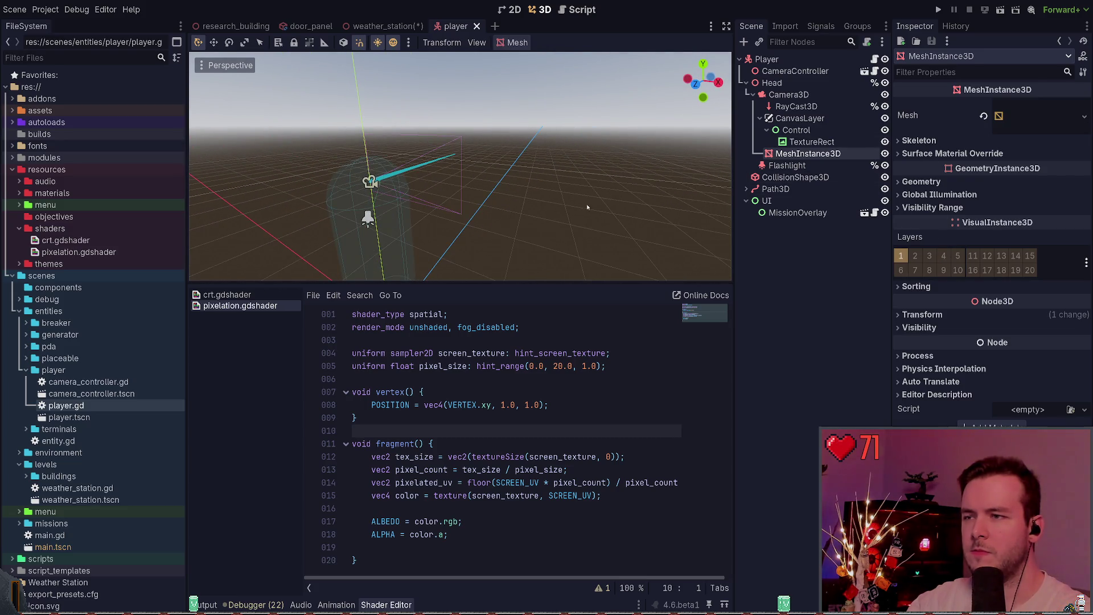
left_click_drag(596, 175, 729, 174)
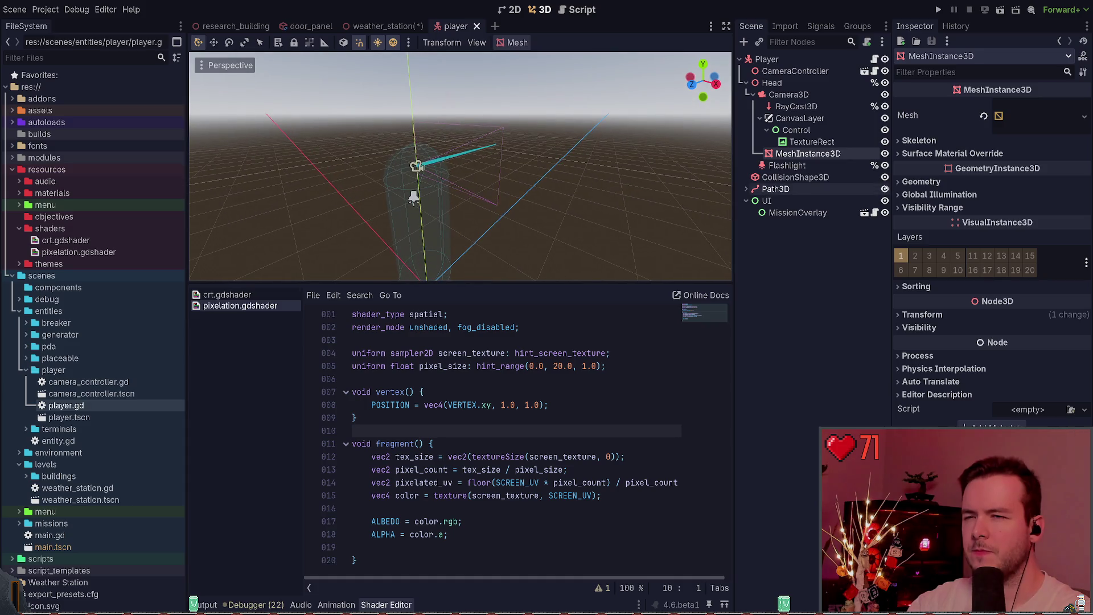
Run the project and continue the saved game into the level.
left_click(918, 140)
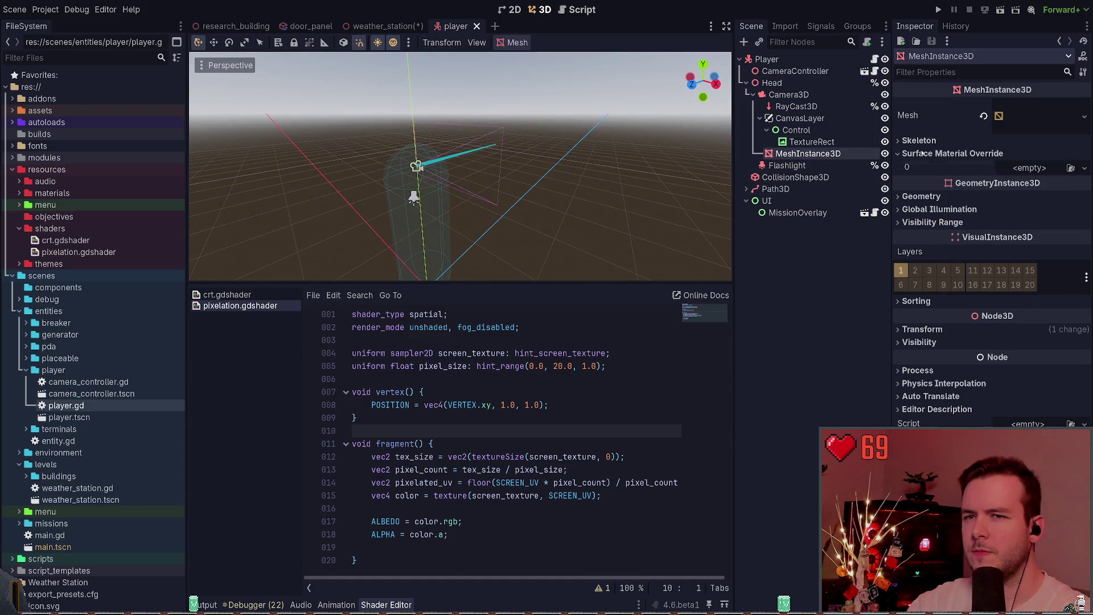
left_click(939, 9)
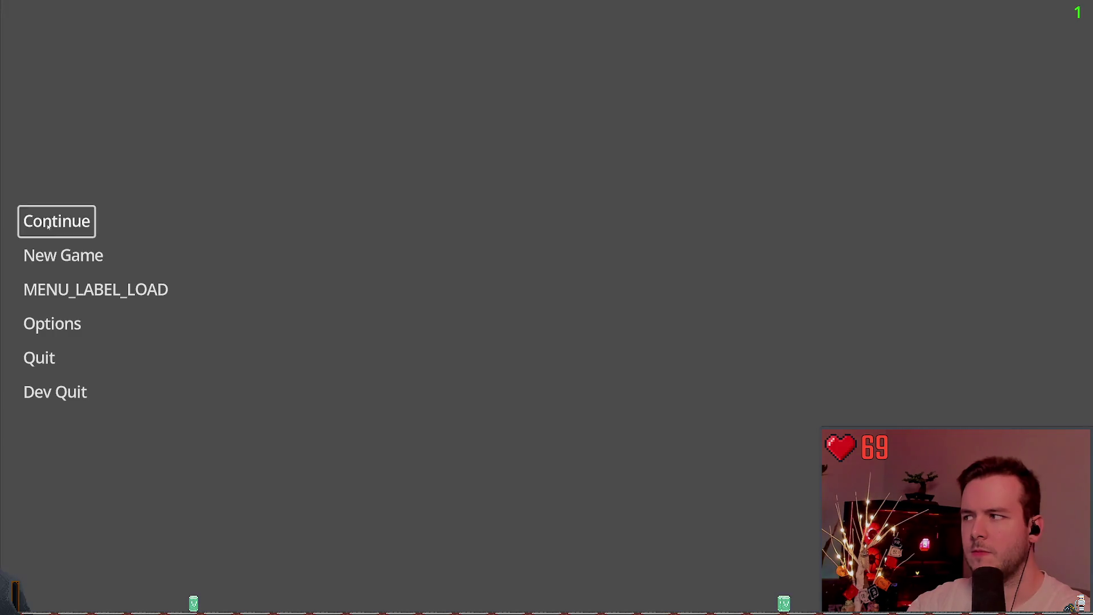
left_click(48, 225)
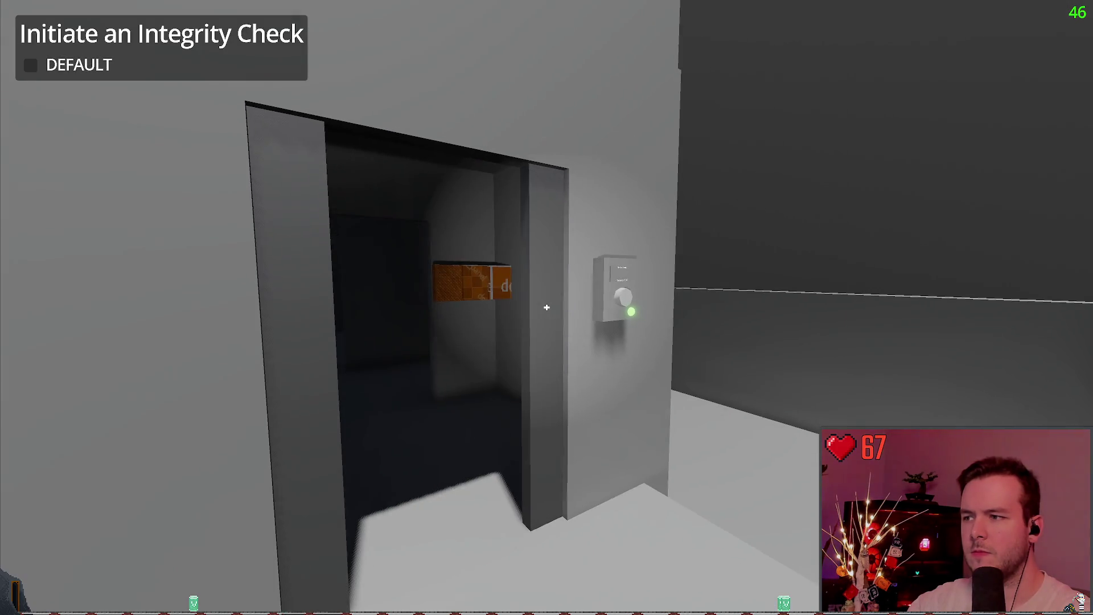
Walk around the running level to check the grayscale pixelation, then stop the game with F8.
mouse_move(546, 307)
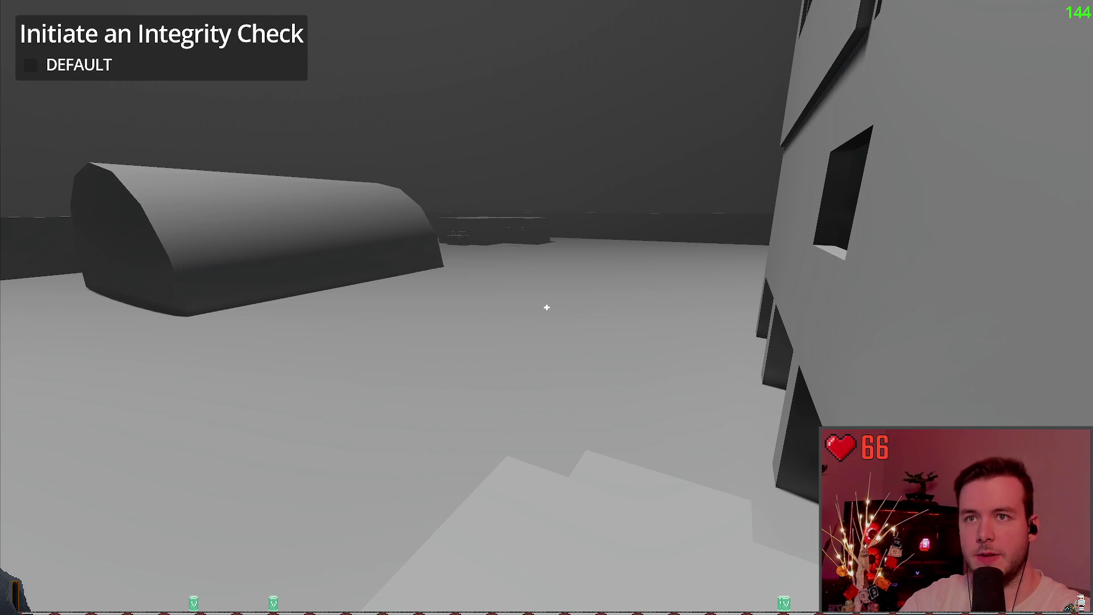
key("F8")
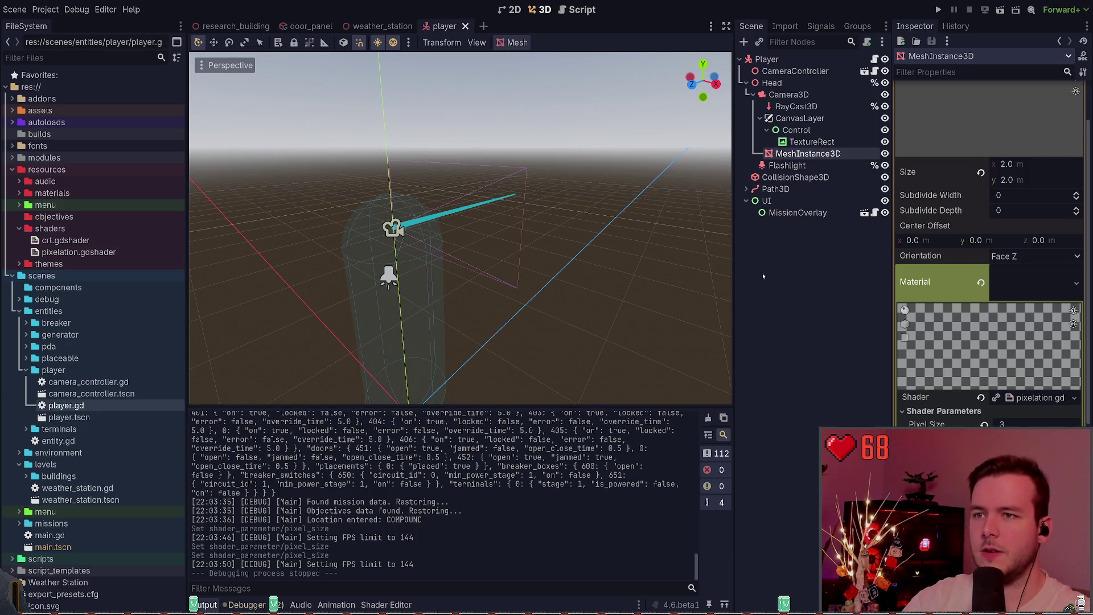
Move the quad from the player scene into a new Camera3D in the weather station scene and save.
key("ctrl+x")
left_click(465, 26)
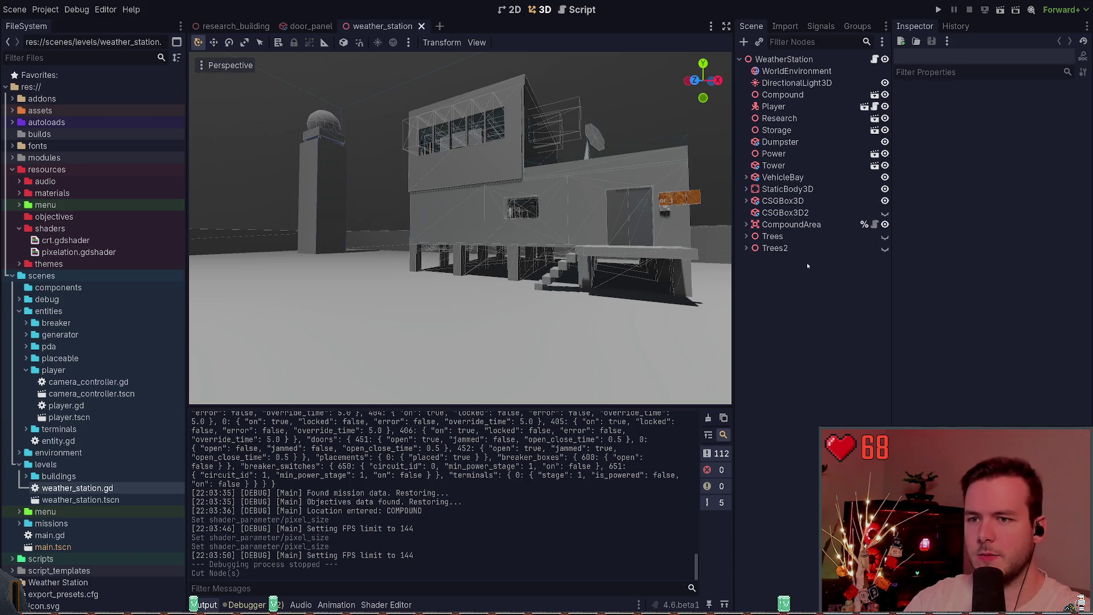
key("ctrl+a")
key("Return")
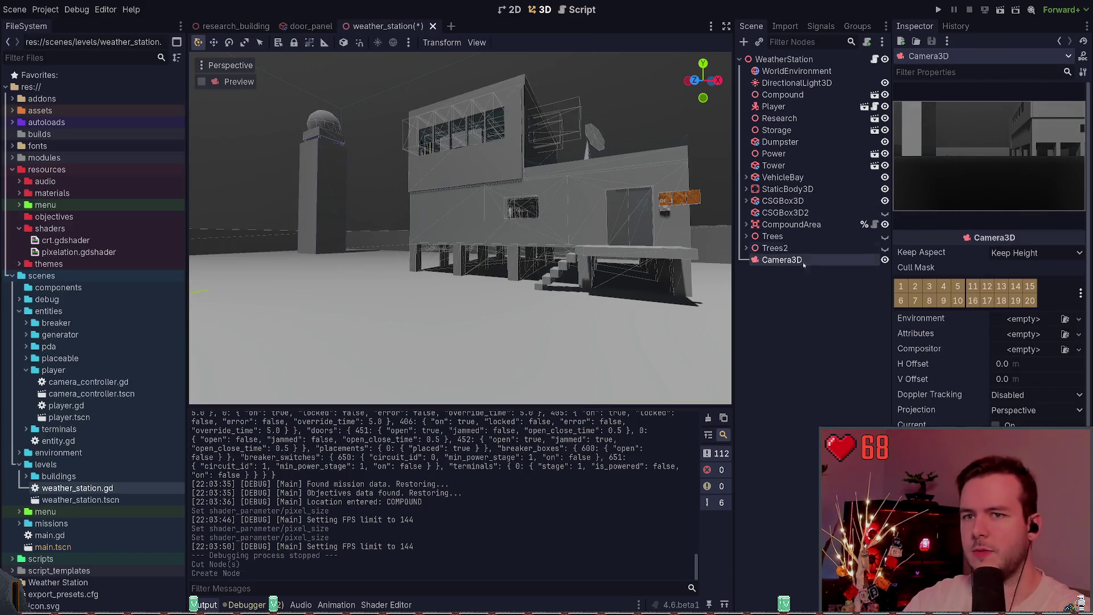
key("ctrl+v")
key("ctrl+s")
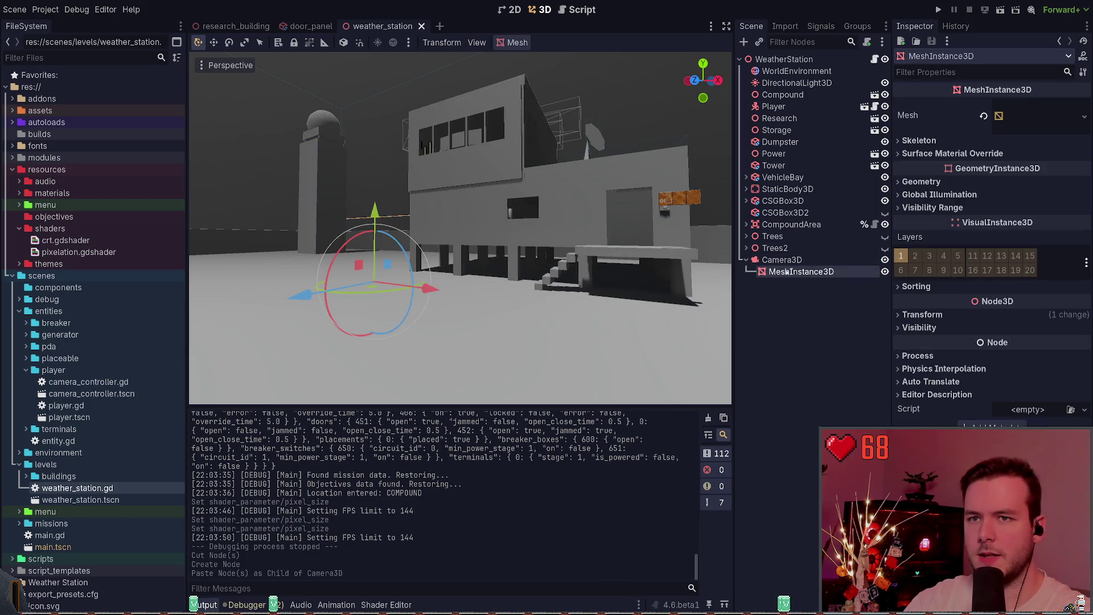
Shift Camera3D sideways, turn it around its vertical axis, and save.
left_click(781, 260)
key("f")
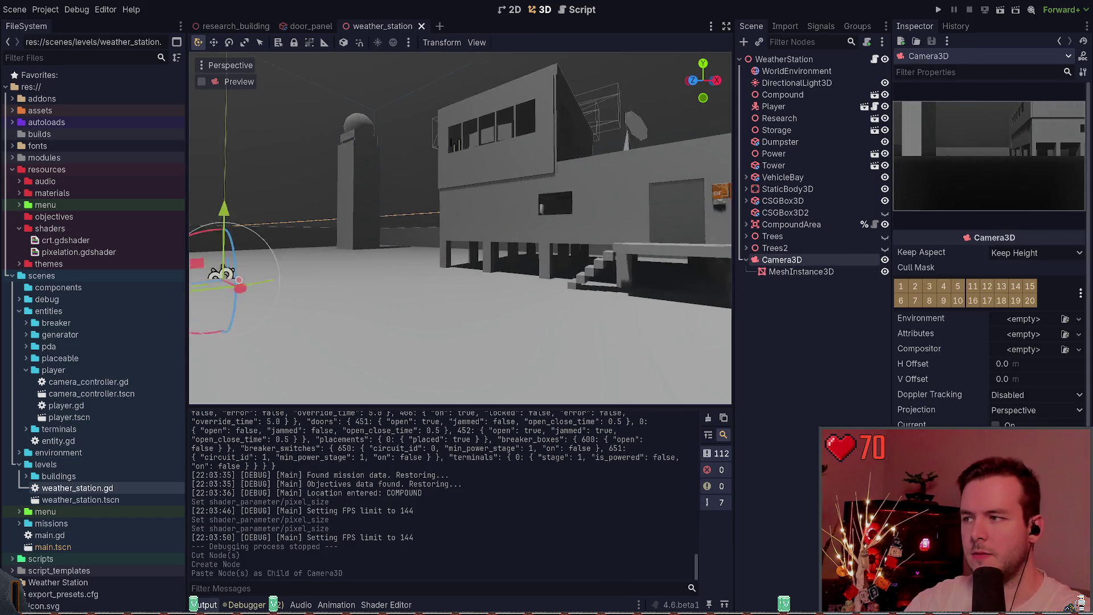
mouse_move(285, 272)
left_mouse_down()
mouse_move(461, 347)
mouse_move(570, 364)
mouse_move(660, 359)
mouse_move(706, 382)
left_mouse_up()
key("f")
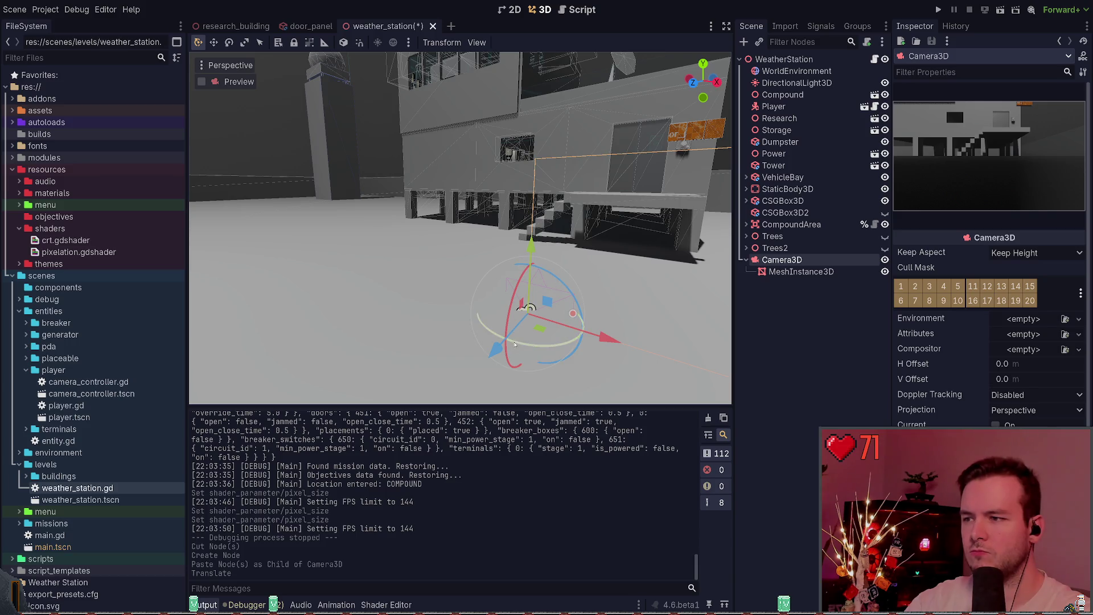
mouse_move(523, 317)
left_mouse_down()
mouse_move(524, 274)
mouse_move(523, 292)
mouse_move(569, 282)
mouse_move(533, 165)
left_mouse_up()
key("ctrl+z")
key("ctrl+z")
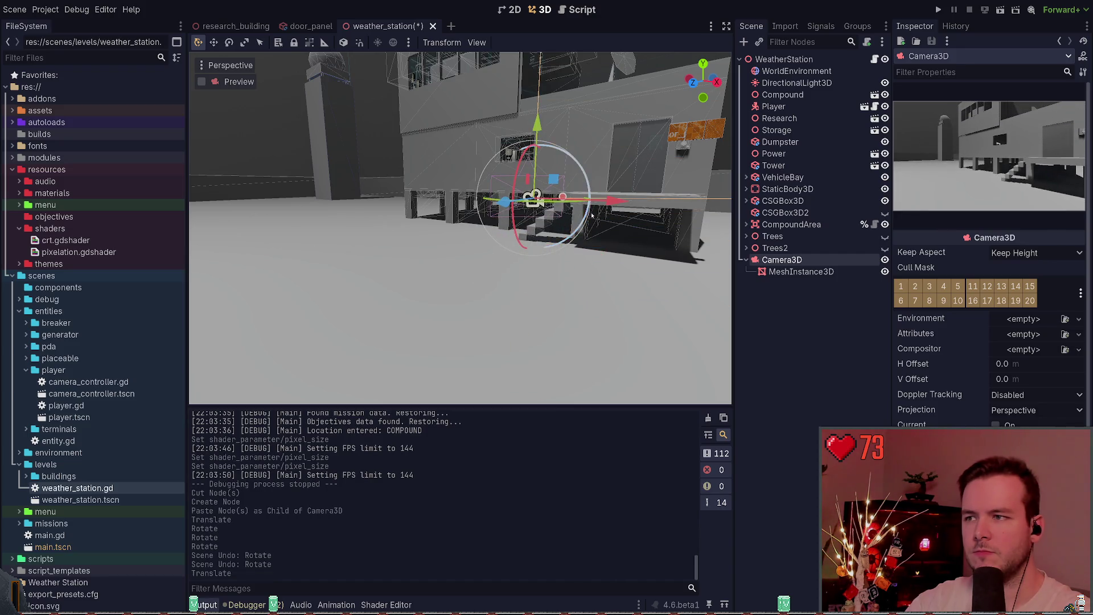
mouse_move(555, 205)
left_mouse_down()
mouse_move(535, 200)
mouse_move(546, 200)
left_mouse_up()
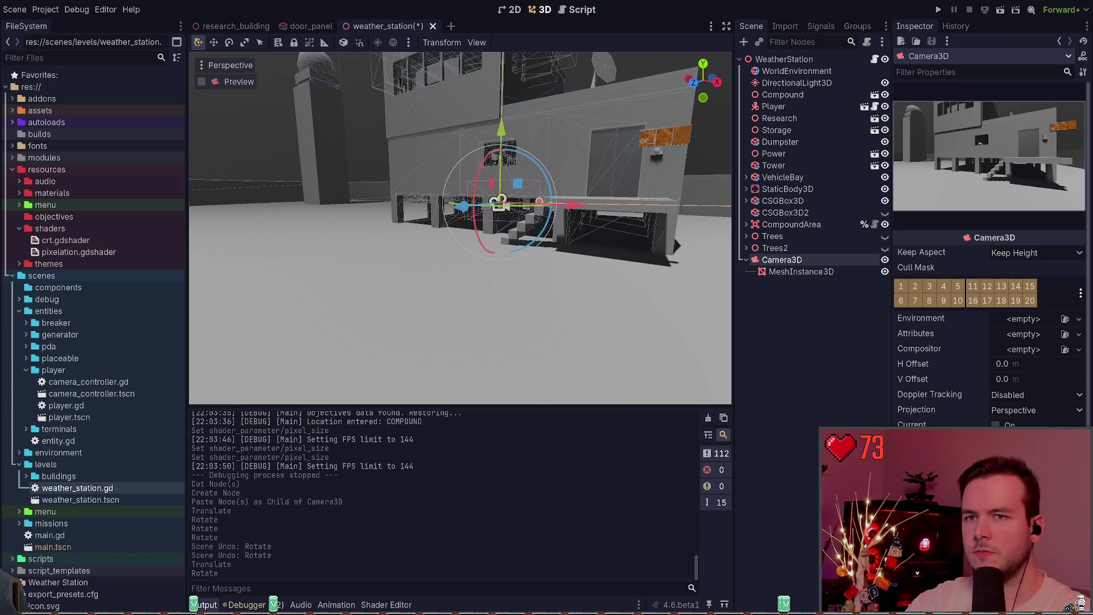
key("ctrl+s")
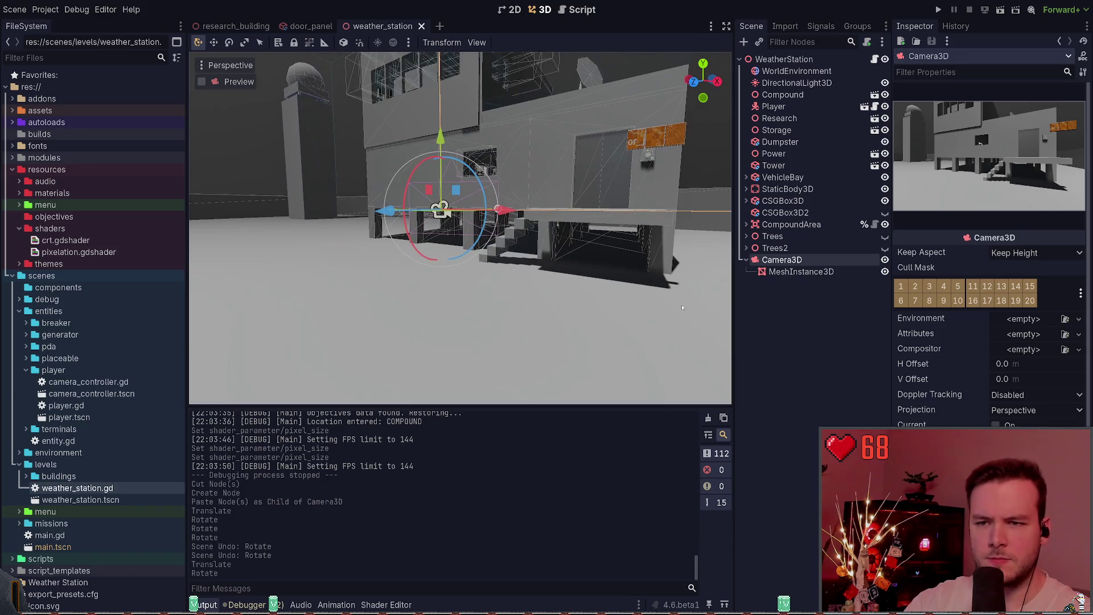
Preview the weather station scene through Camera3D.
left_click(800, 271)
key("ctrl+s")
left_click(782, 260)
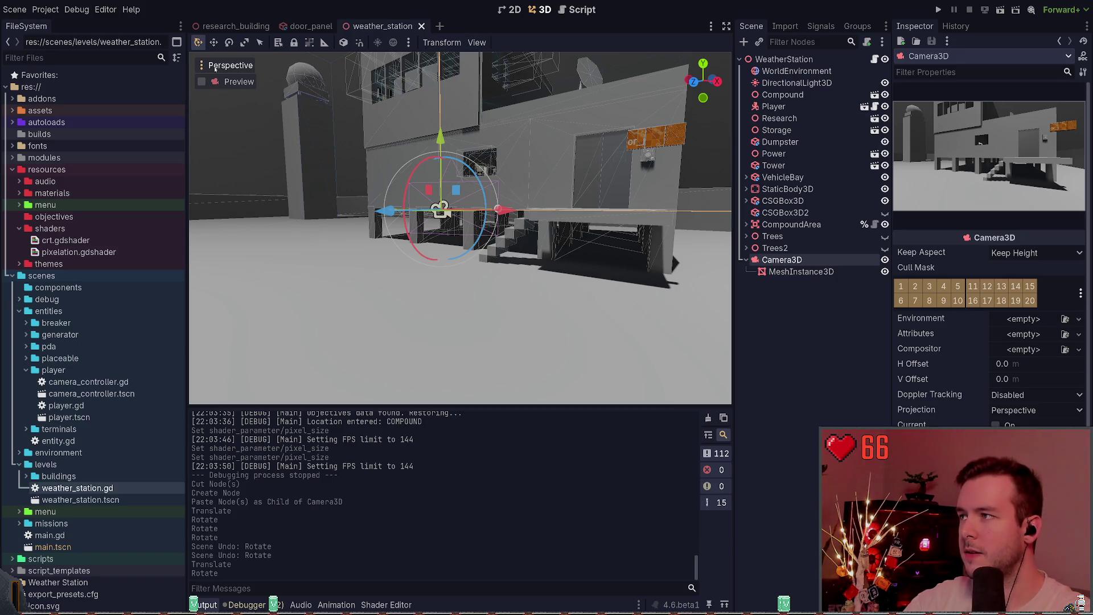
left_click(231, 81)
Select the quad under the camera and expand its plane mesh and shader material properties.
left_click(800, 272)
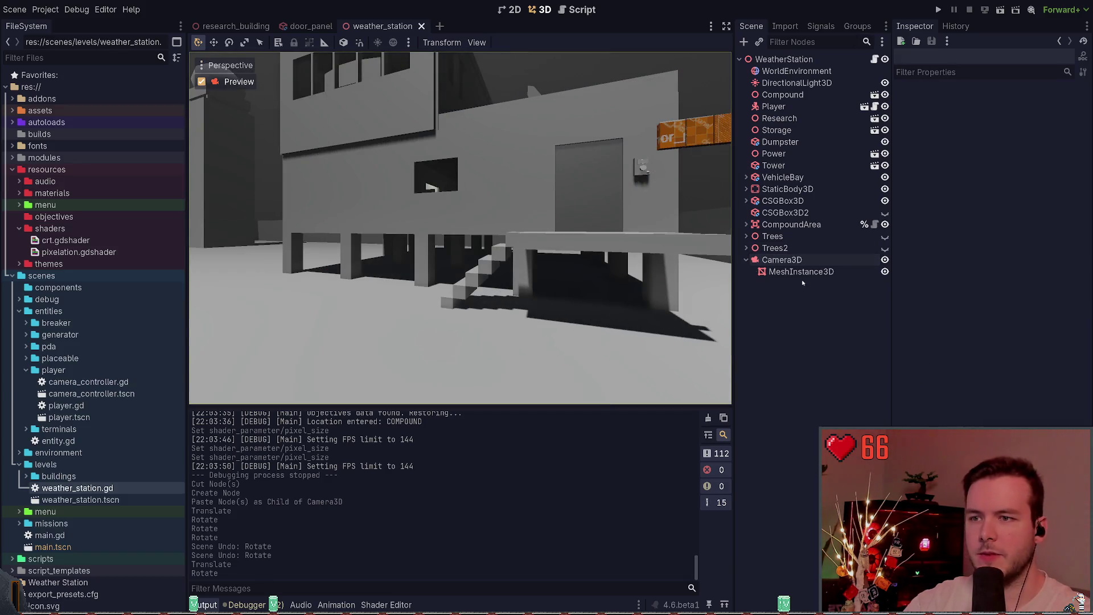
left_click(1020, 120)
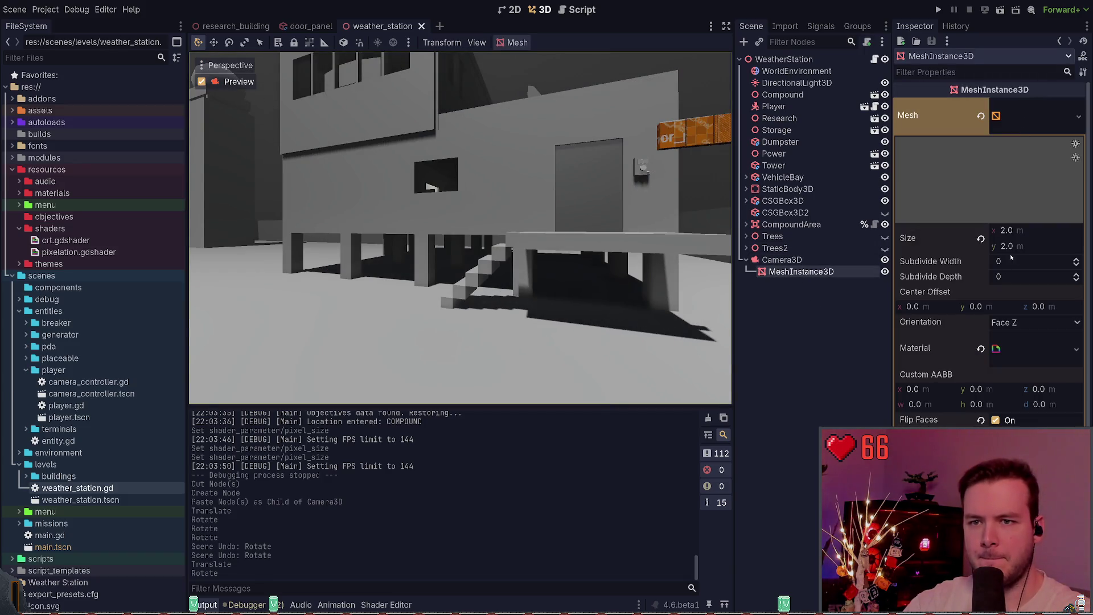
left_click(1023, 238)
key("ctrl+z")
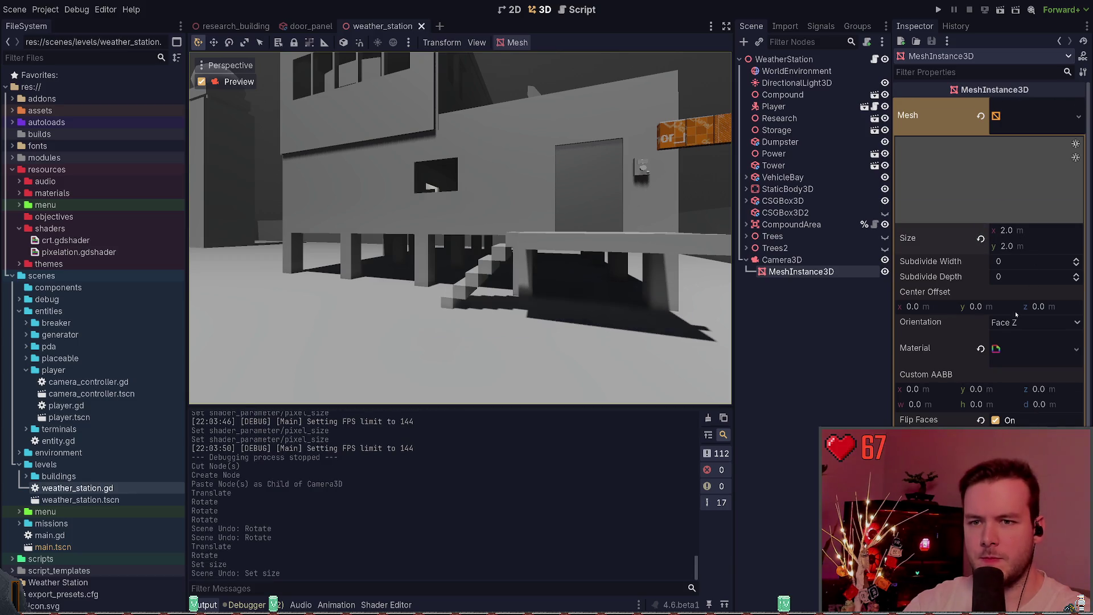
left_click(1023, 348)
scroll(1023, 341, "down", 4)
Set the quad's Pixel Size to 4, save, and open pixelation.gdshader at line 19.
left_click(1024, 297)
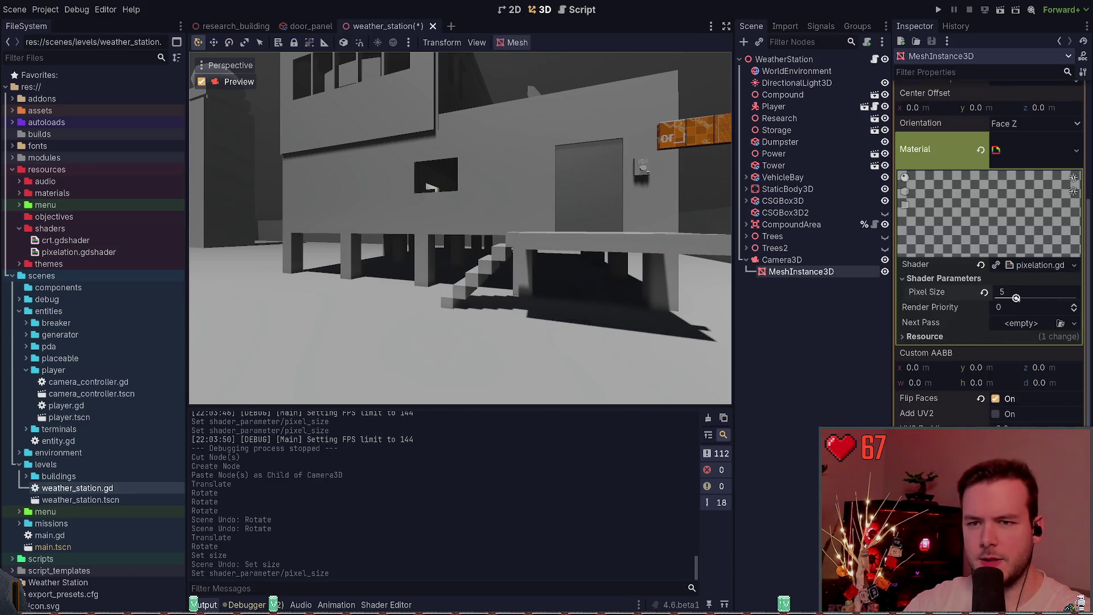
key("ctrl+z")
left_click_drag(1024, 298, 998, 308)
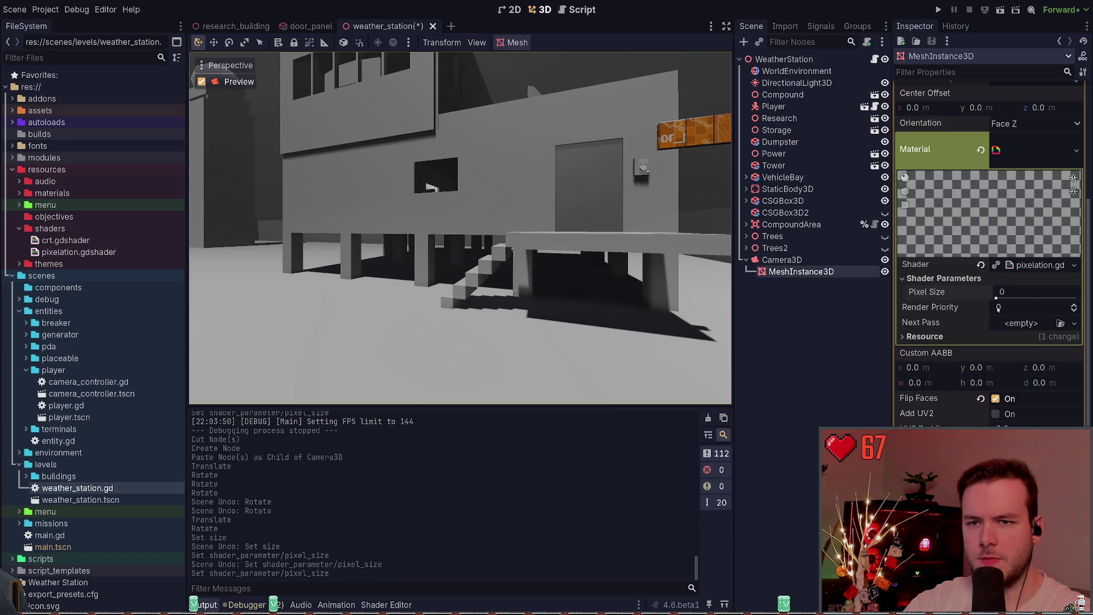
left_click(1074, 308)
key("ctrl+z")
key("ctrl+s")
left_click(1008, 297)
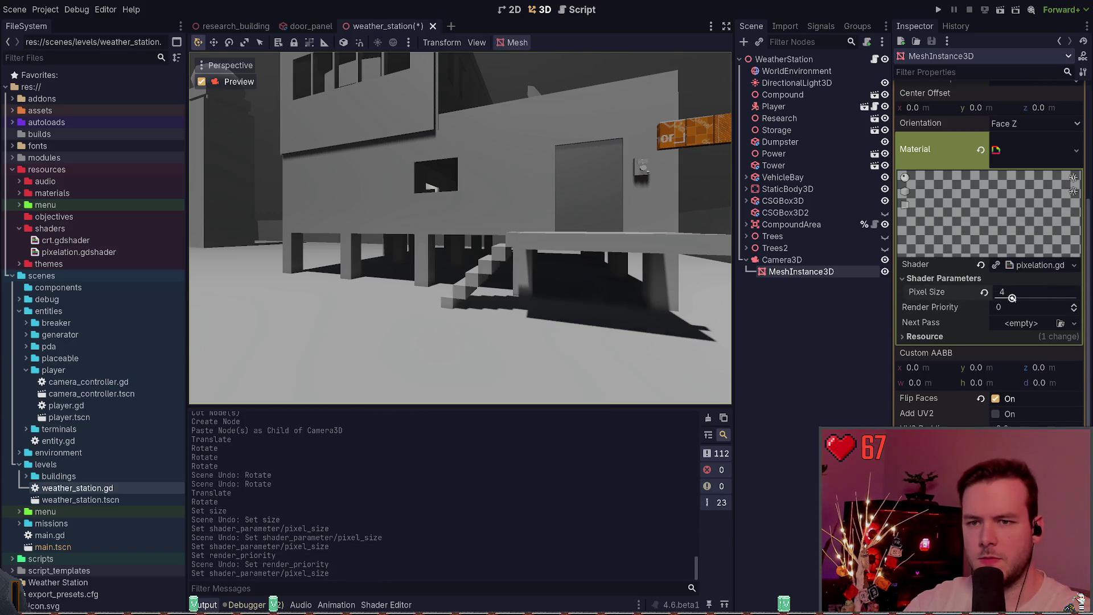
key("ctrl+s")
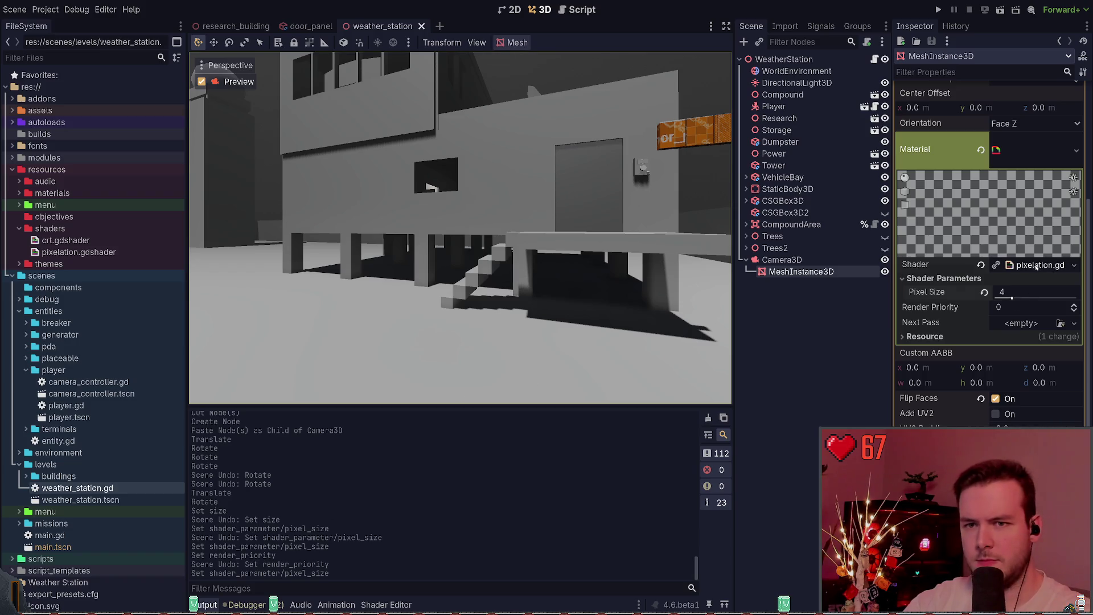
left_click(1034, 266)
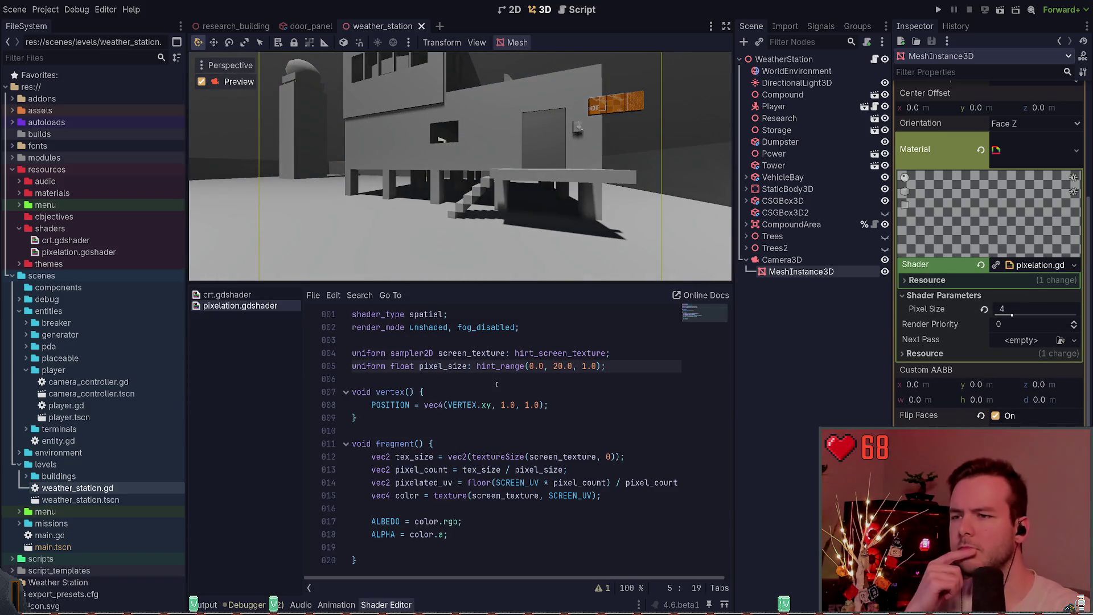
left_click(469, 546)
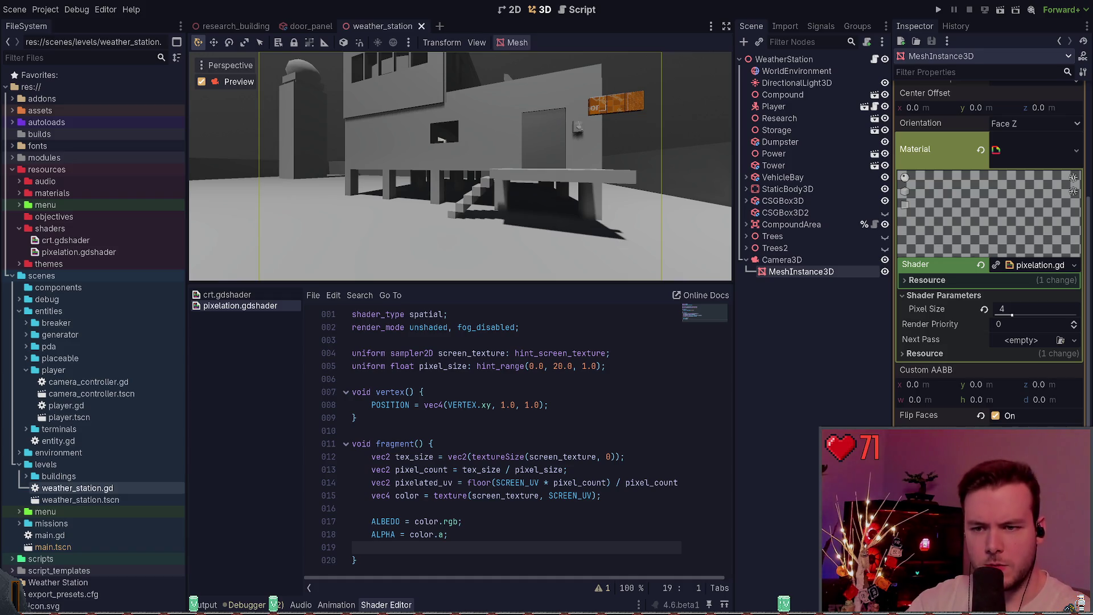
Raise the quad's Extra Cull Margin to 16384 and save the scene.
scroll(989, 227, "down", 4)
scroll(993, 362, "down", 4)
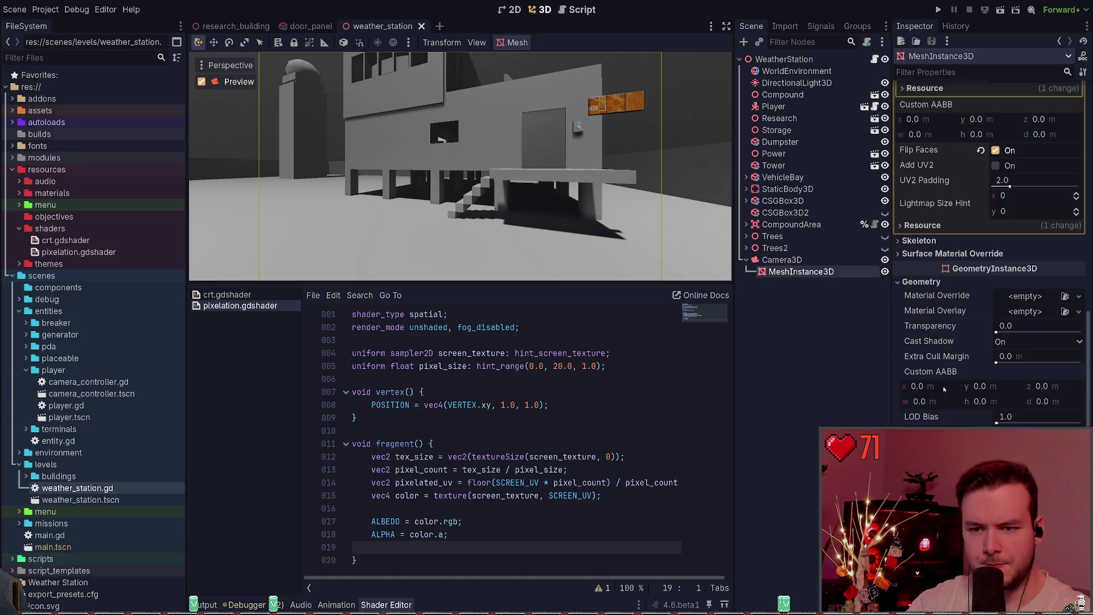
left_click_drag(996, 362, 1082, 362)
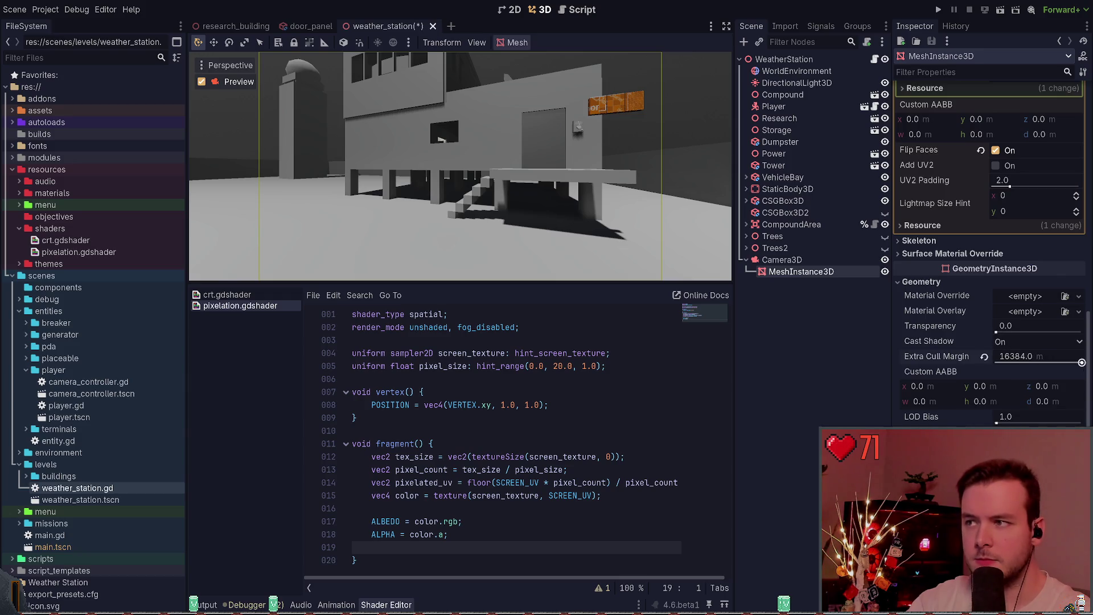
key("ctrl+s")
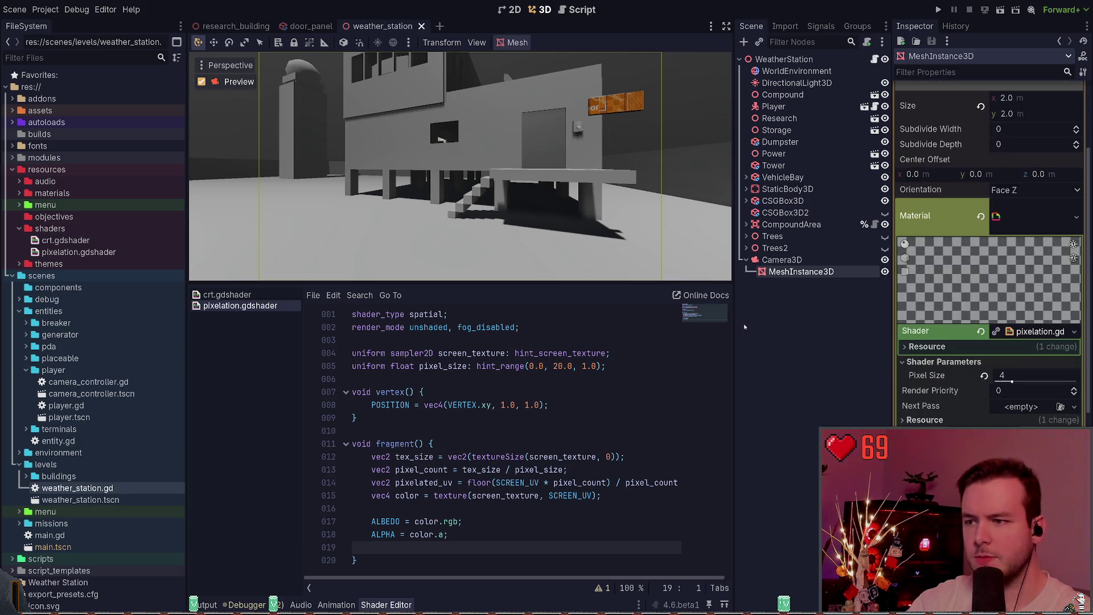
Reset the quad's Material slot to empty.
scroll(951, 357, "up", 10)
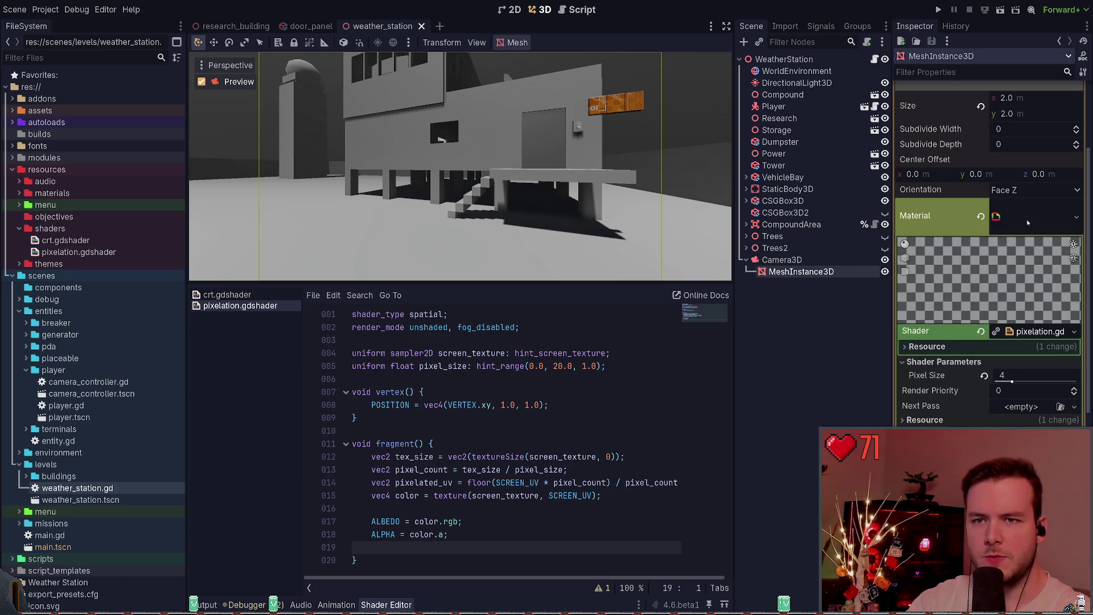
key("ctrl+s")
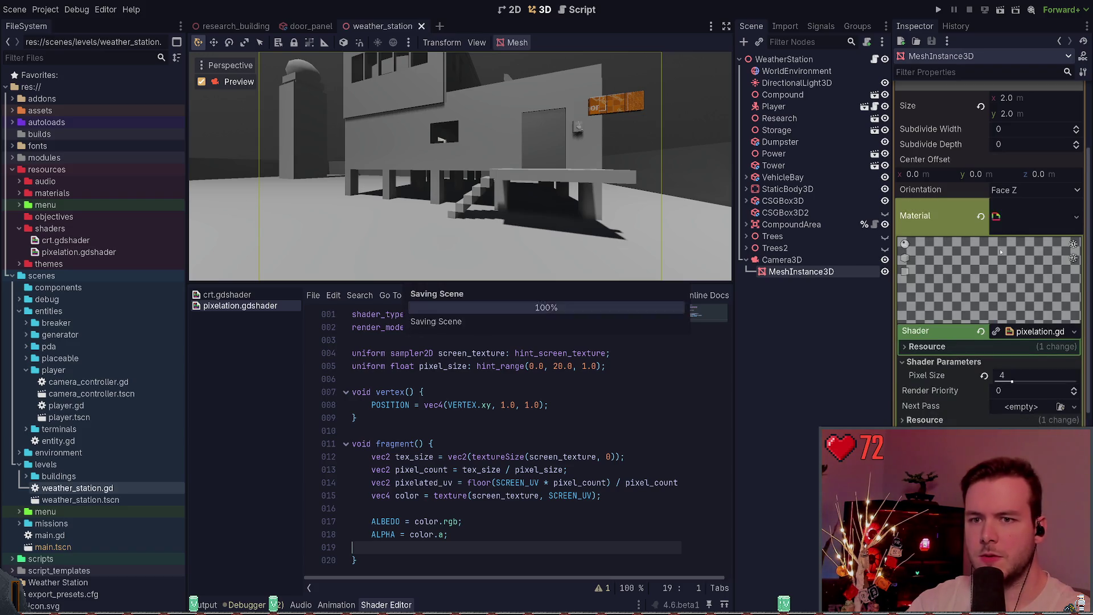
scroll(1012, 295, "up", 3)
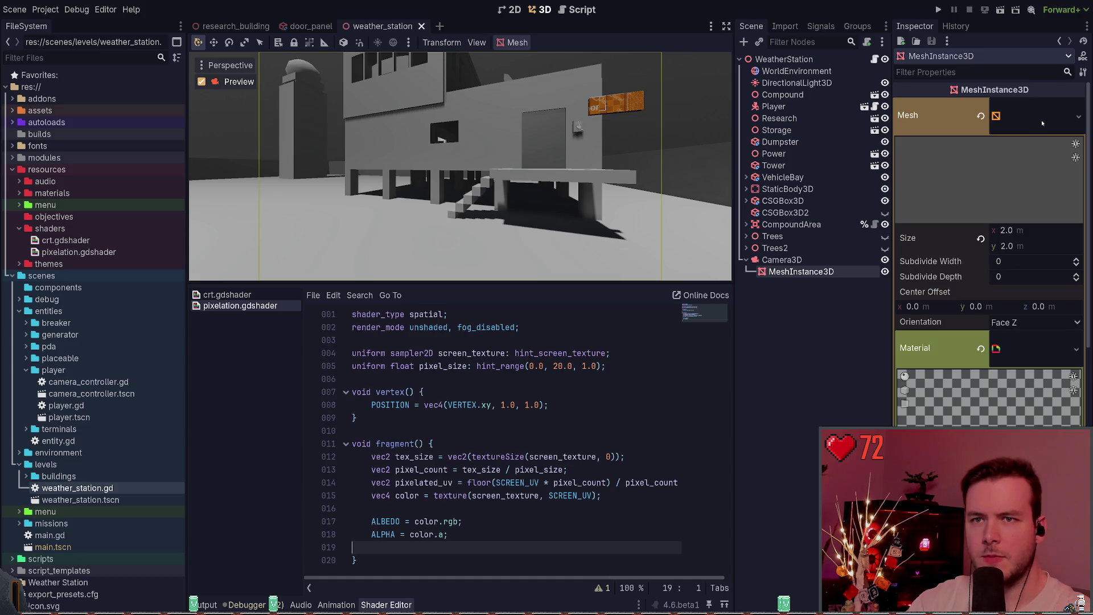
left_click(979, 349)
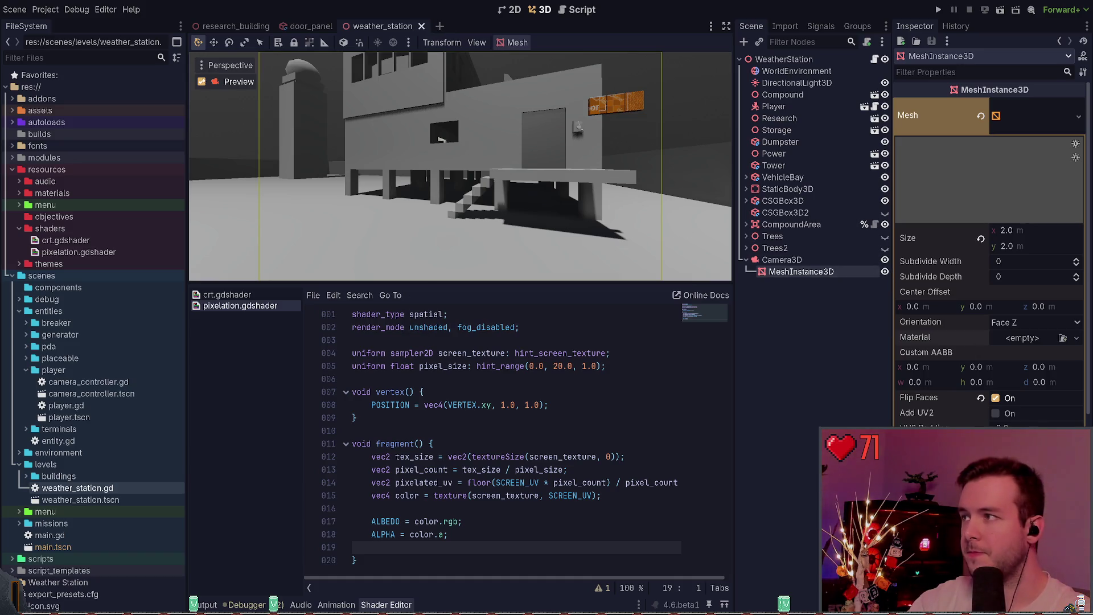
Turn off the camera preview, fly the editor view around the building, and save.
left_click(202, 82)
key("w")
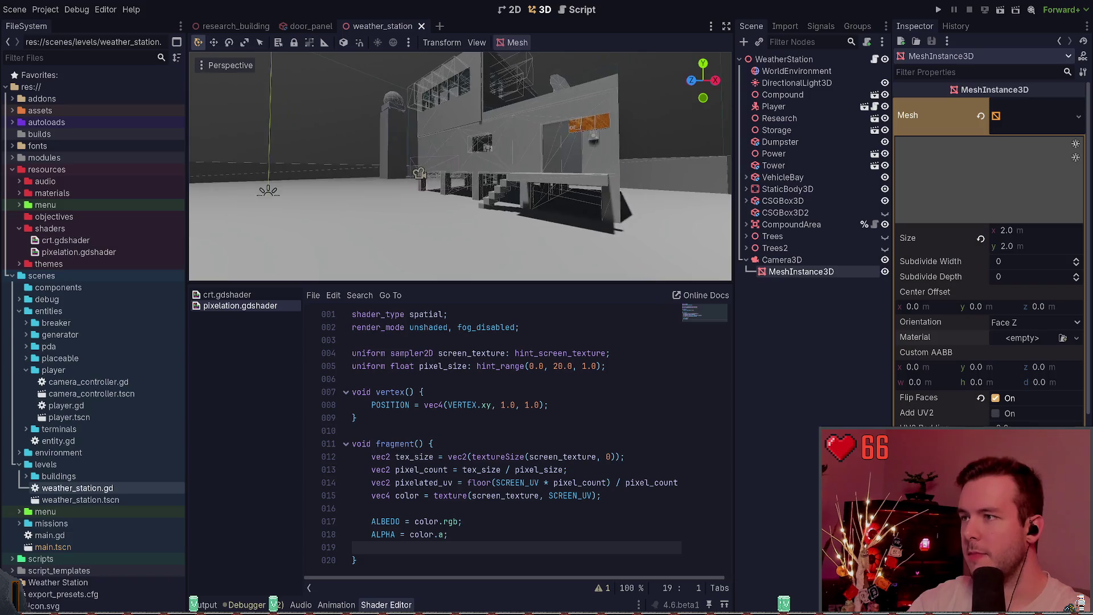
key("a")
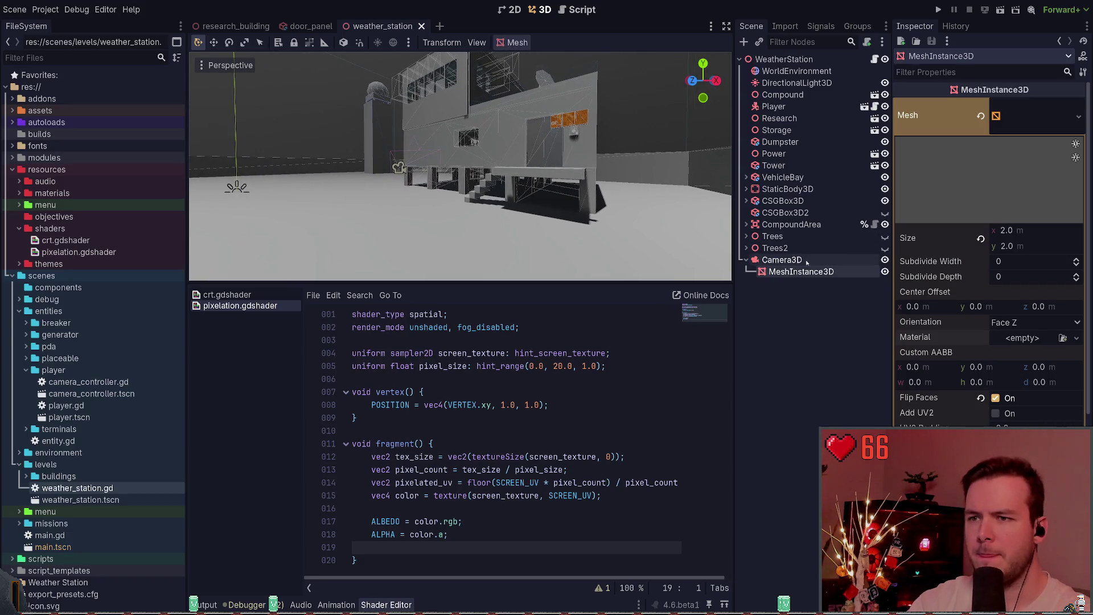
scroll(991, 251, "down", 5)
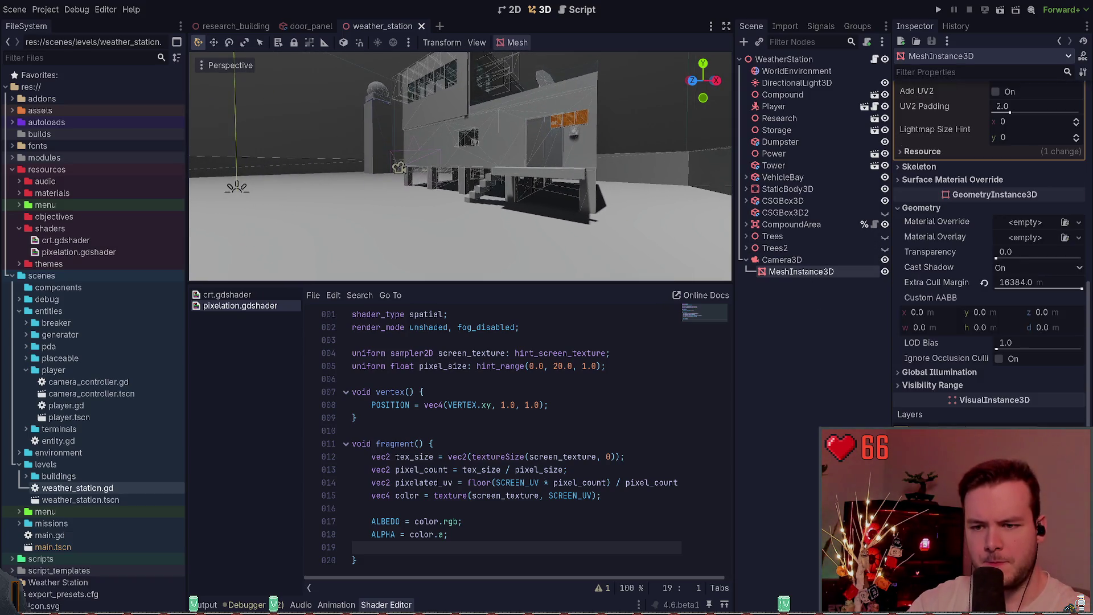
key("ctrl+s")
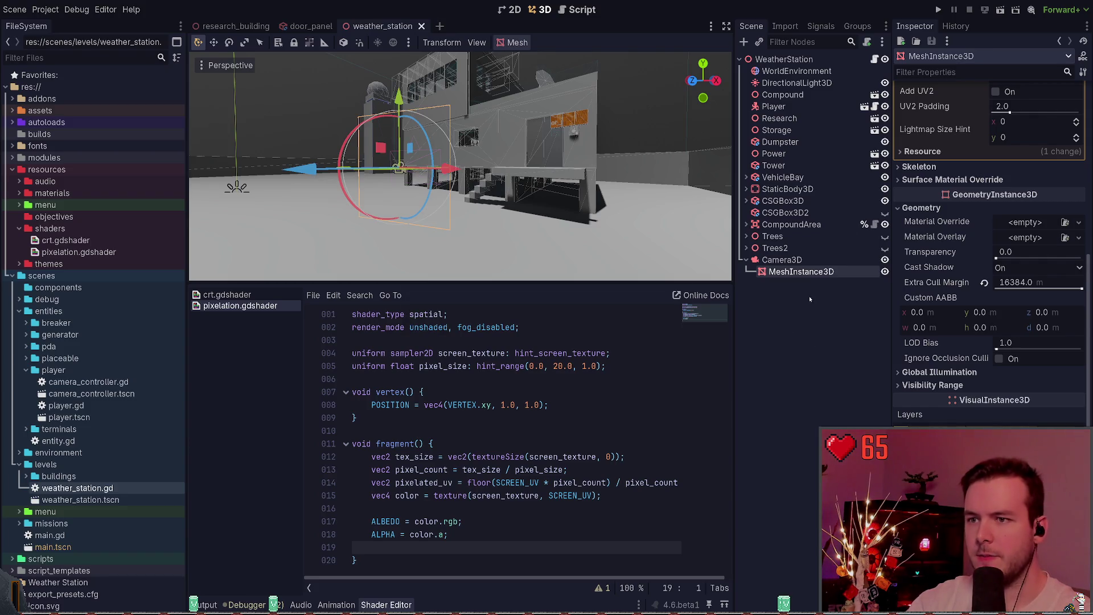
scroll(990, 228, "up", 5)
Reopen the quad's mesh properties and bring up the Material slot choices for a new ShaderMaterial.
left_click(1036, 116)
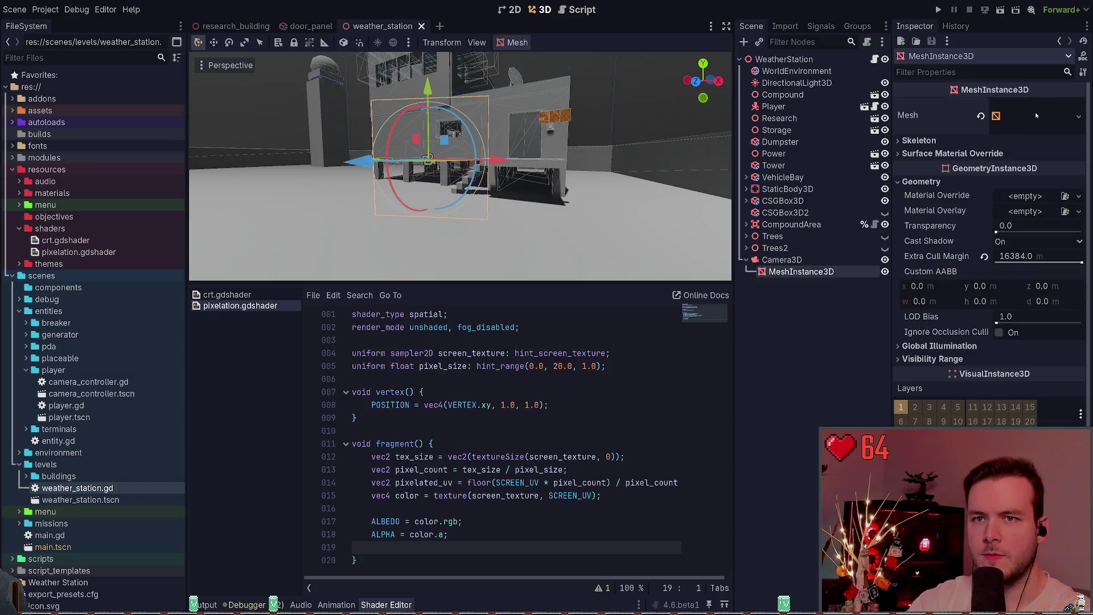
left_click(1036, 115)
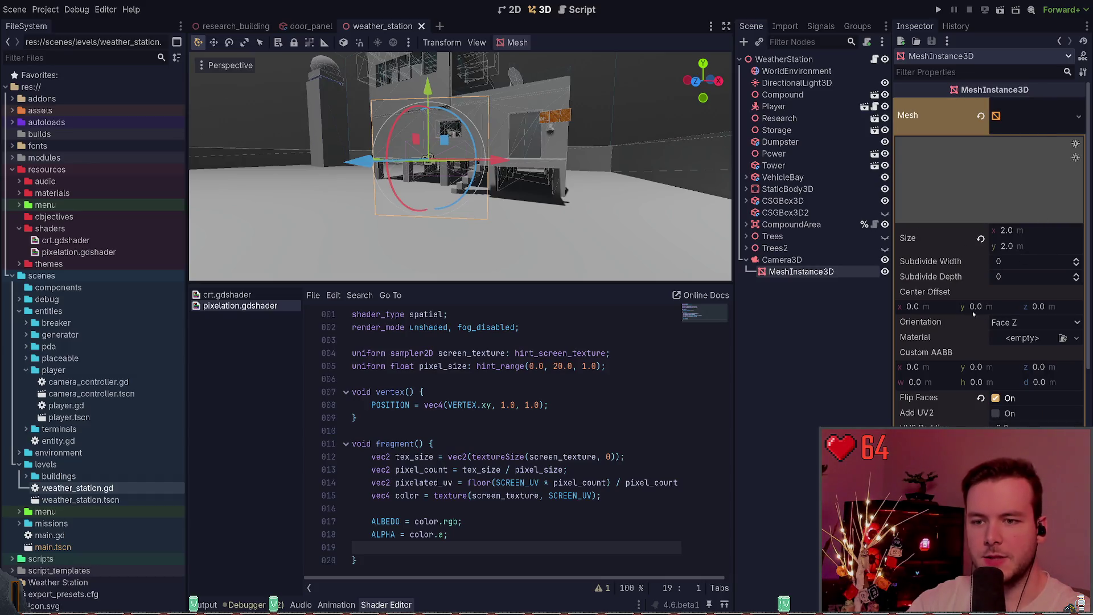
left_click(980, 398)
key("ctrl+z")
key("ctrl+s")
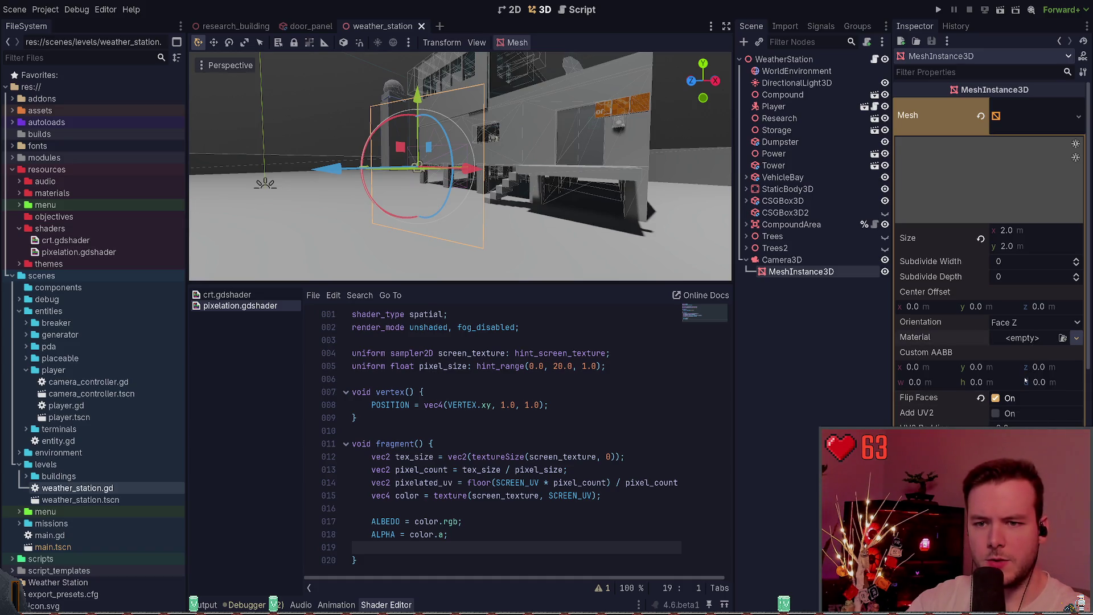
left_click(1076, 337)
left_click(995, 406)
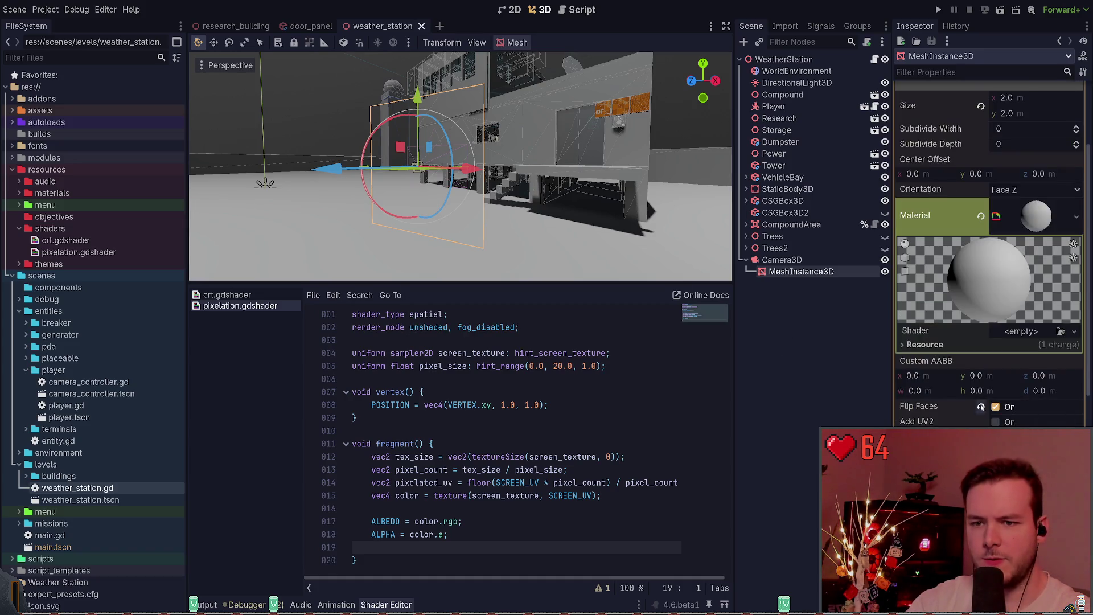
key("ctrl+s")
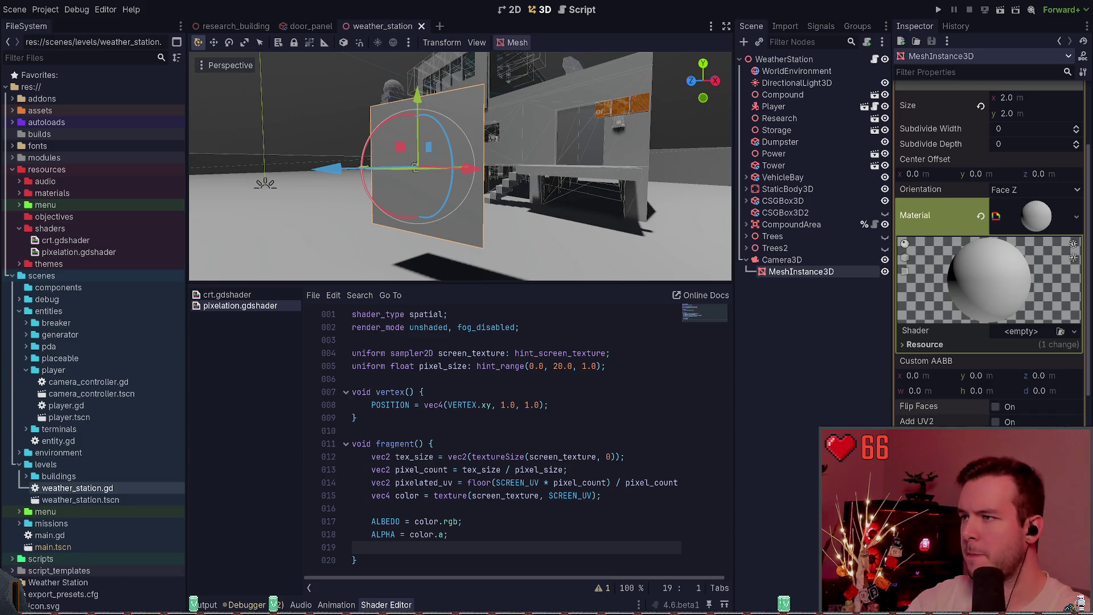
mouse_move(547, 206)
left_mouse_down()
mouse_move(536, 199)
mouse_move(547, 206)
left_mouse_up()
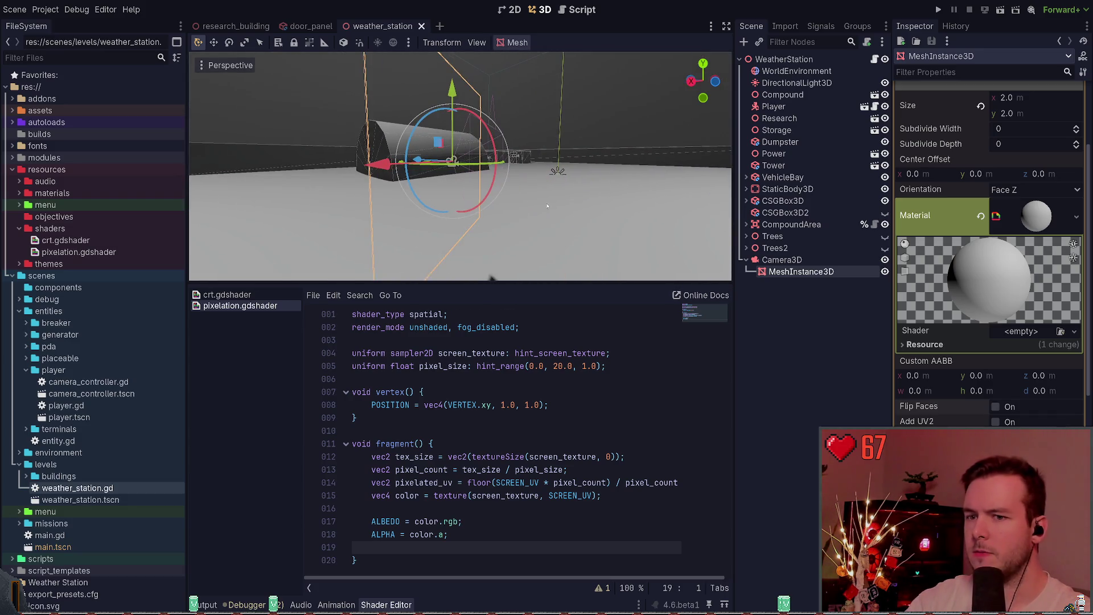
left_click(995, 407)
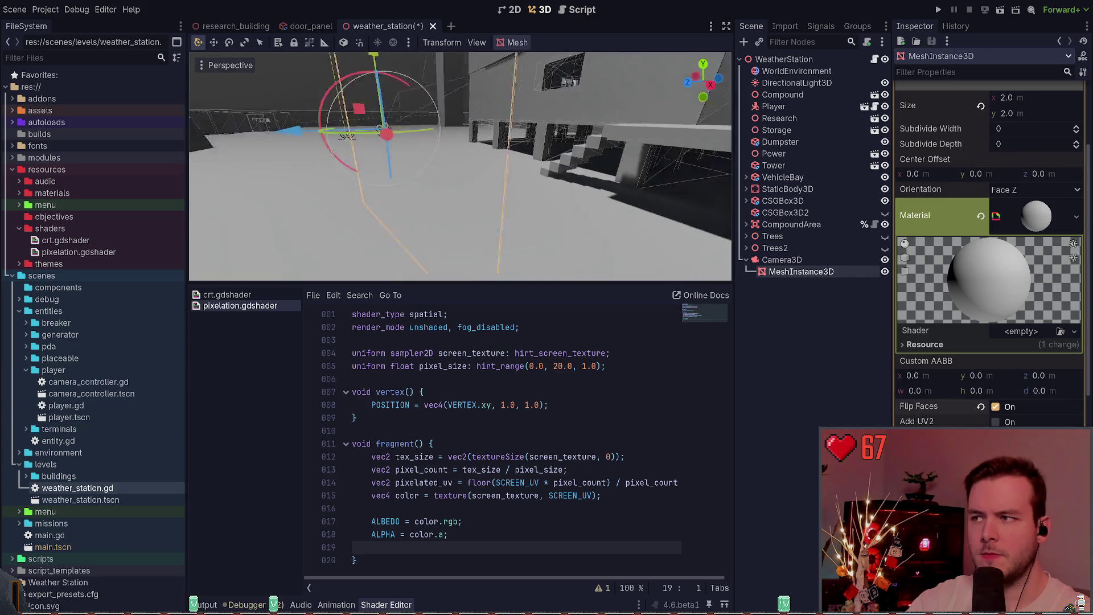
key("ctrl+z")
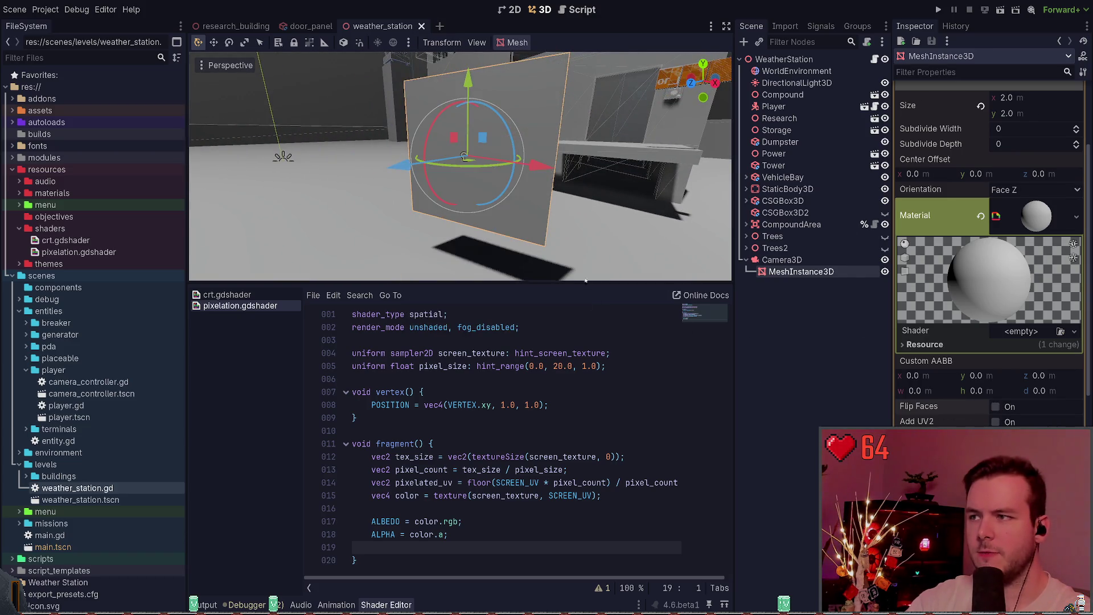
scroll(946, 400, "down", 5)
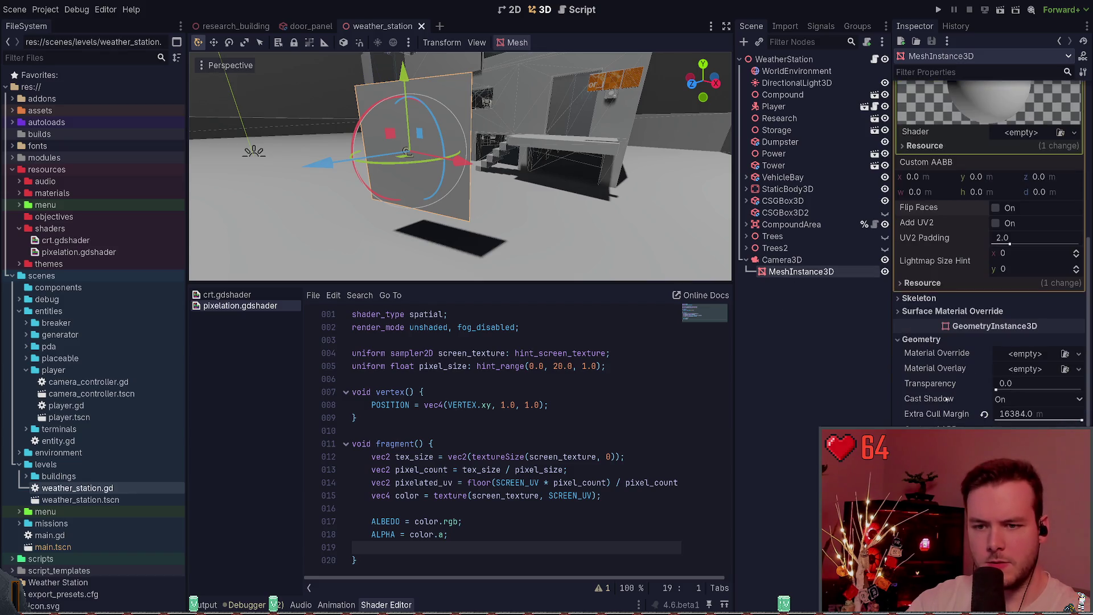
left_click(781, 260)
left_click(801, 272)
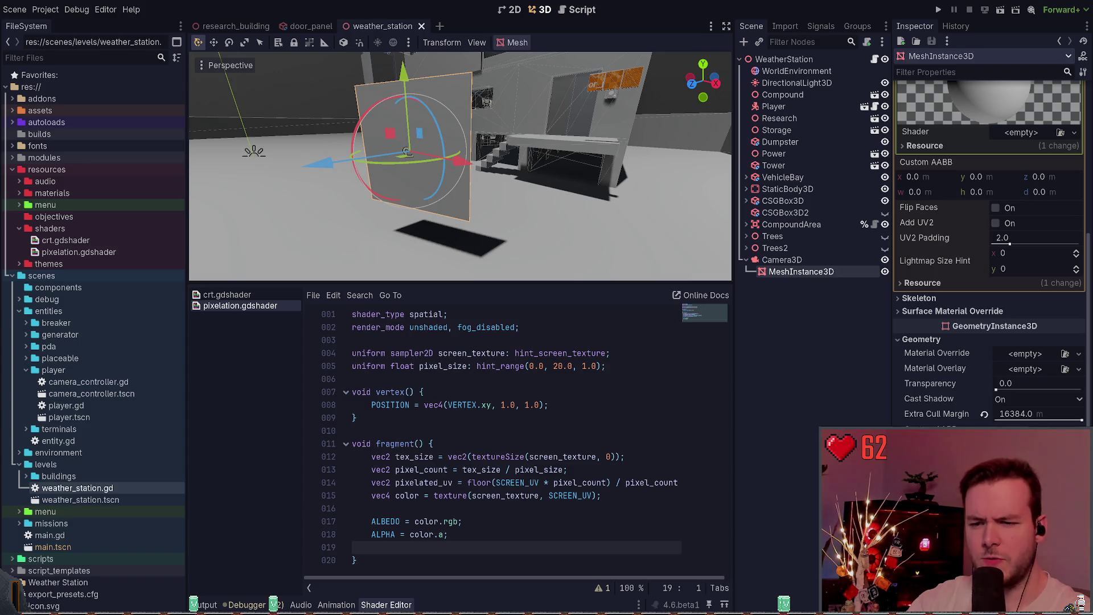
scroll(1023, 279, "up", 7)
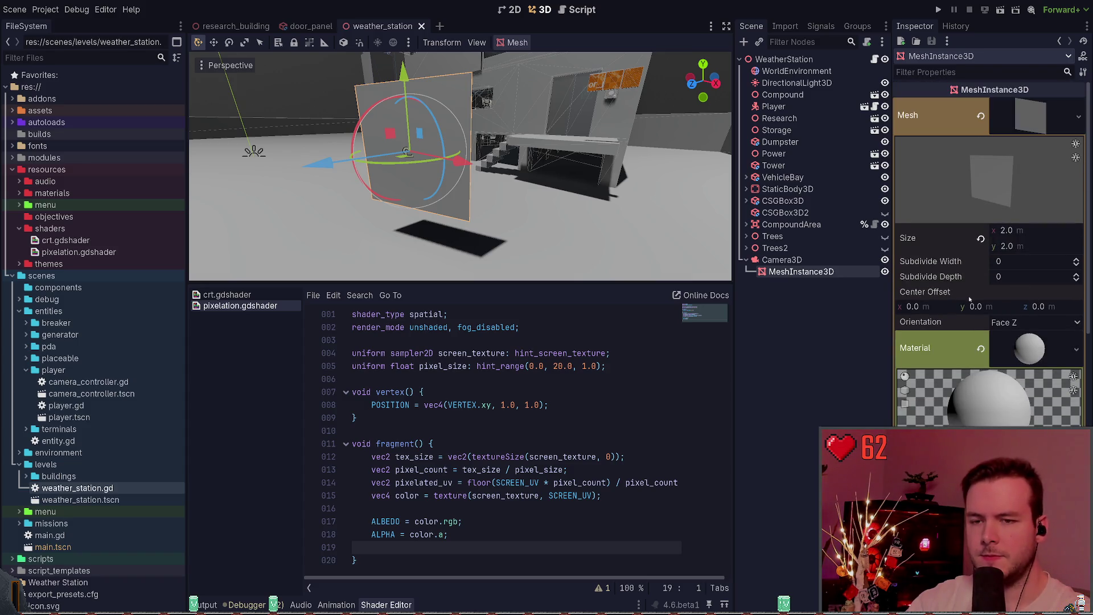
scroll(1022, 279, "down", 2)
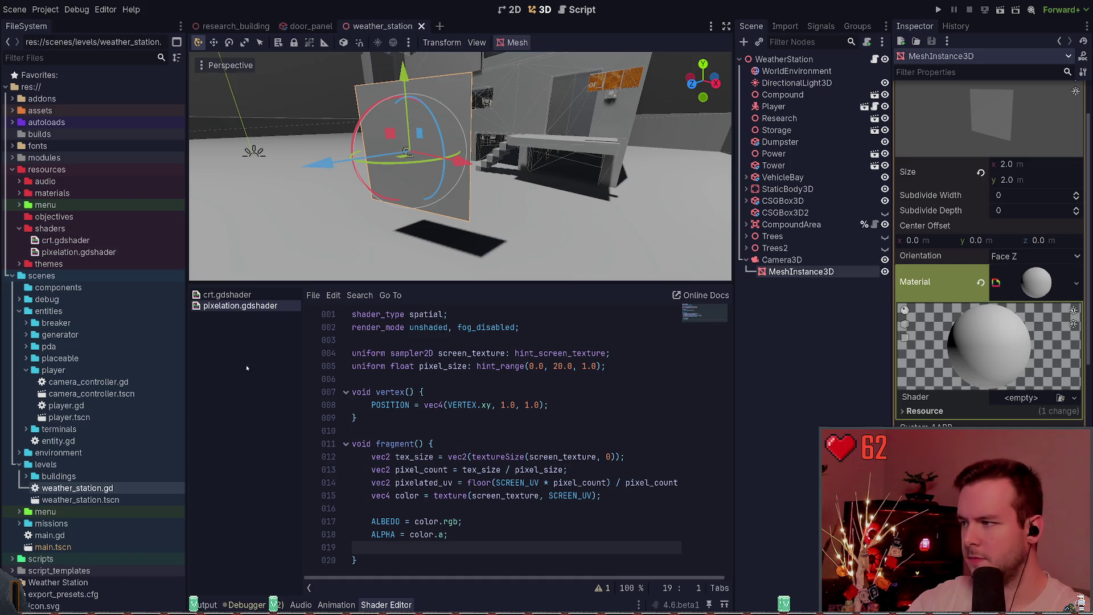
Assign pixelation.gdshader to the quad's material, save, and comment out the ALBEDO and ALPHA lines.
mouse_move(78, 252)
left_mouse_down()
mouse_move(188, 279)
mouse_move(1025, 403)
left_mouse_up()
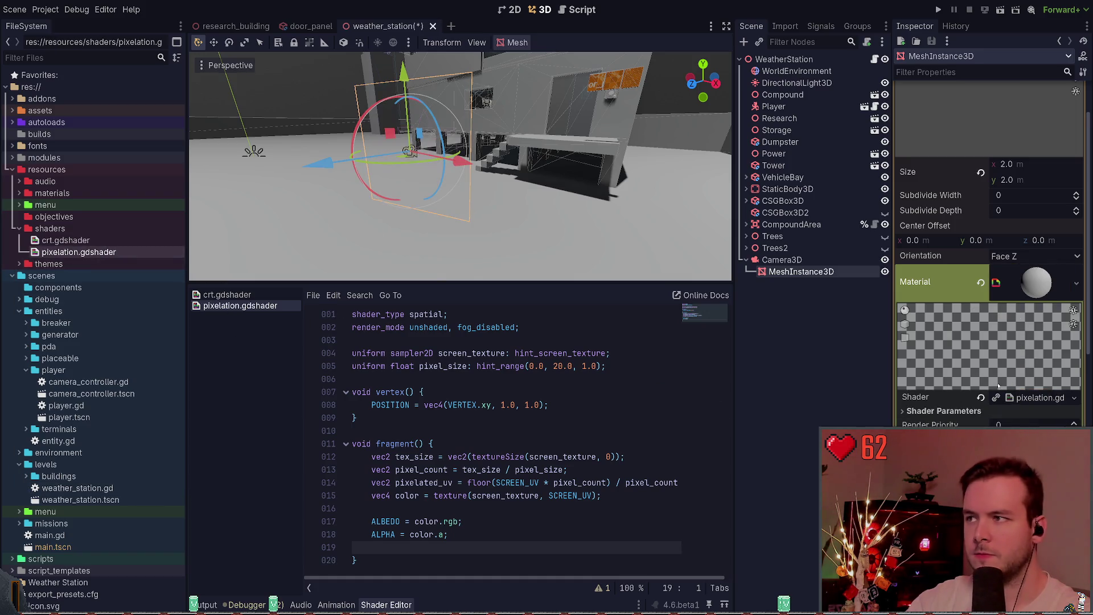
key("ctrl+s")
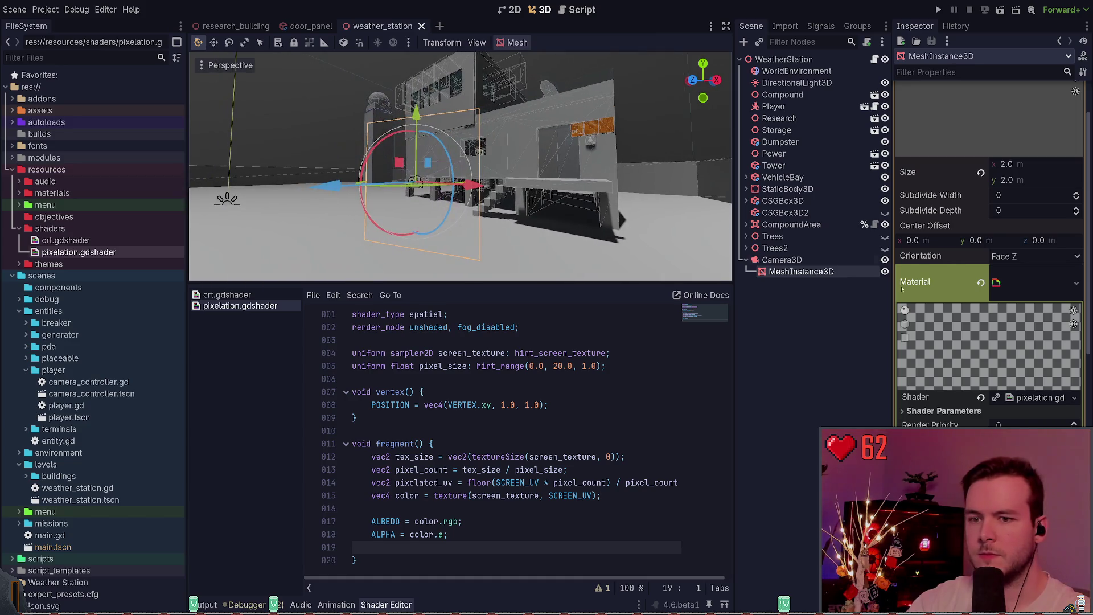
left_click(517, 533)
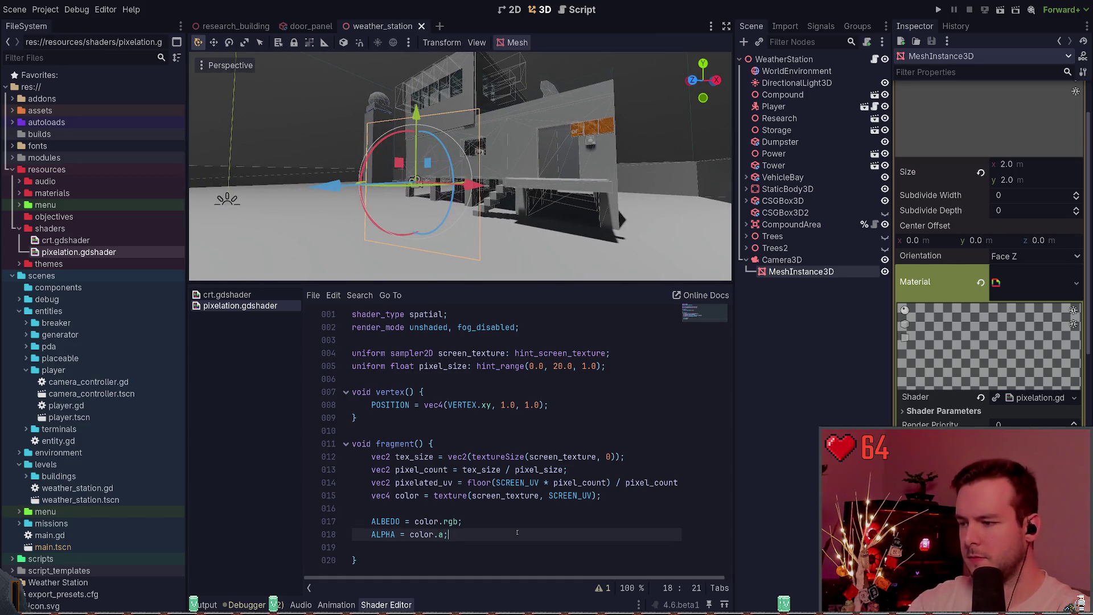
key("ctrl+k")
key("Up")
key("ctrl+k")
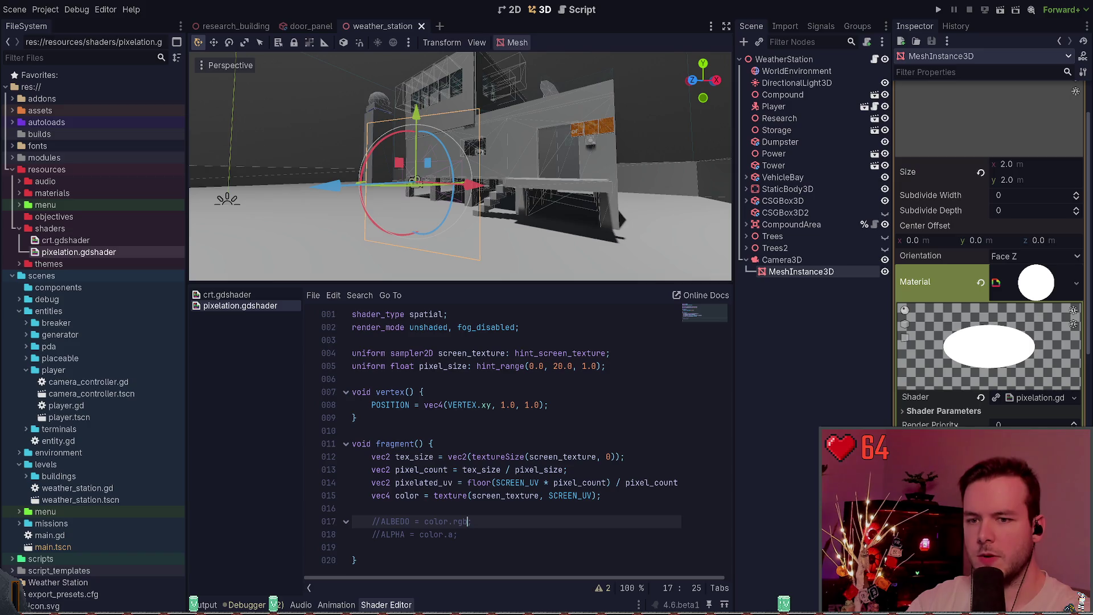
Turn on Flip Faces for the quad, save, and re-enable the ALBEDO and ALPHA lines.
scroll(996, 384, "down", 3)
left_click(995, 384)
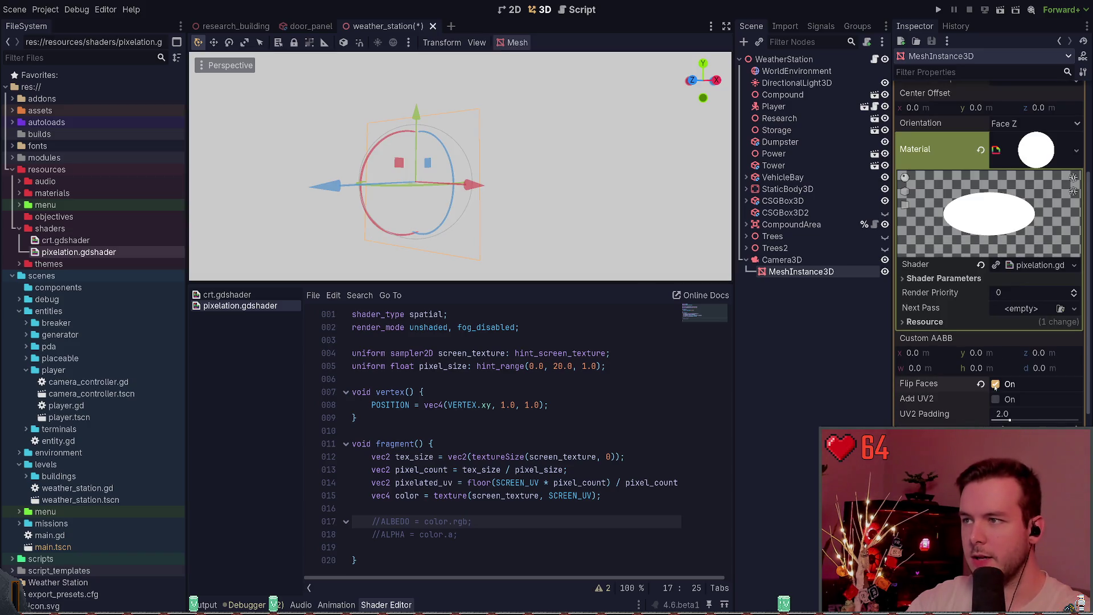
key("ctrl+s")
key("ctrl+k")
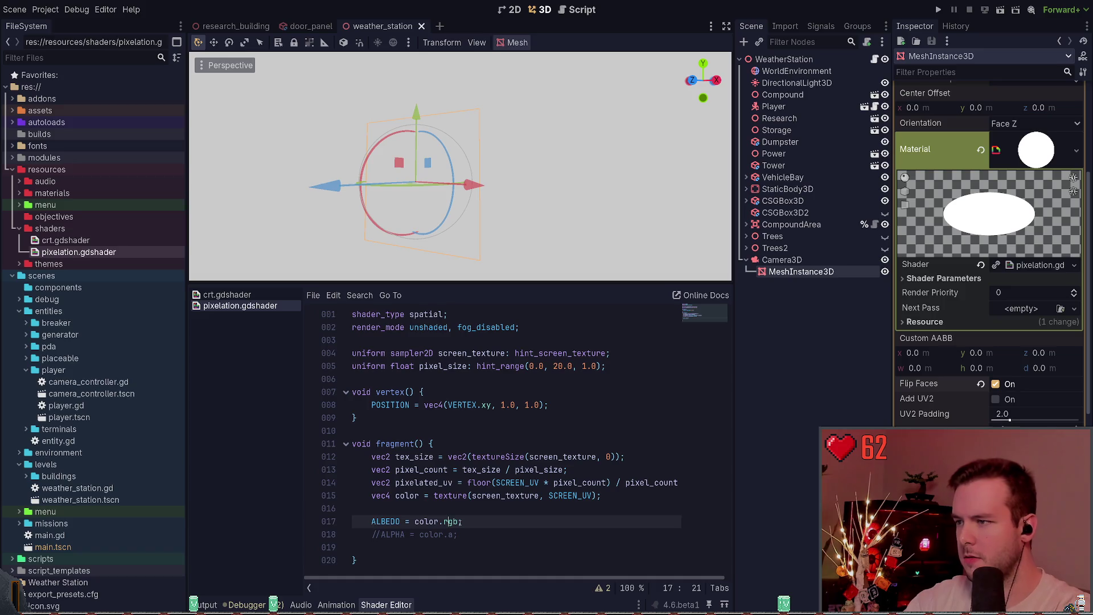
key("Down")
key("ctrl+k")
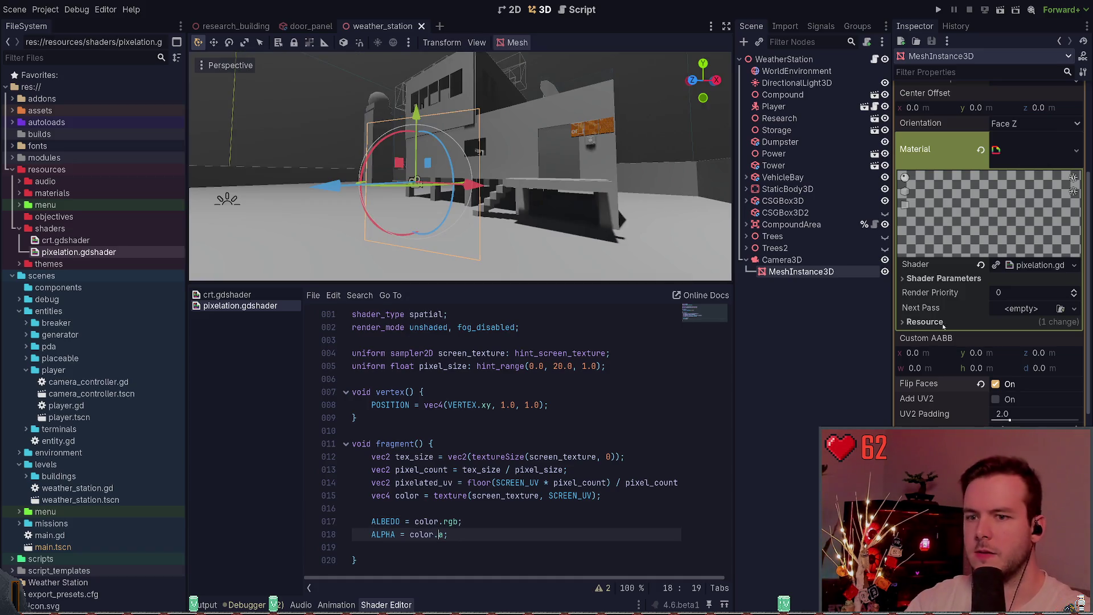
Raise the shader's Pixel Size parameter from 5 to 10.
left_click(1030, 266)
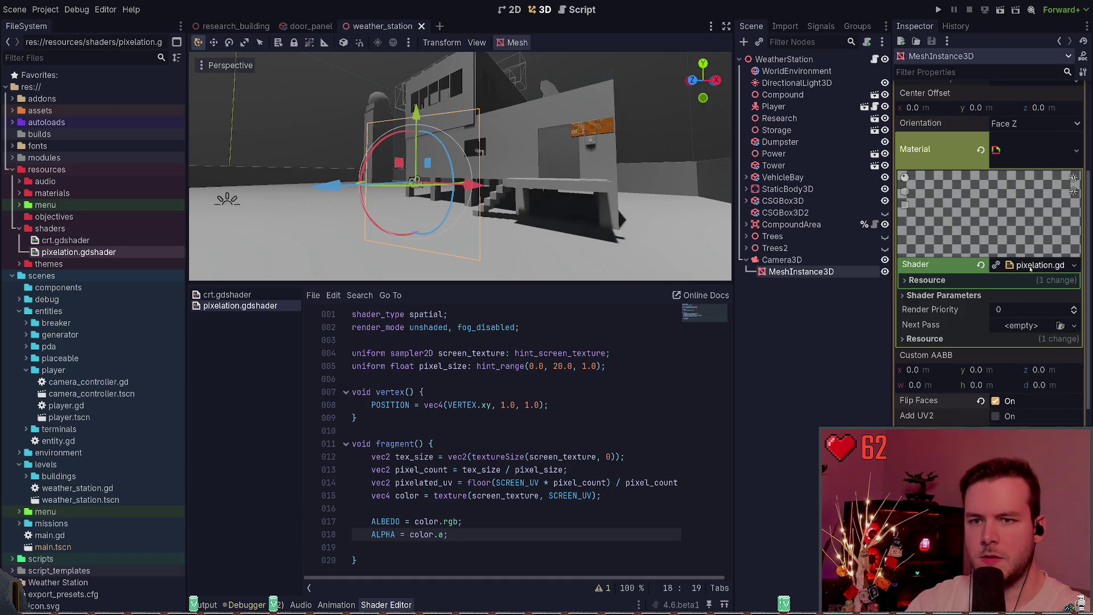
left_click(1006, 293)
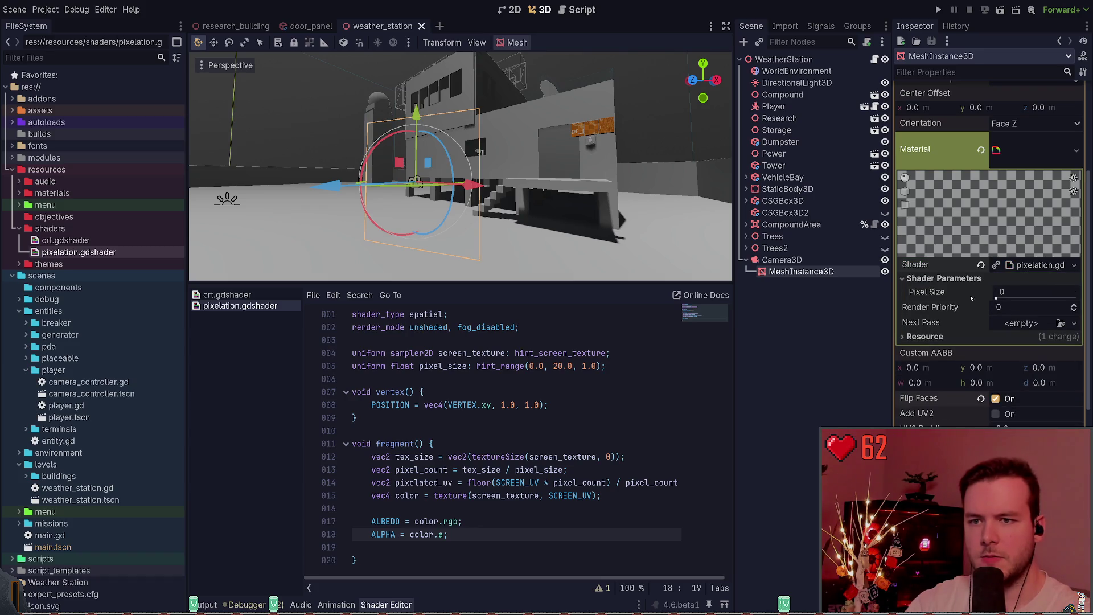
left_click_drag(1016, 298, 1037, 296)
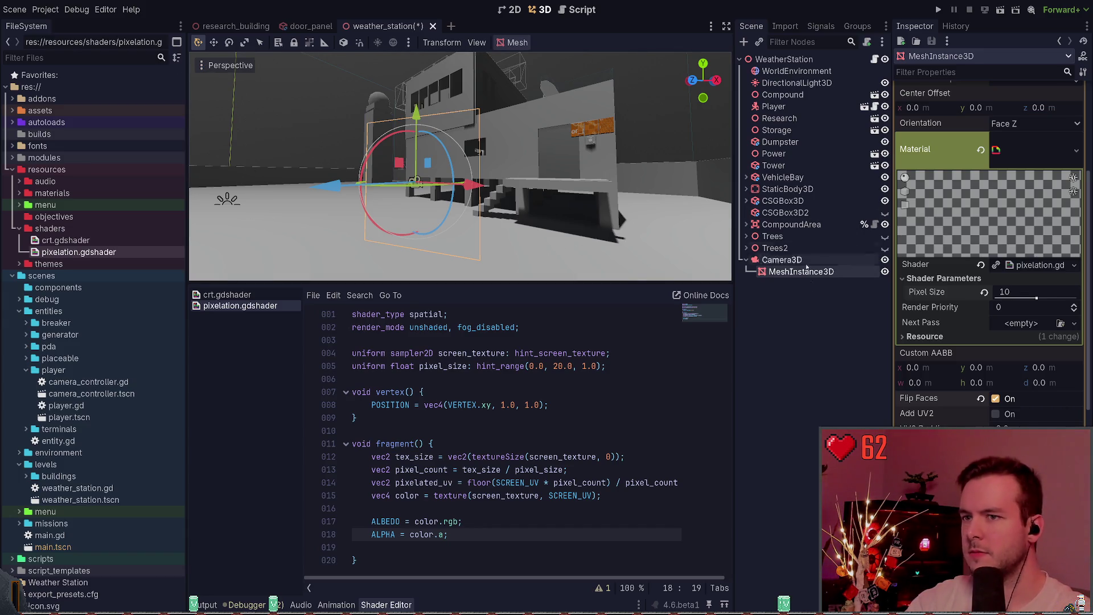
Preview the scene through Camera3D and save.
left_click(788, 249)
left_click(793, 260)
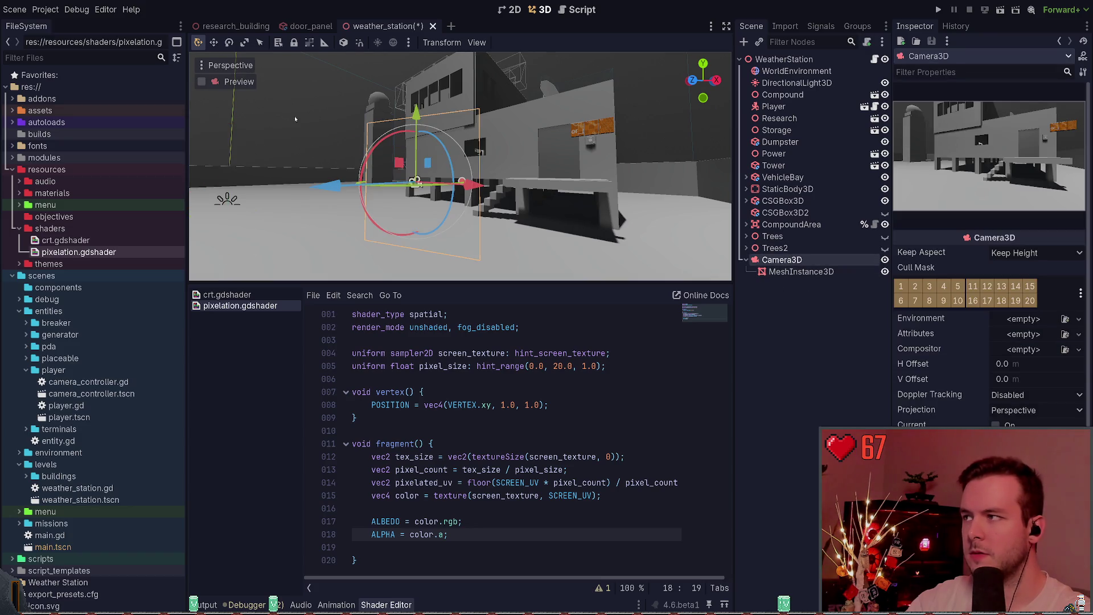
left_click(231, 83)
key("ctrl+s")
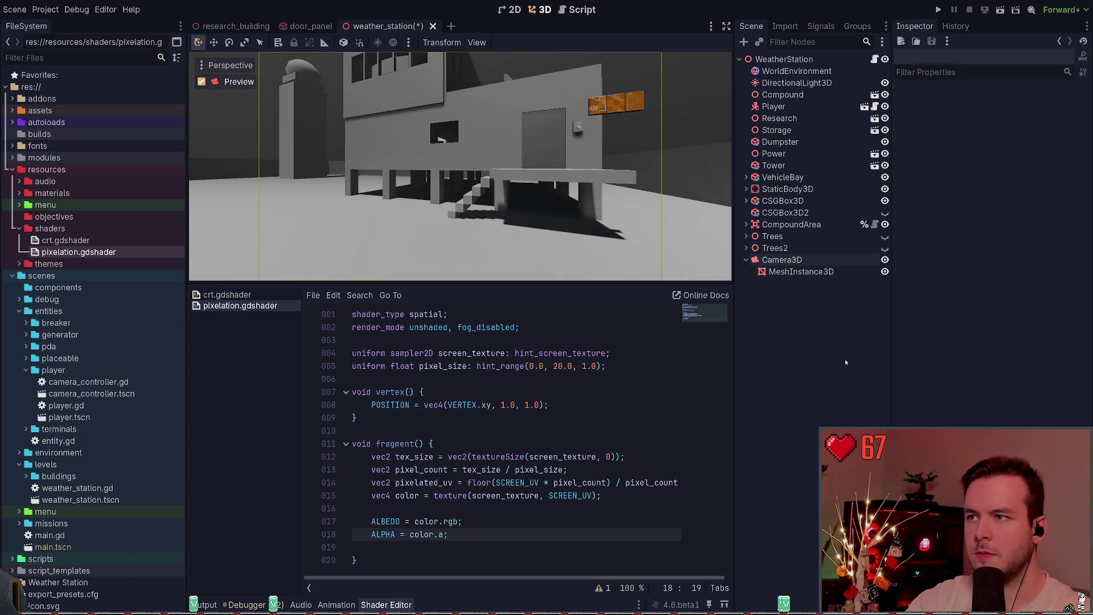
Set the quad's Pixel Size to 0 and remove the shader from its material.
left_click(822, 272)
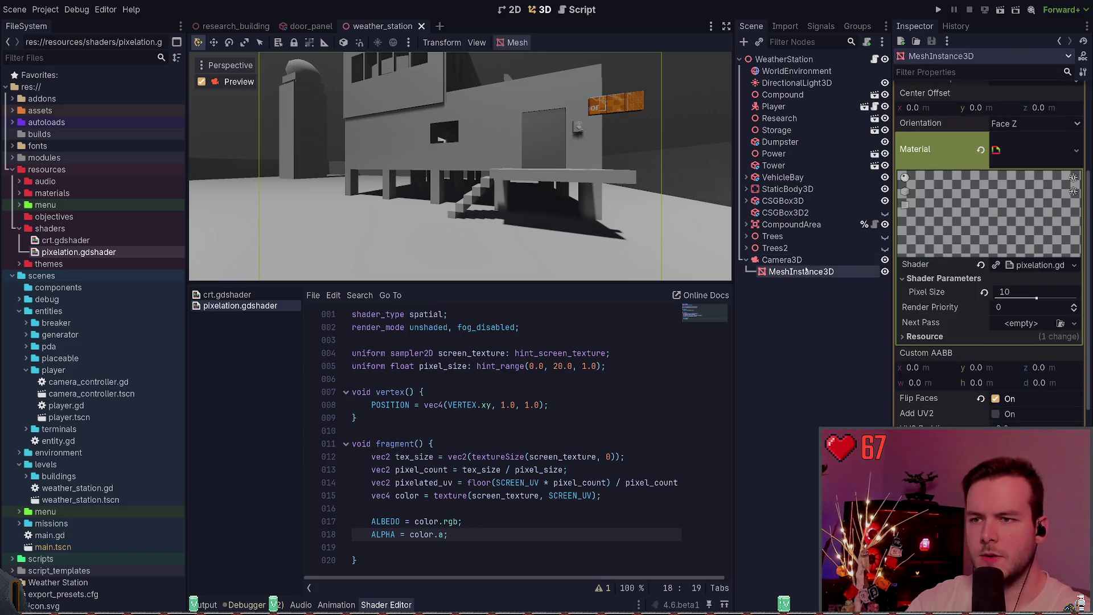
left_click_drag(1036, 296, 985, 291)
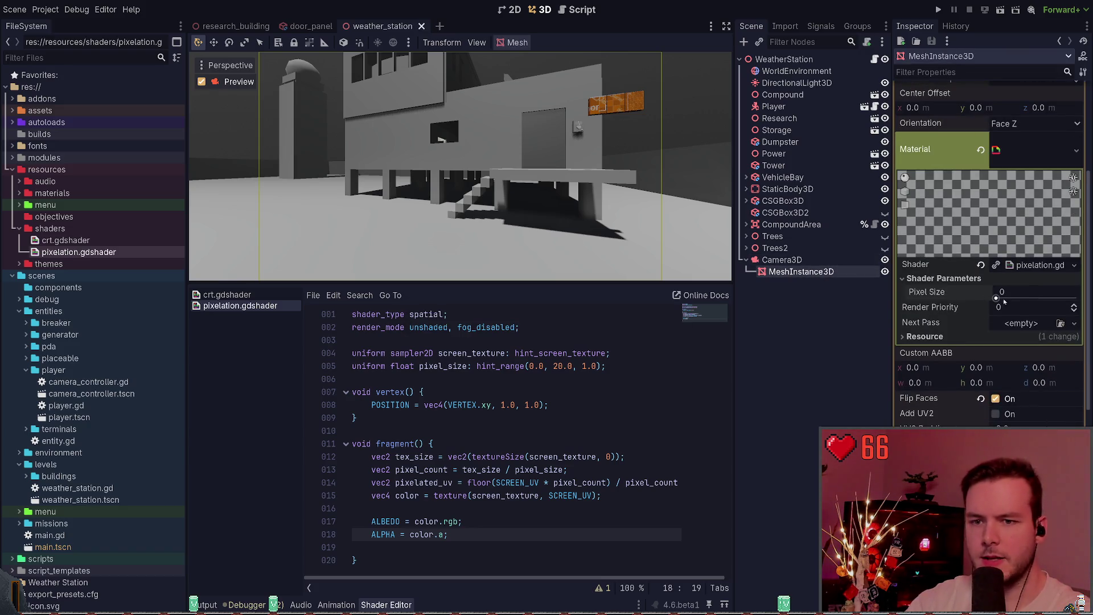
left_click(980, 265)
Restore the pixelation shader on the quad and toggle the ALBEDO and ALPHA lines back on.
key("ctrl+s")
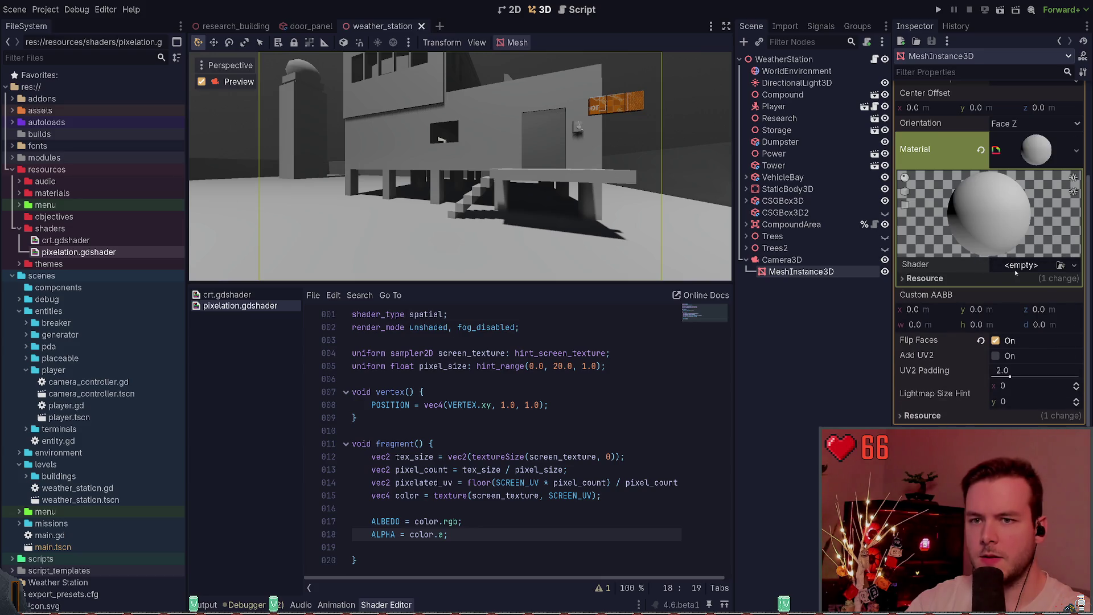
key("ctrl+z")
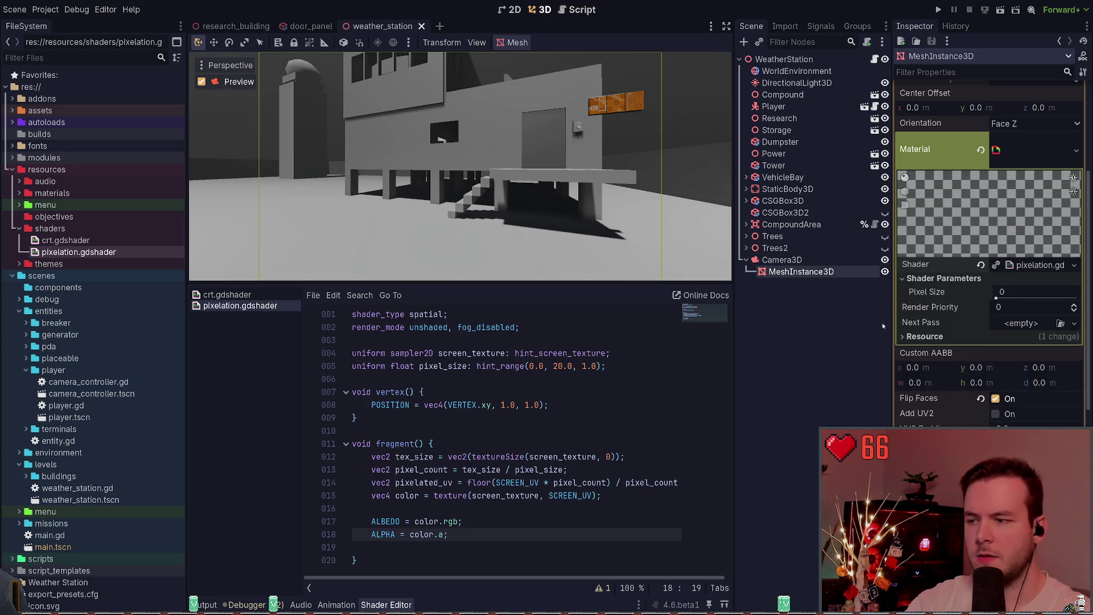
key("ctrl+k")
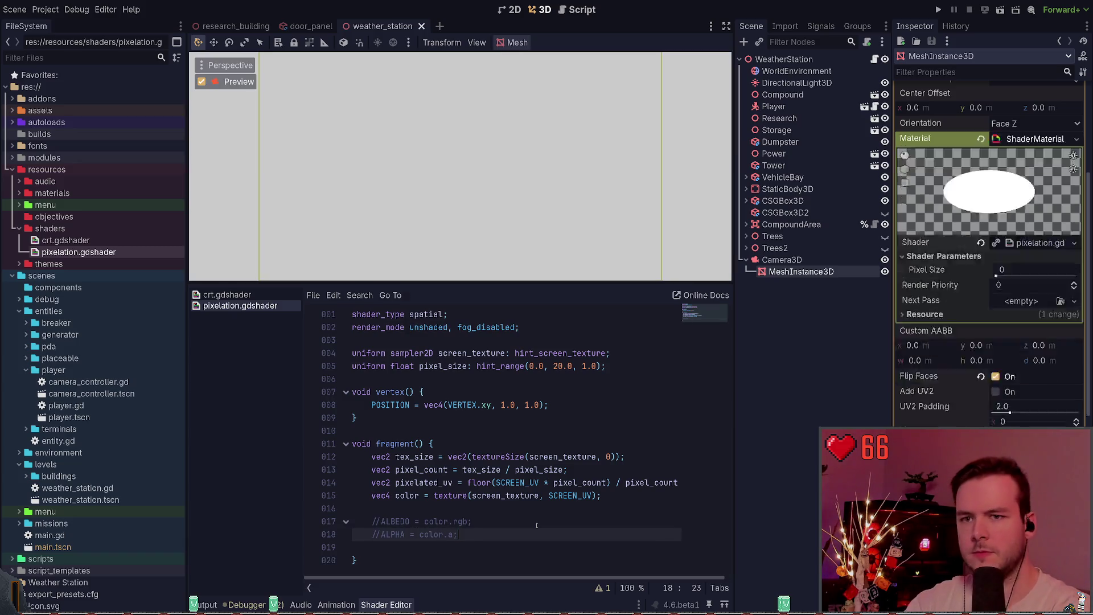
key("ctrl+k")
key("Up")
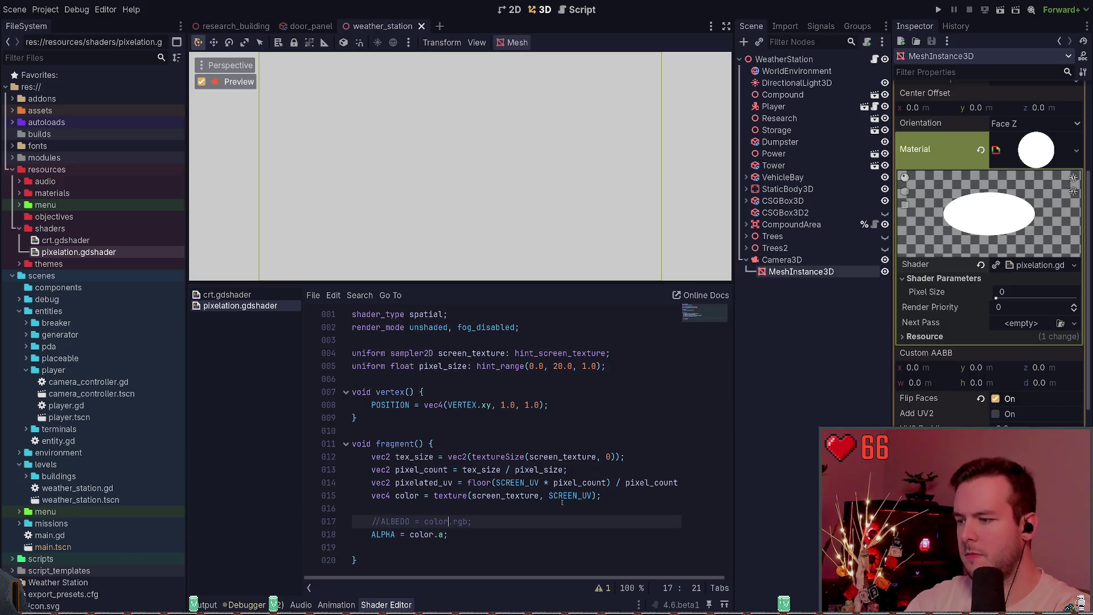
key("ctrl+k")
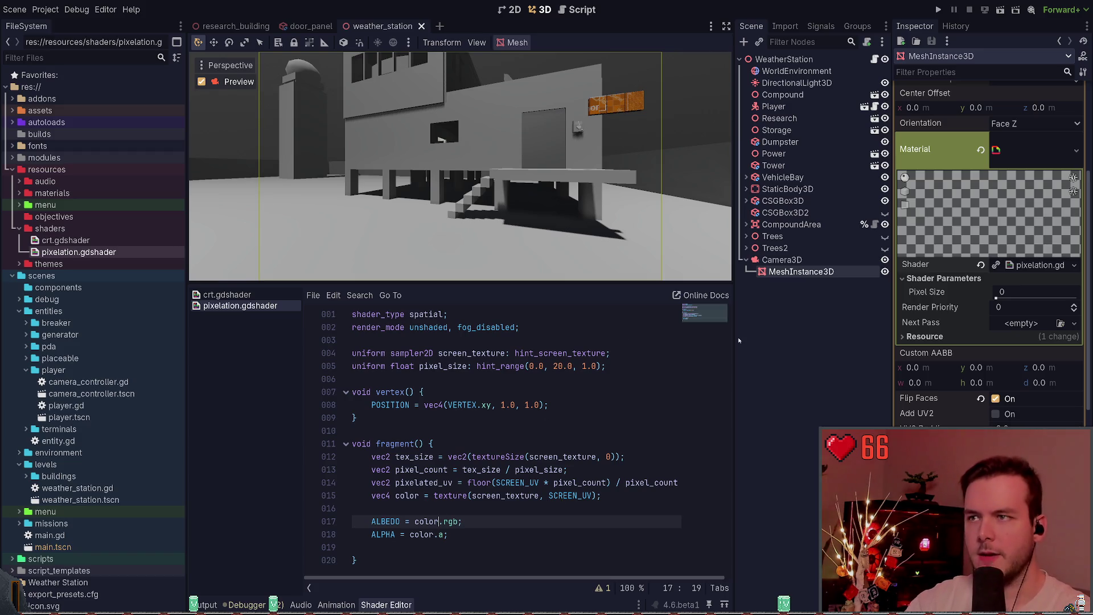
Try Pixel Size 20, set it back to 0, and save the scene.
mouse_move(1001, 298)
left_mouse_down()
mouse_move(1036, 299)
mouse_move(1005, 314)
left_mouse_up()
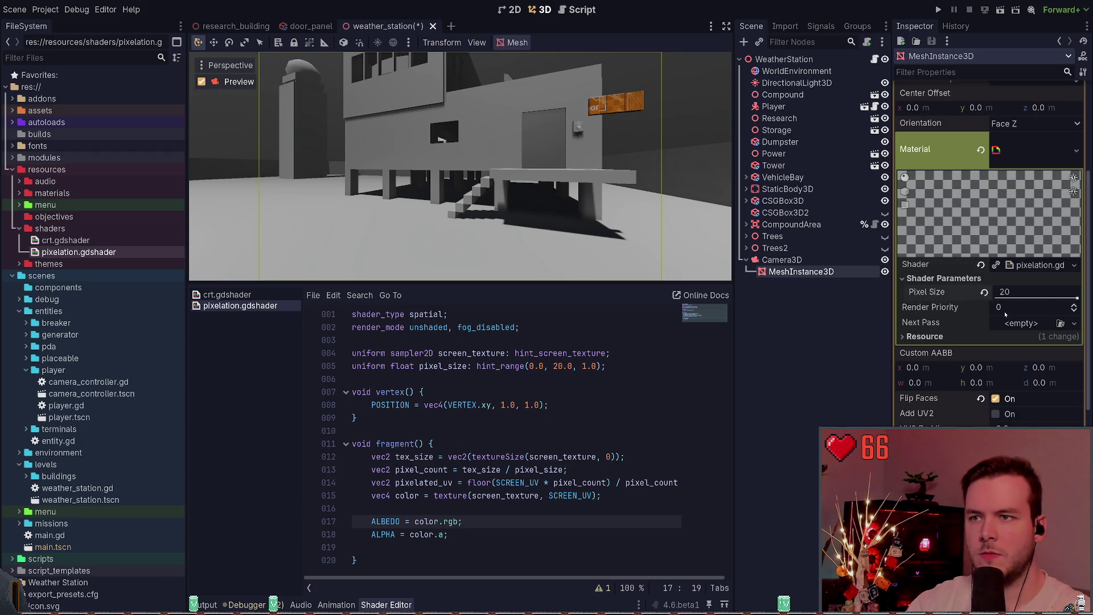
left_click_drag(1075, 297, 999, 297)
key("ctrl+s")
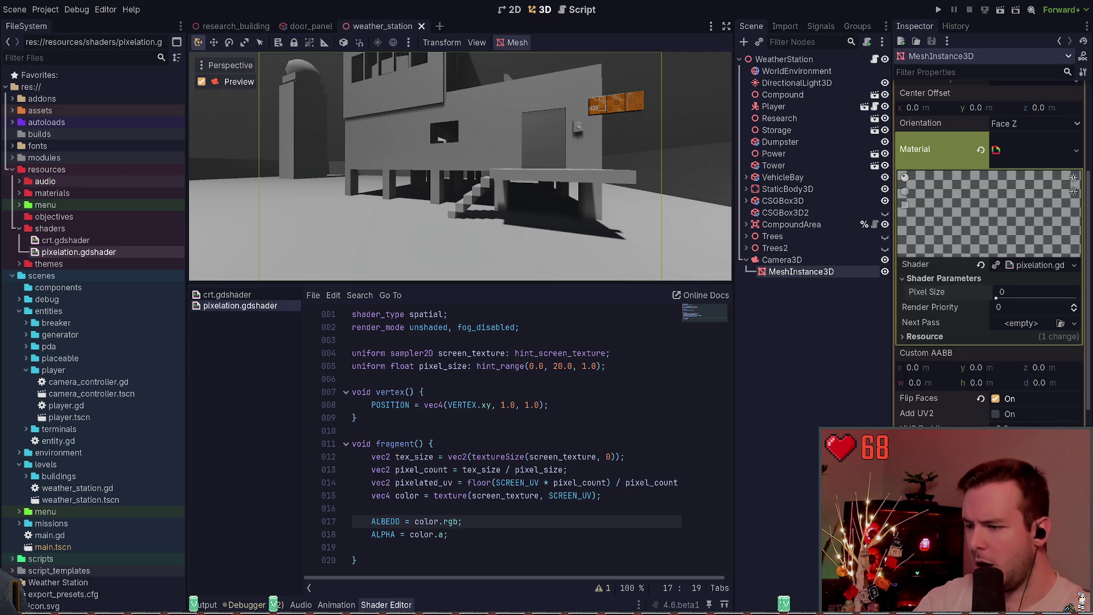
Replace SCREEN_UV with pixelated_uv on line 15, set Pixel Size to 13, and save.
double_click(572, 495)
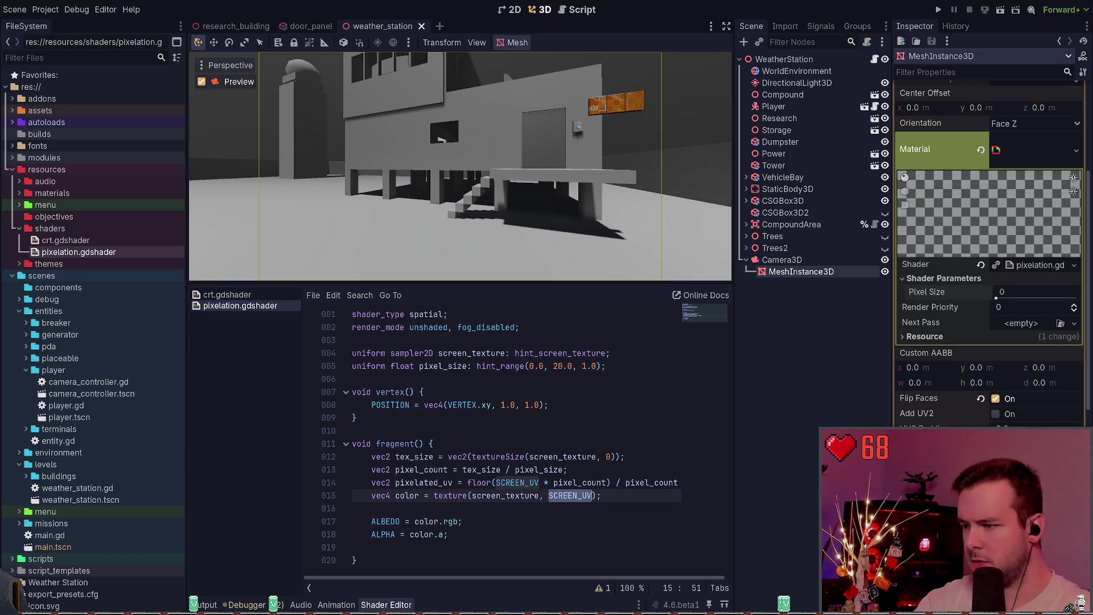
type("pix")
key("Return")
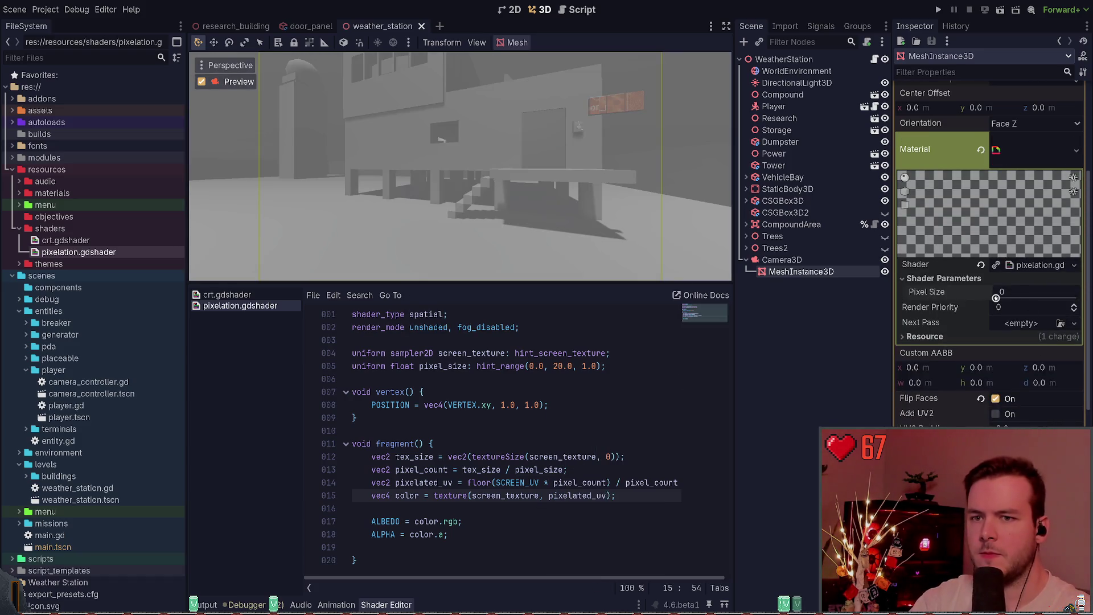
mouse_move(997, 297)
left_mouse_down()
mouse_move(1069, 297)
mouse_move(1048, 298)
left_mouse_up()
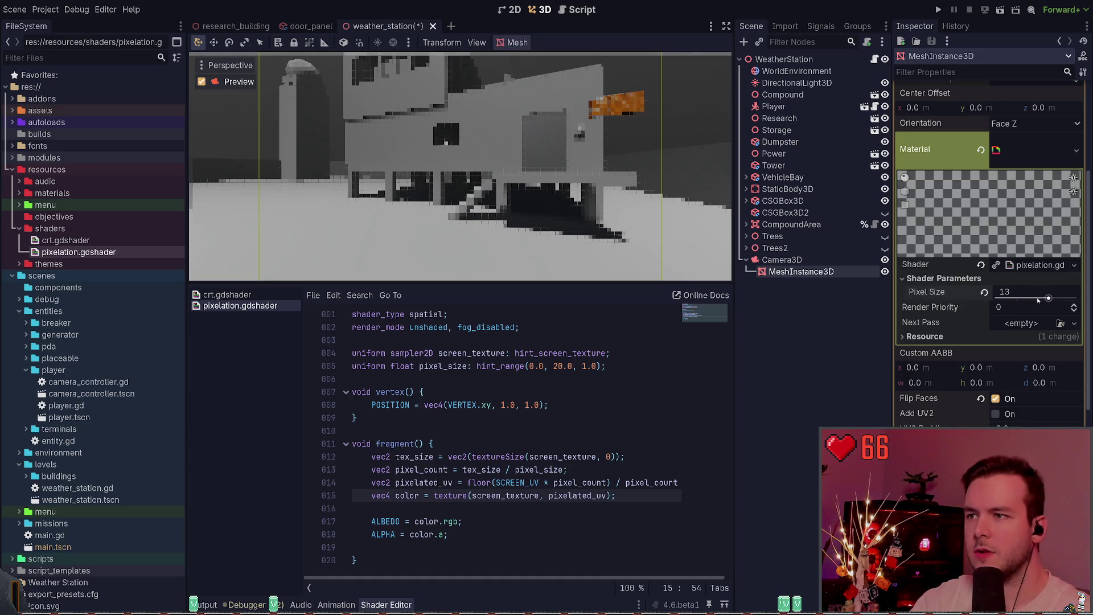
key("ctrl+s")
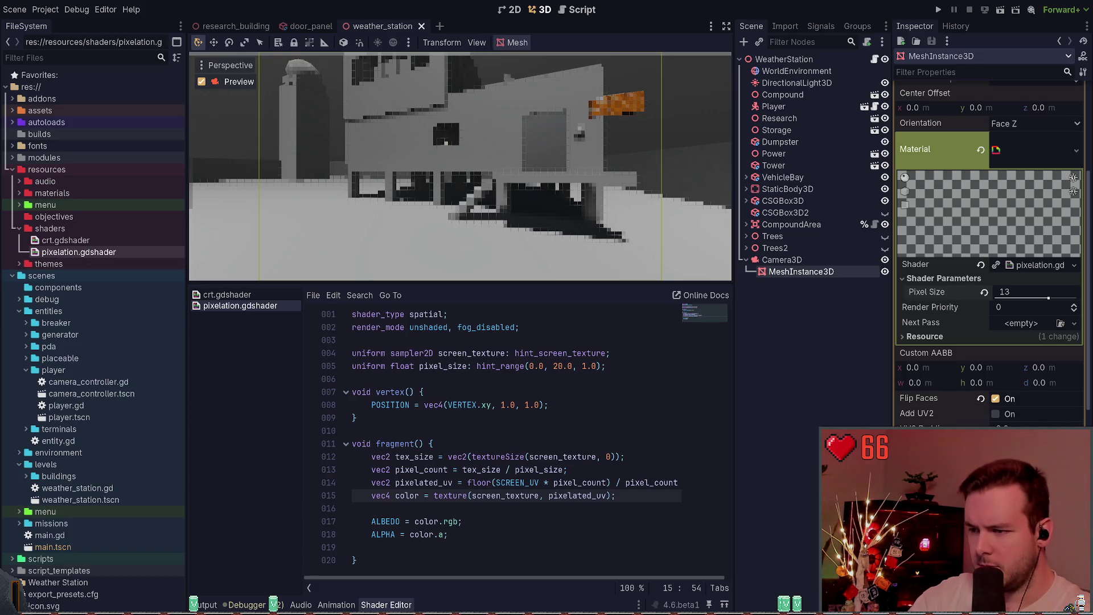
Edit line 13 to divide tex_size by (pixel_size * 2.).
left_click(517, 470)
type("(")
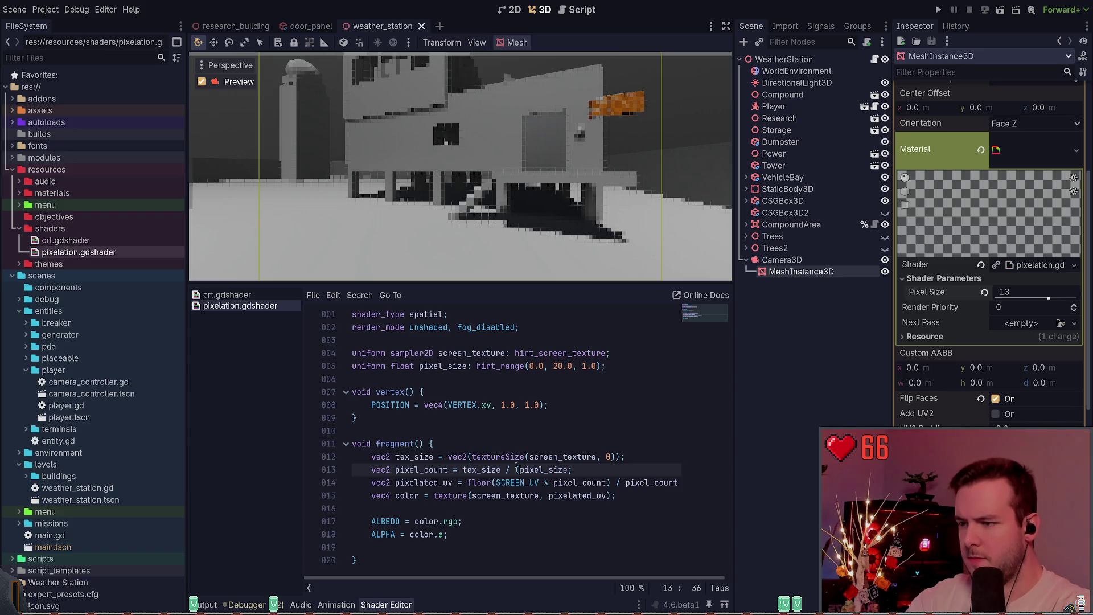
key("ctrl+Right")
type(")")
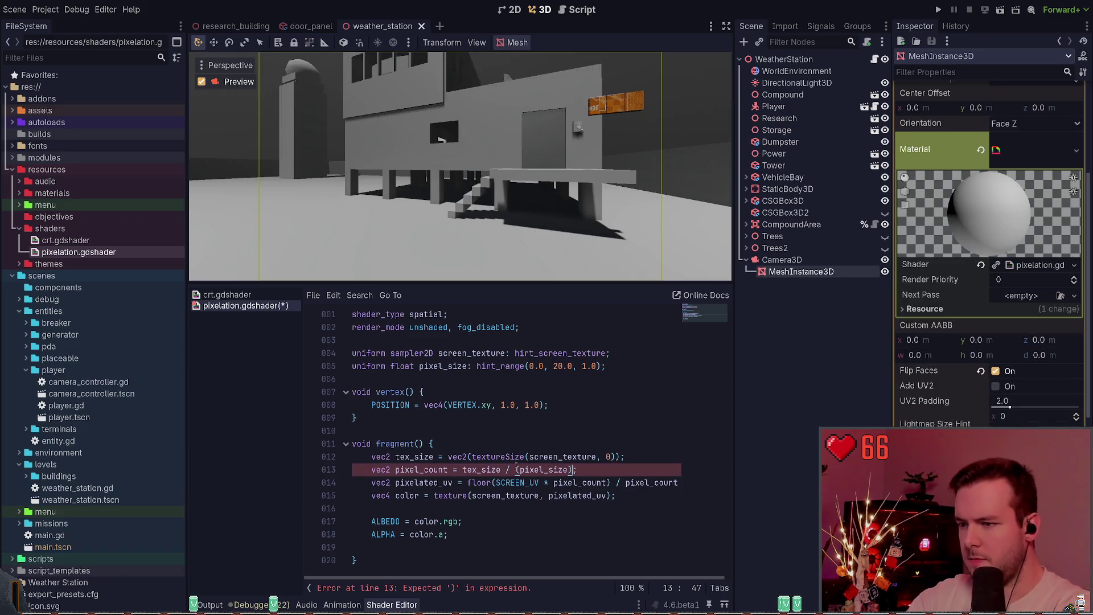
key("Left")
type("* 2.")
Recompile the shader, lower Pixel Size to 2, and save the scene.
key("ctrl+s")
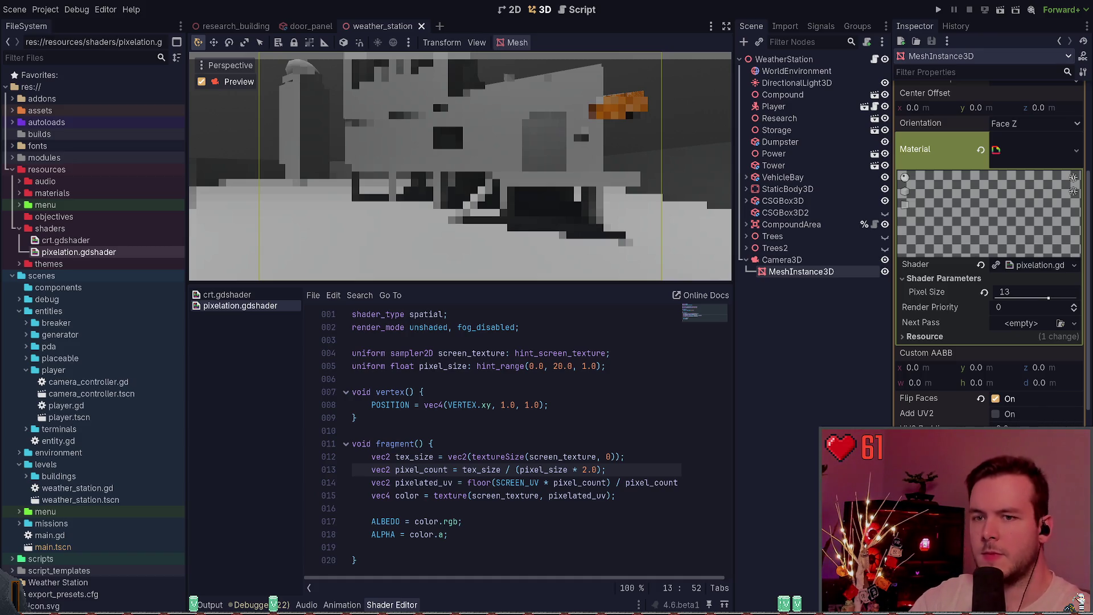
left_click_drag(1048, 298, 1004, 297)
key("ctrl+s")
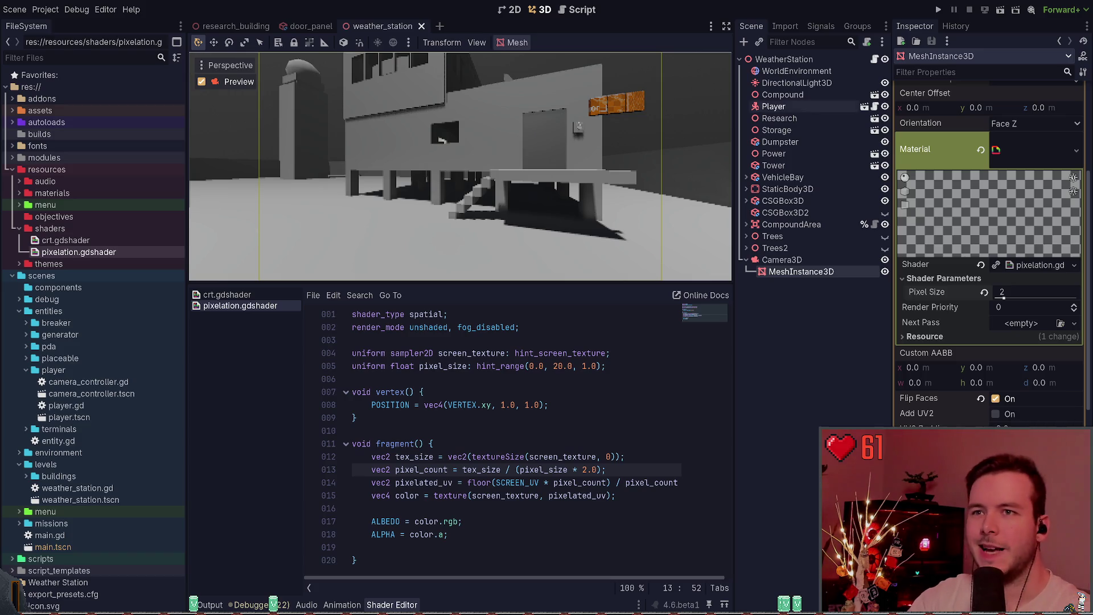
Run the game and walk into the dark room behind the orange-panelled door and back out.
left_click(938, 9)
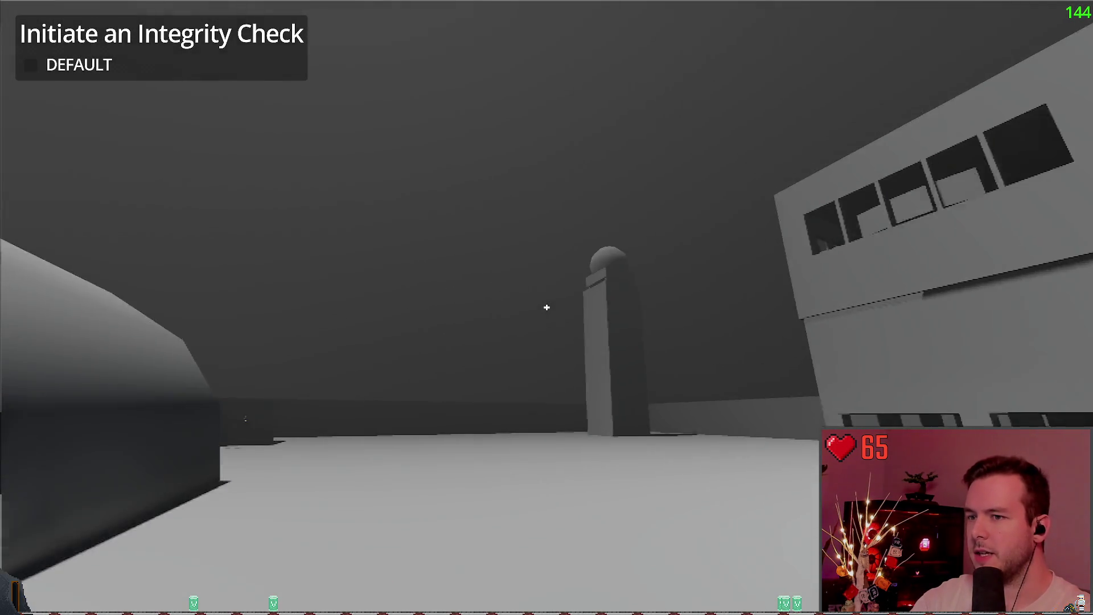
key("w")
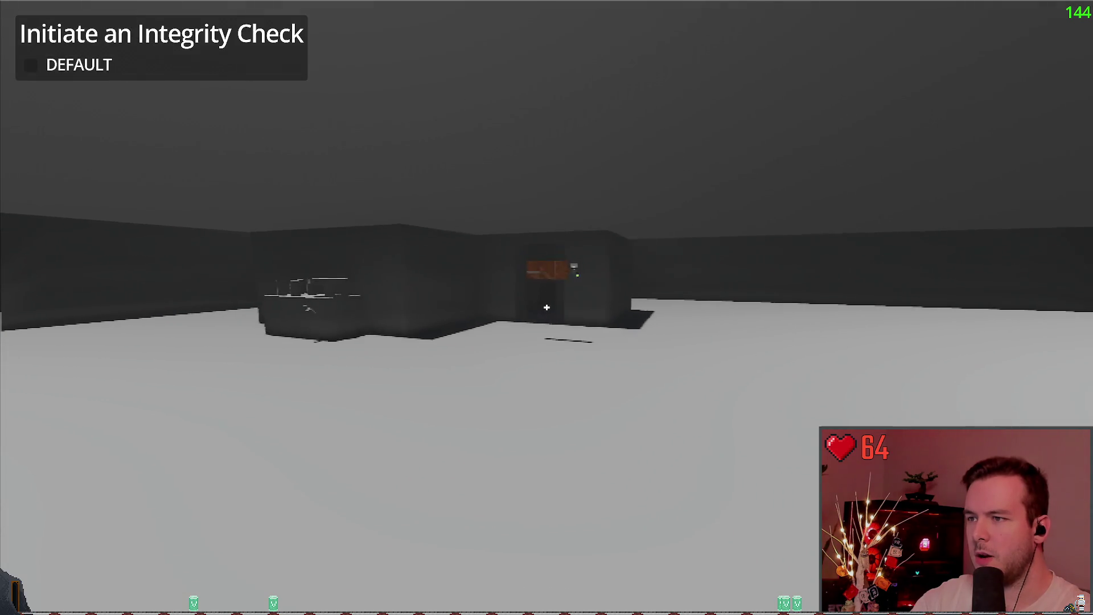
key("w")
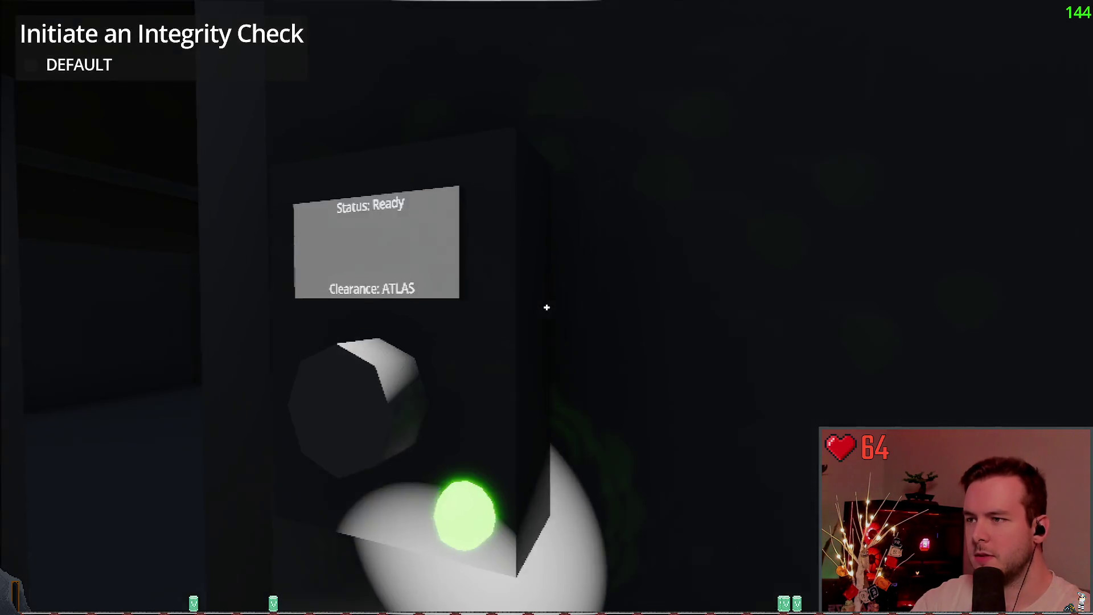
key("s")
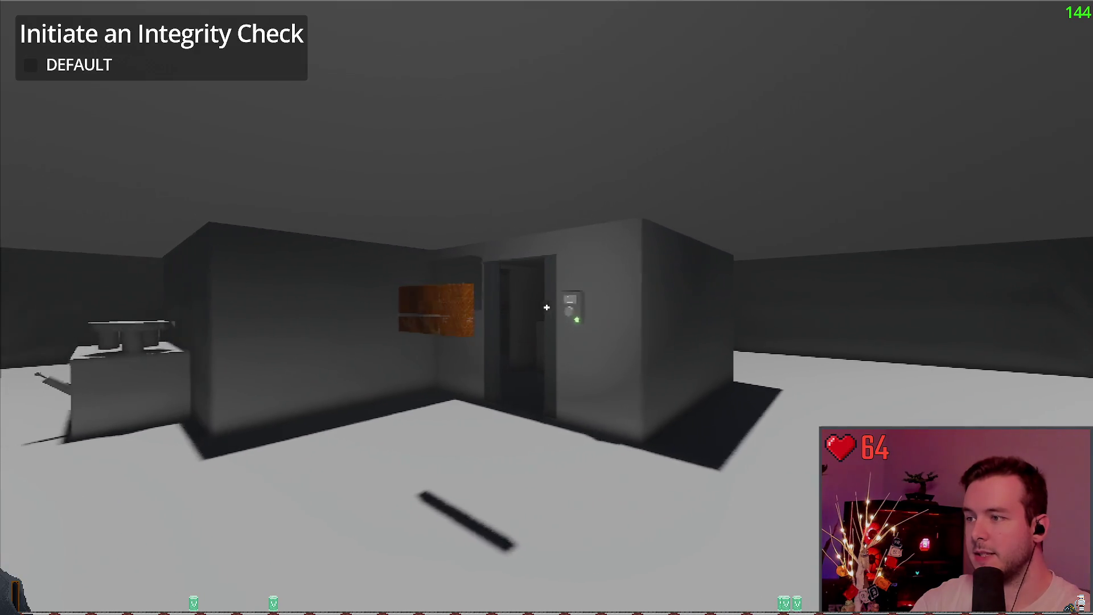
key("s")
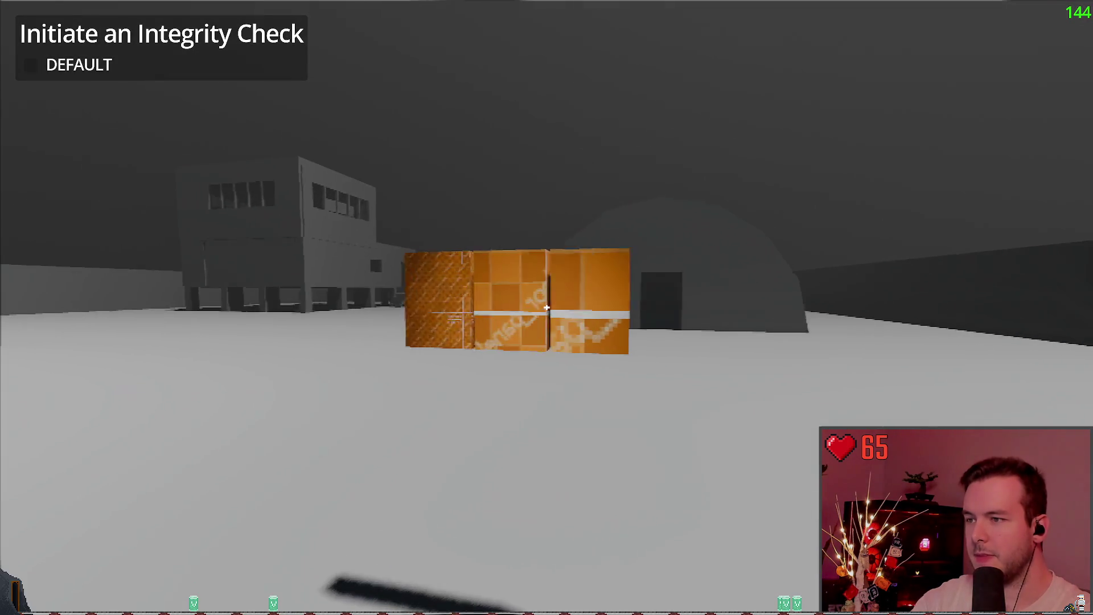
key("w")
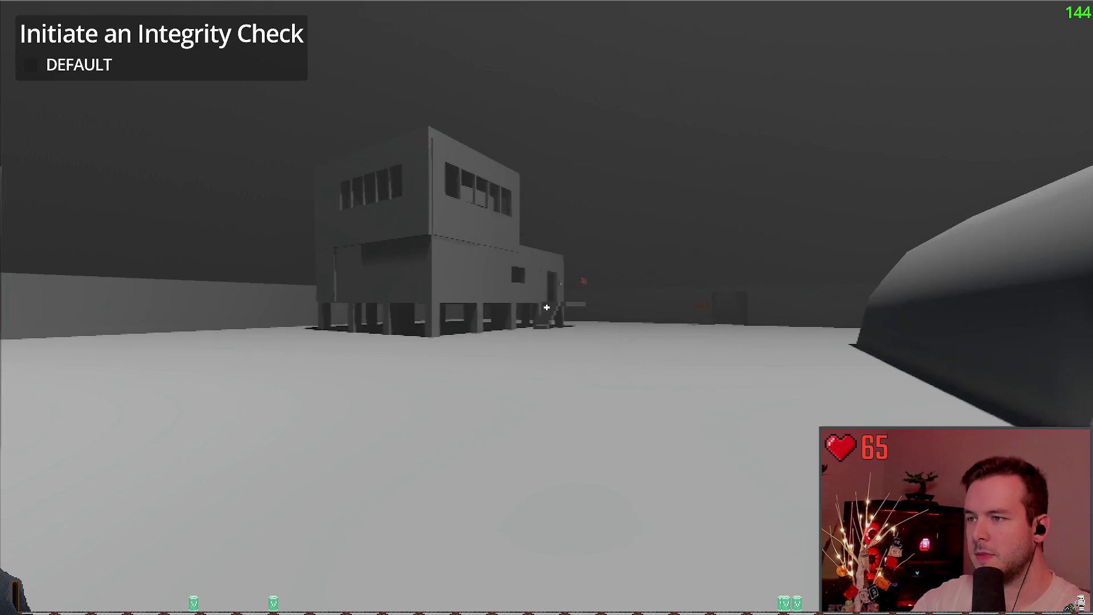
Pause the game, quit, and confirm to return to the editor.
key("Escape")
left_click(37, 357)
left_click(488, 330)
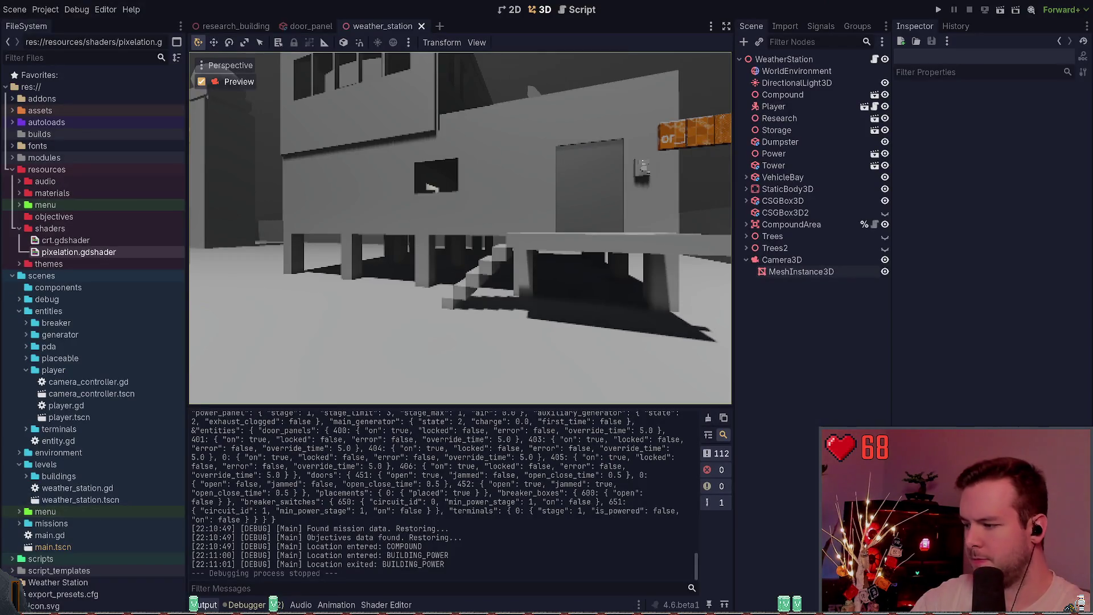
Show pixelation.gdshader in the Shader Editor with the cursor on fragment()'s color sampling line.
left_click(386, 604)
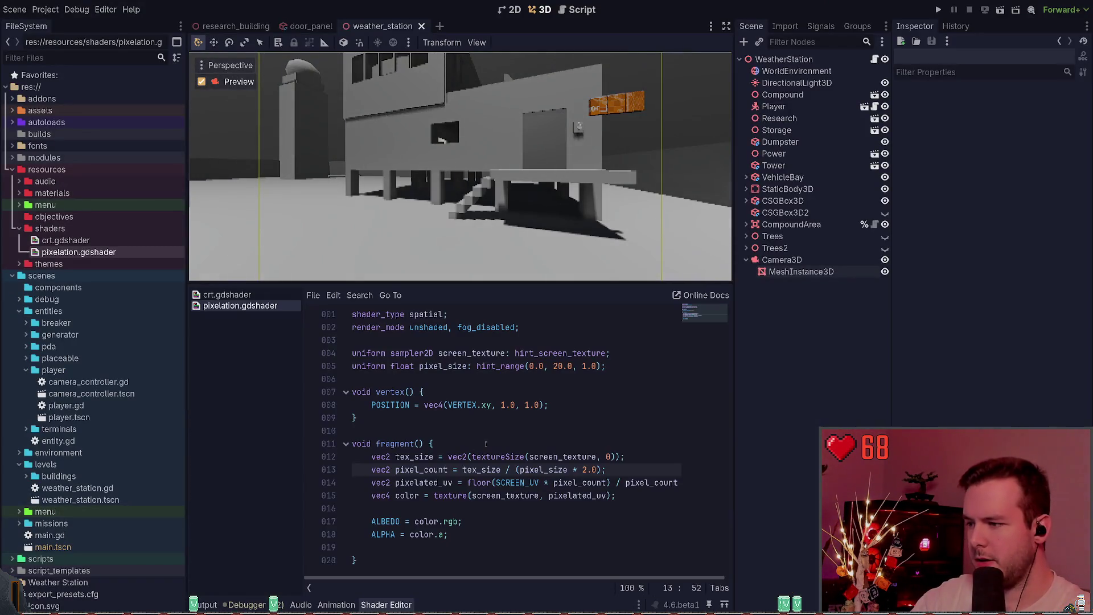
left_click(510, 443)
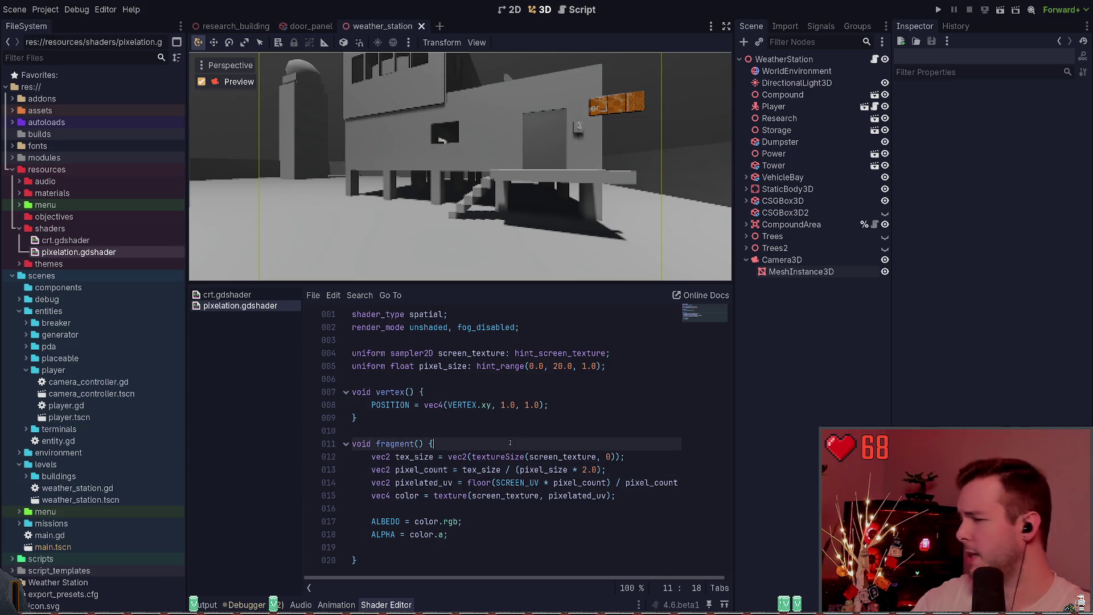
left_click(527, 493)
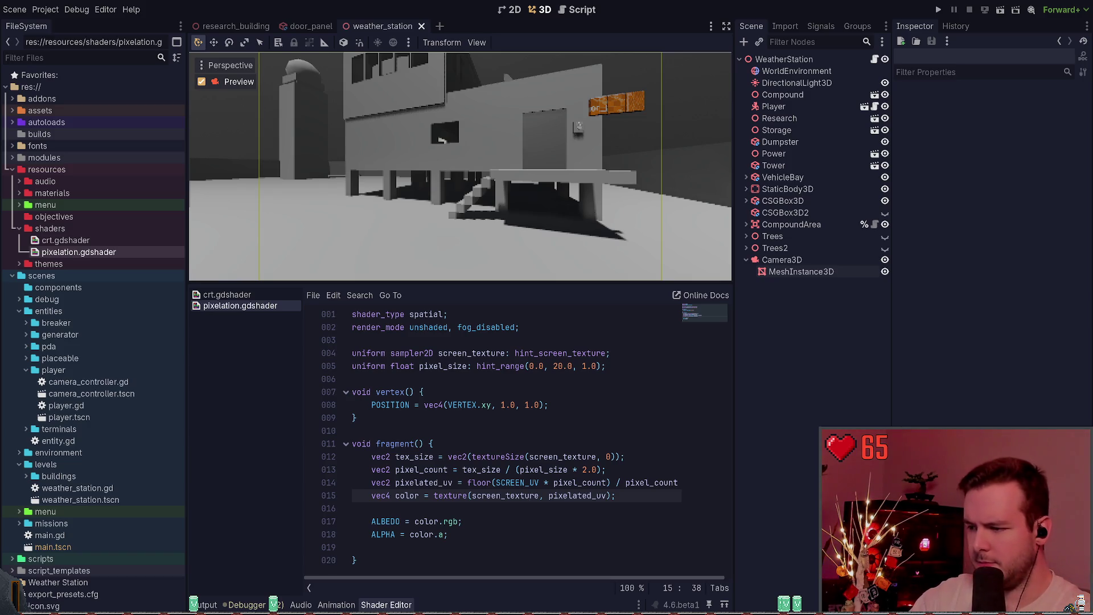
Begin a new line 17 reading 'float grayscale = max(color.r'.
key("Return")
key("Return")
type("flaot")
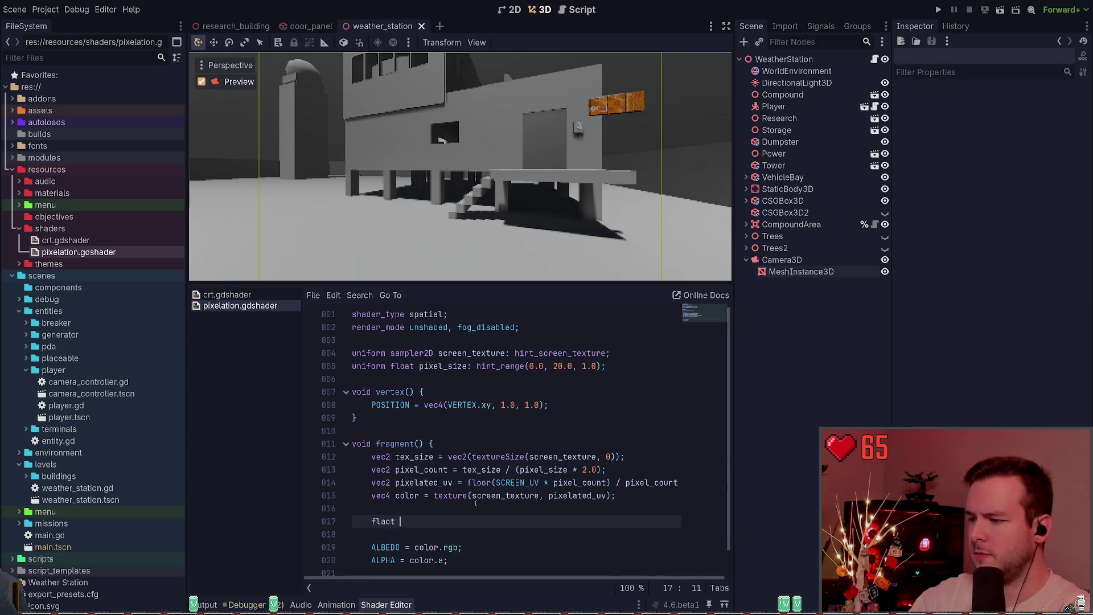
key("BackSpace")
key("BackSpace")
key("BackSpace")
type("oat grayscale")
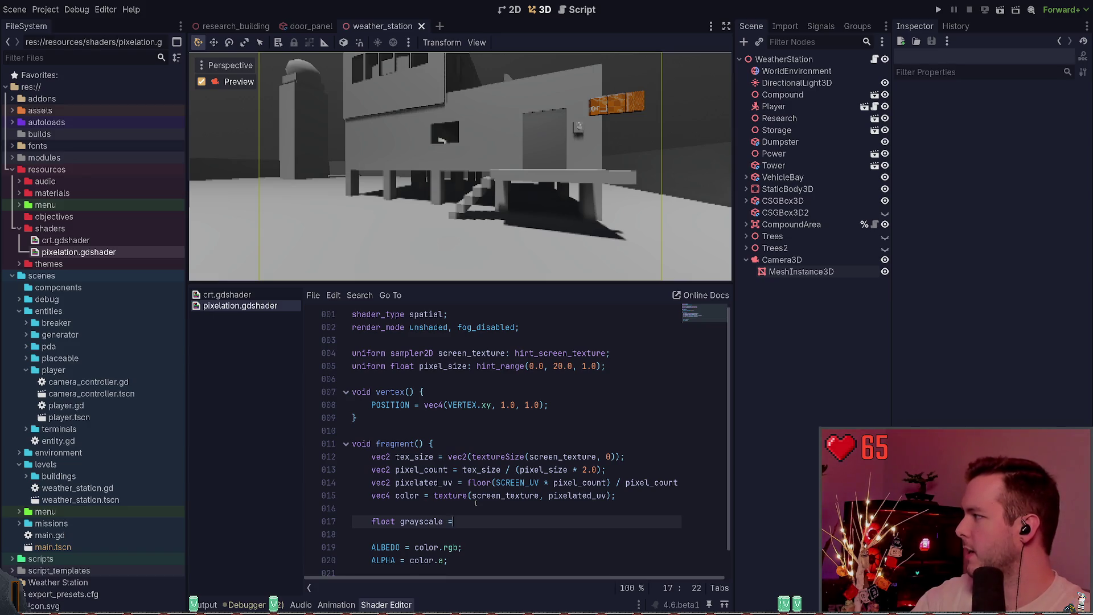
type(" = max(color.")
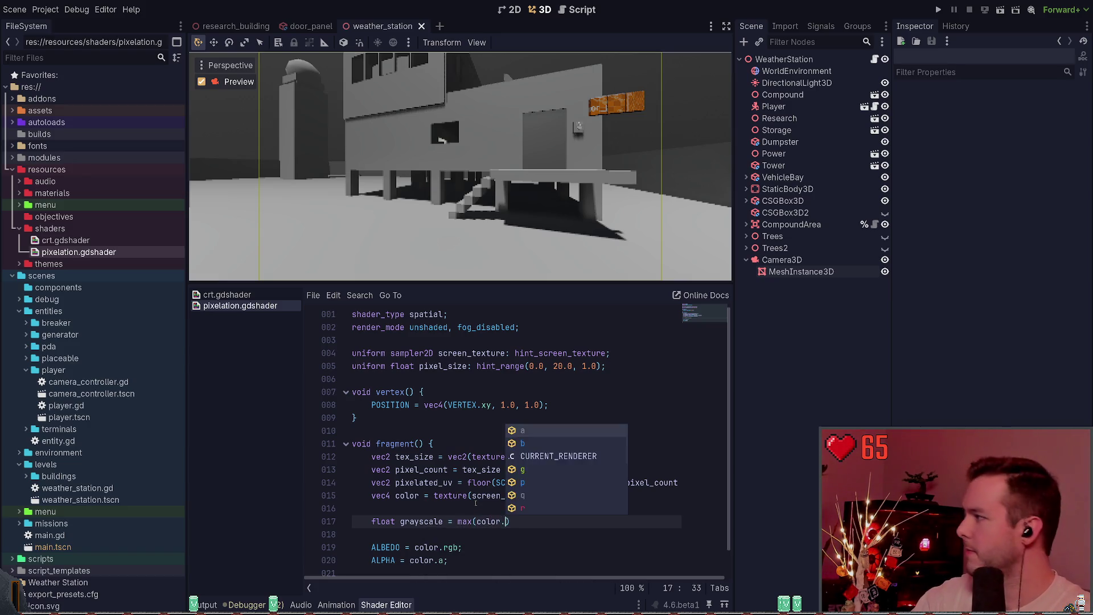
type("r")
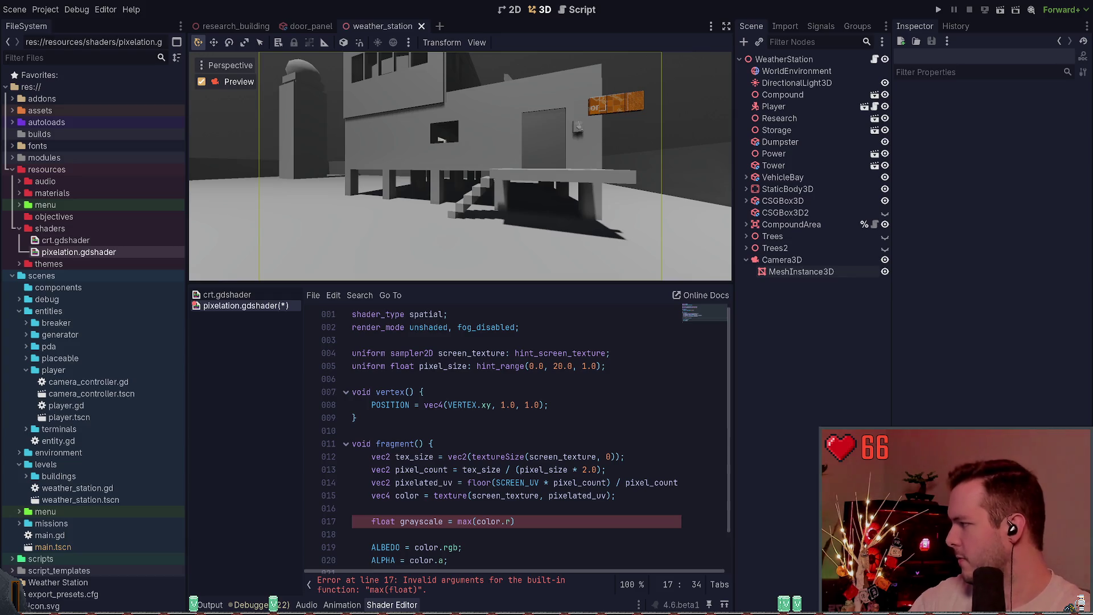
Complete line 17 as 'float grayscale = max(color.r, max(color.g, color.b));' and save.
left_click(538, 527)
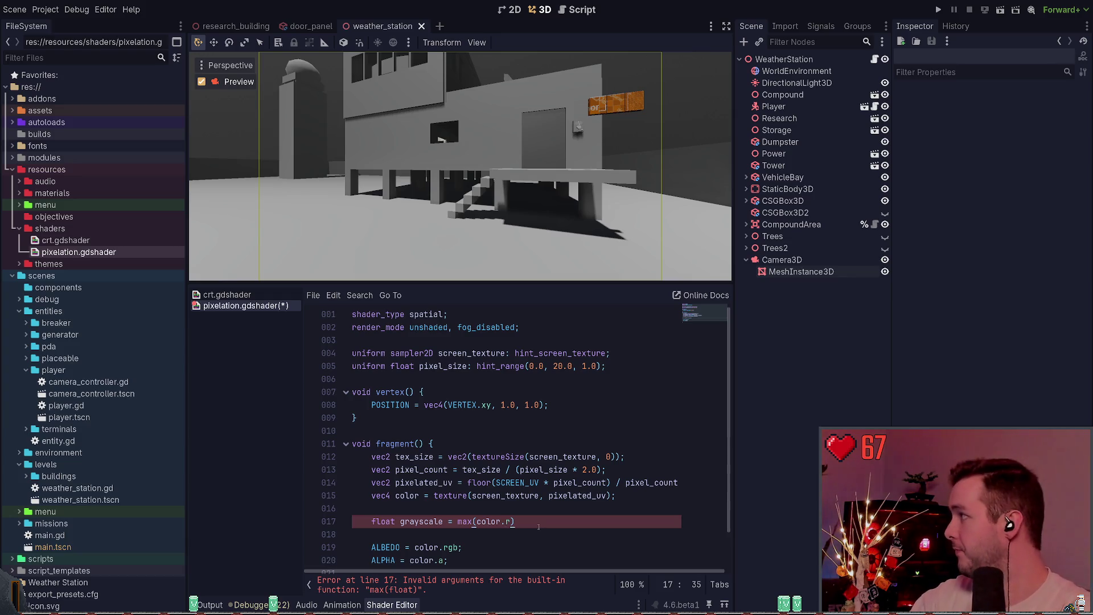
key("Down")
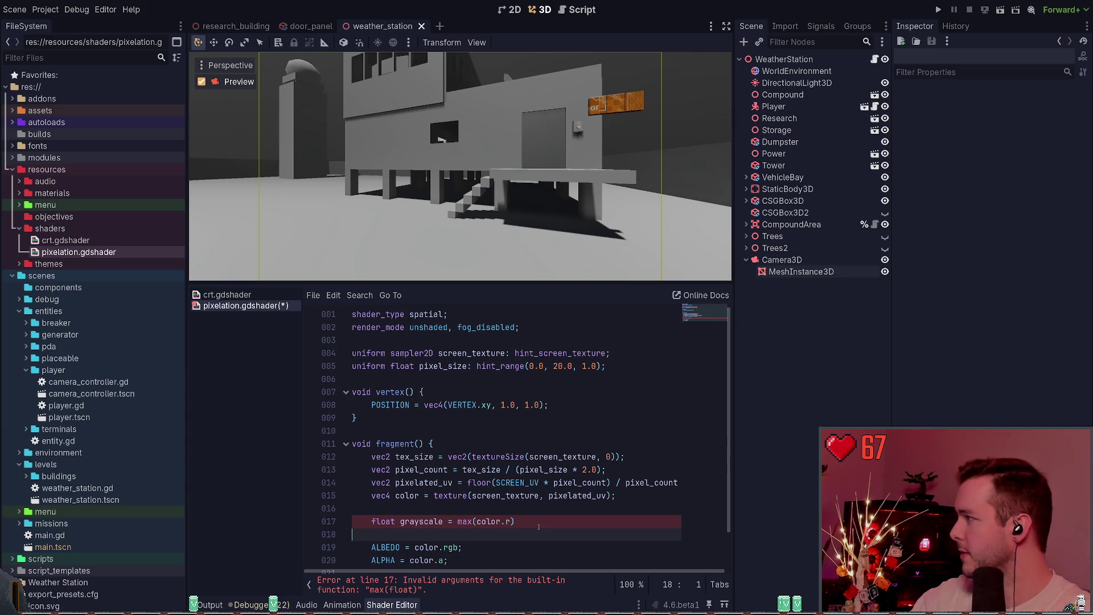
type(",")
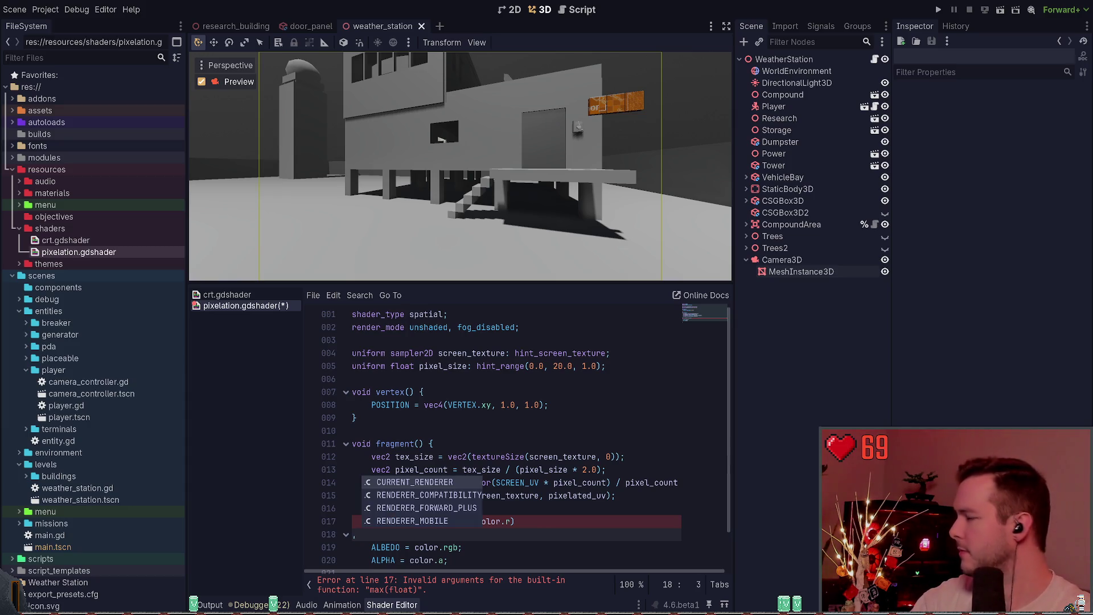
key("Escape")
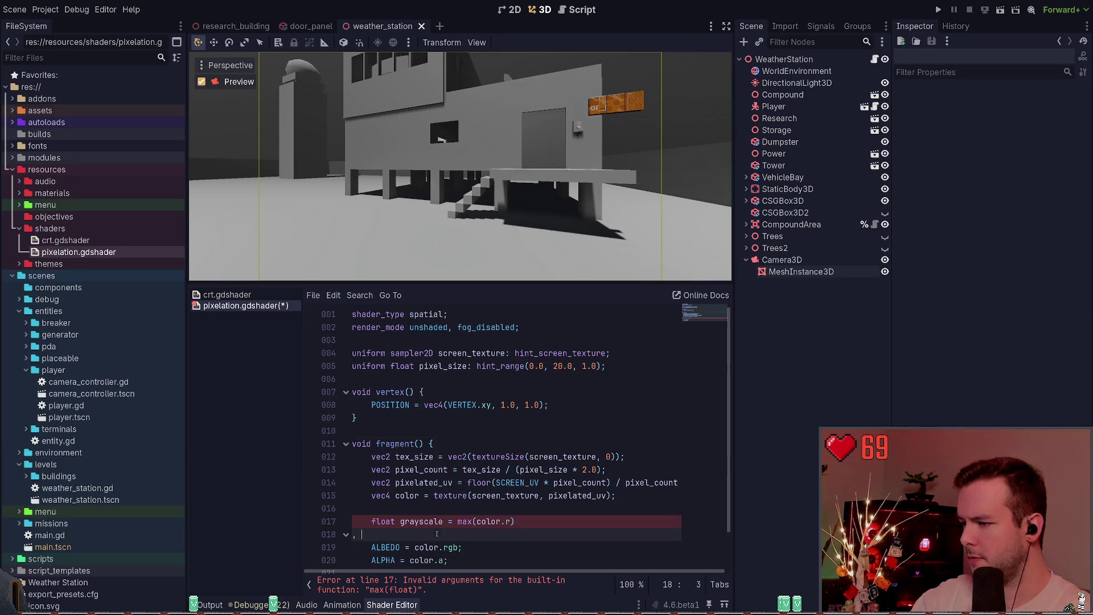
key("BackSpace")
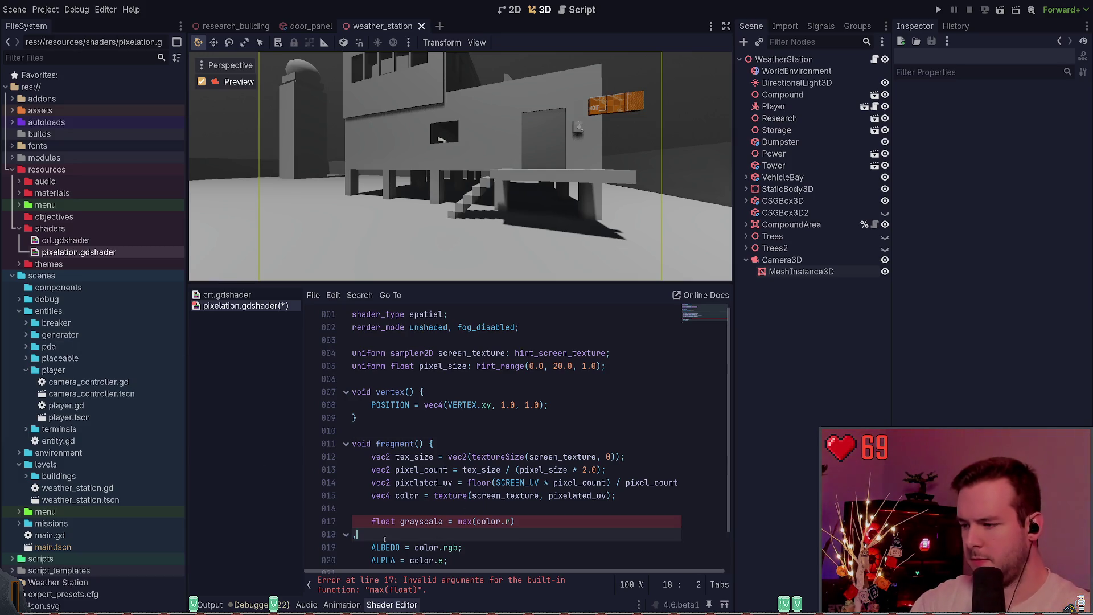
left_click(458, 522)
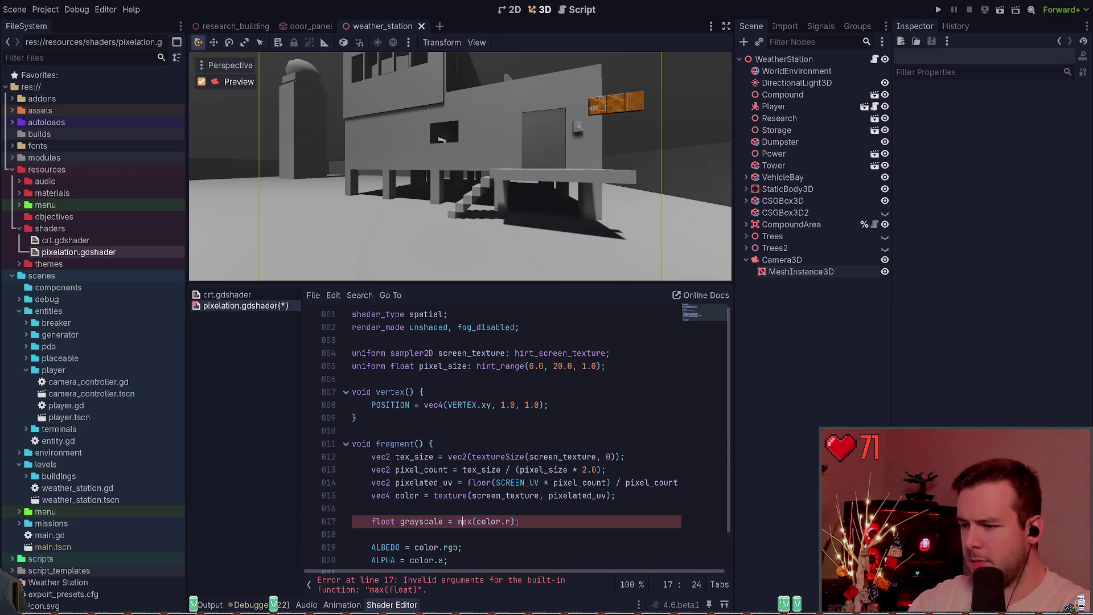
key("ctrl+Right")
key("ctrl+Right")
key("ctrl+Right")
type(", max(")
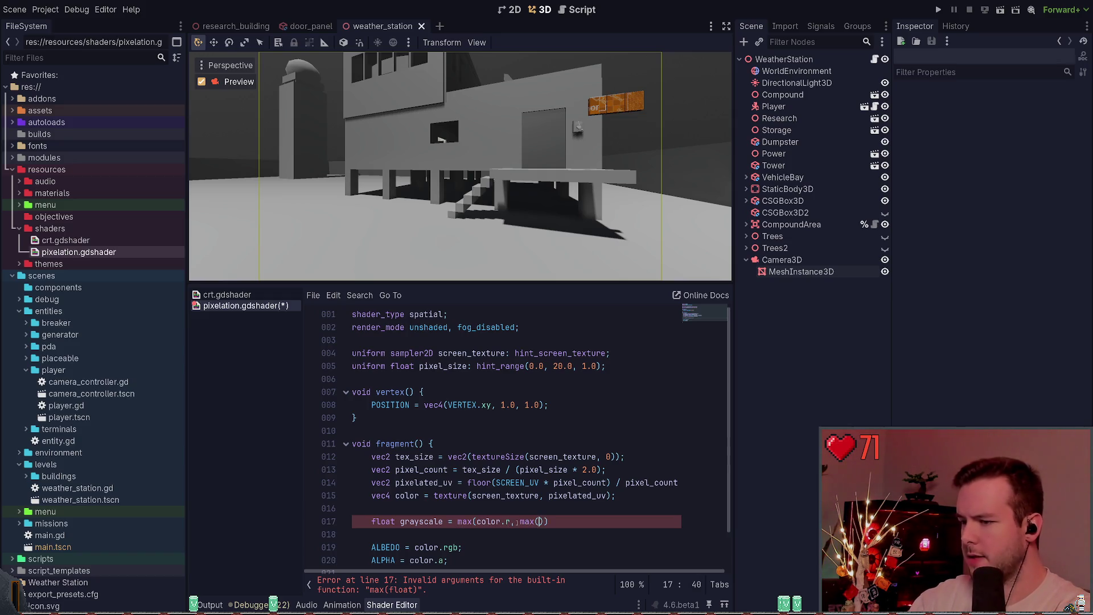
type("color.g, co")
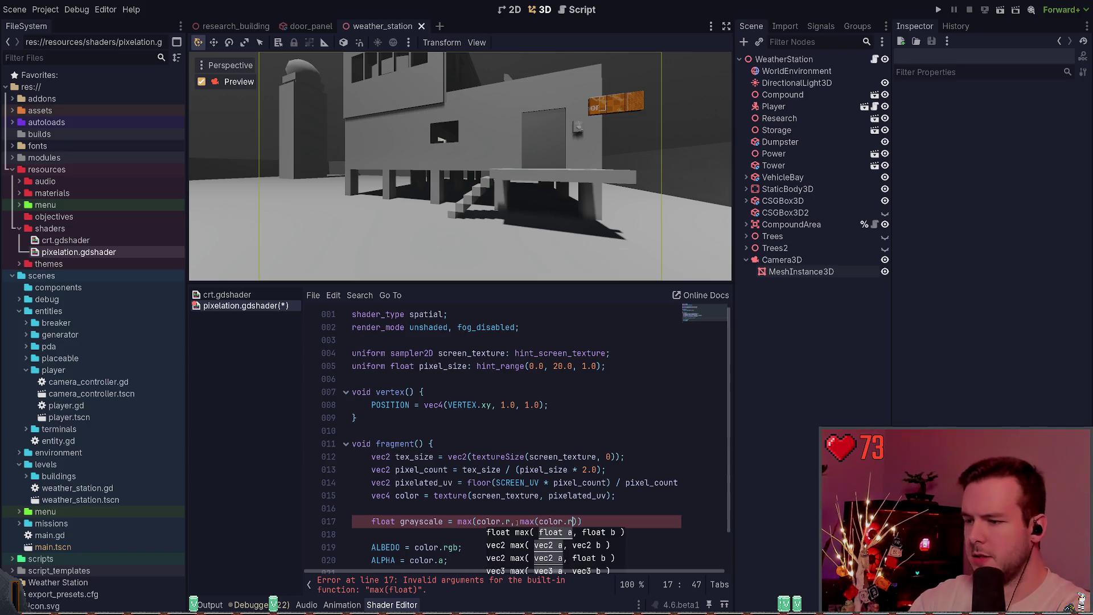
type("lor.b)")
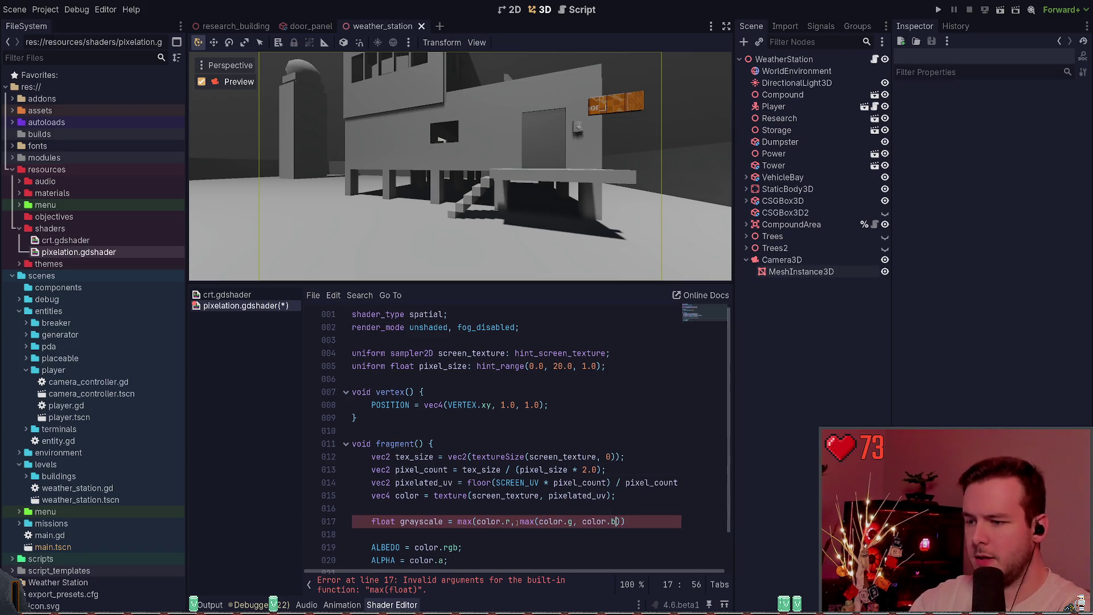
type(");")
key("ctrl+s")
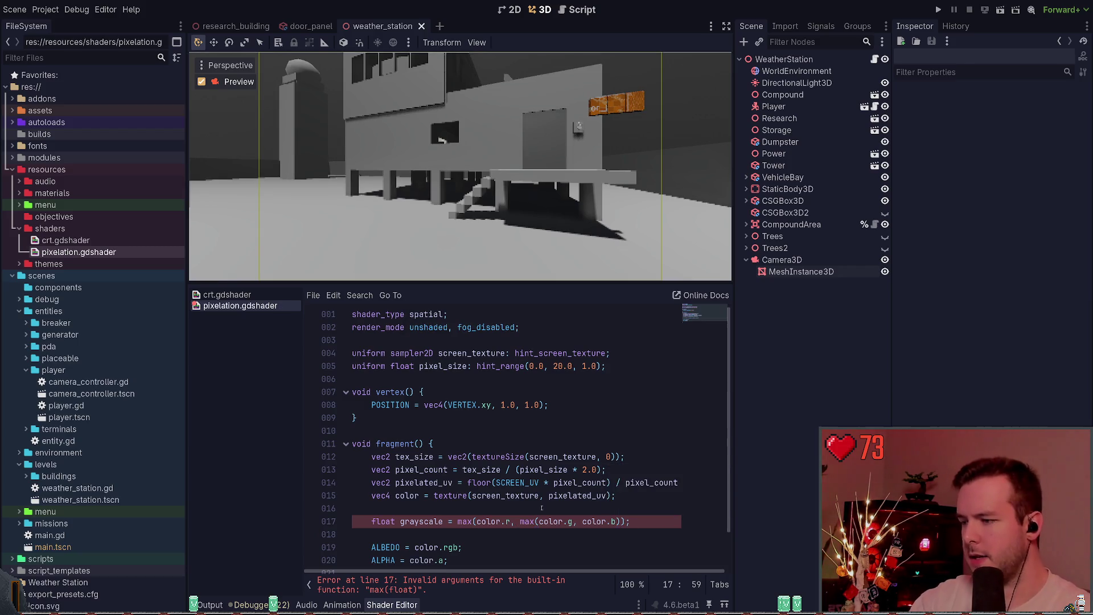
Start line 18 with 'float lower = floor(grayscale * levels) / lev'.
scroll(522, 436, "down", 1)
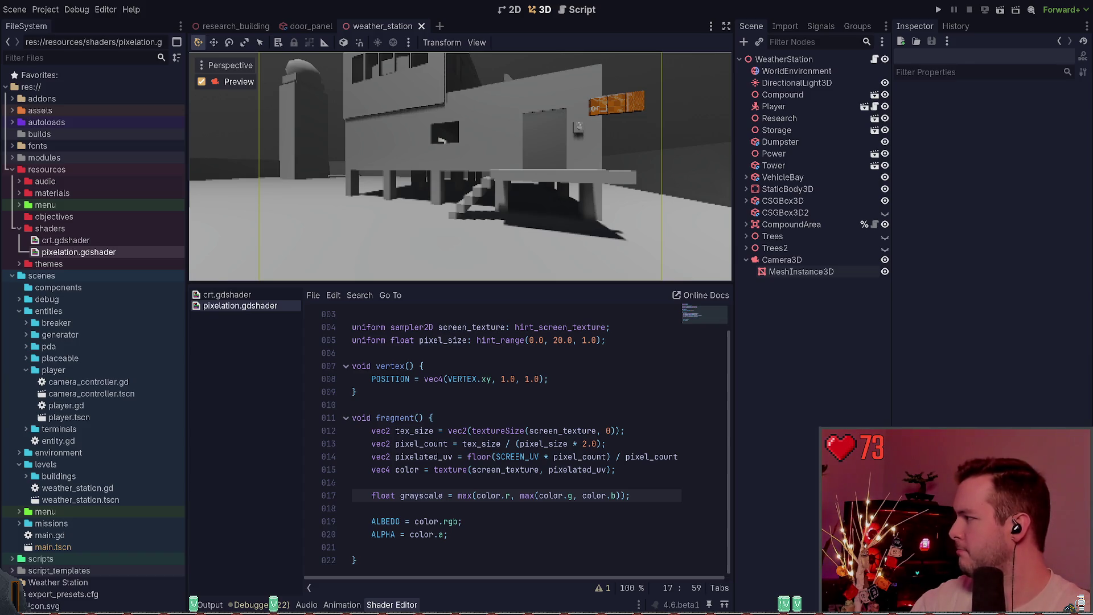
key("Return")
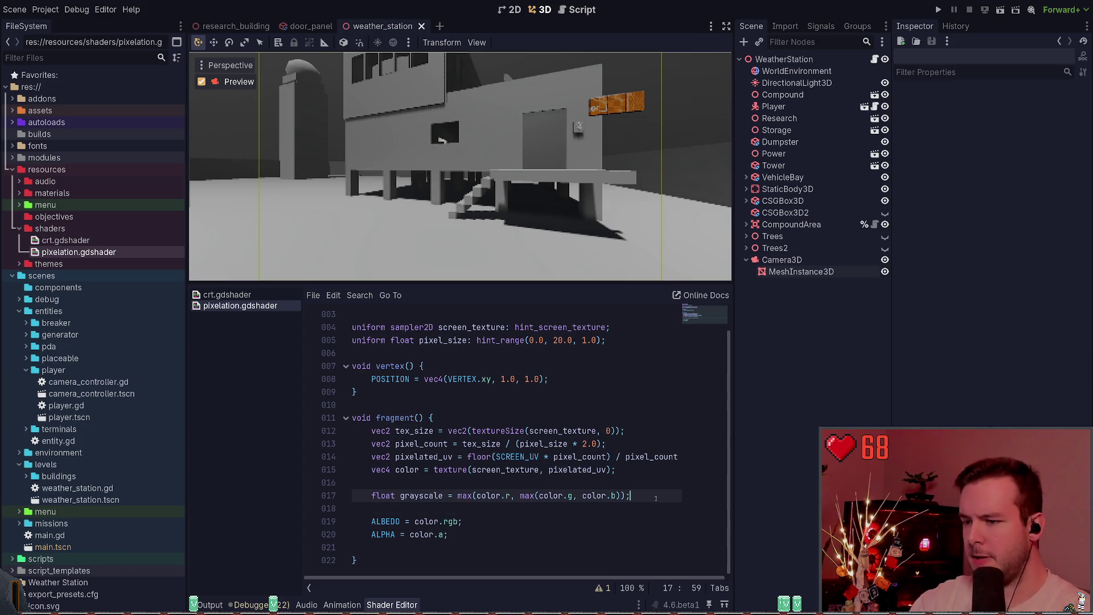
type("float ")
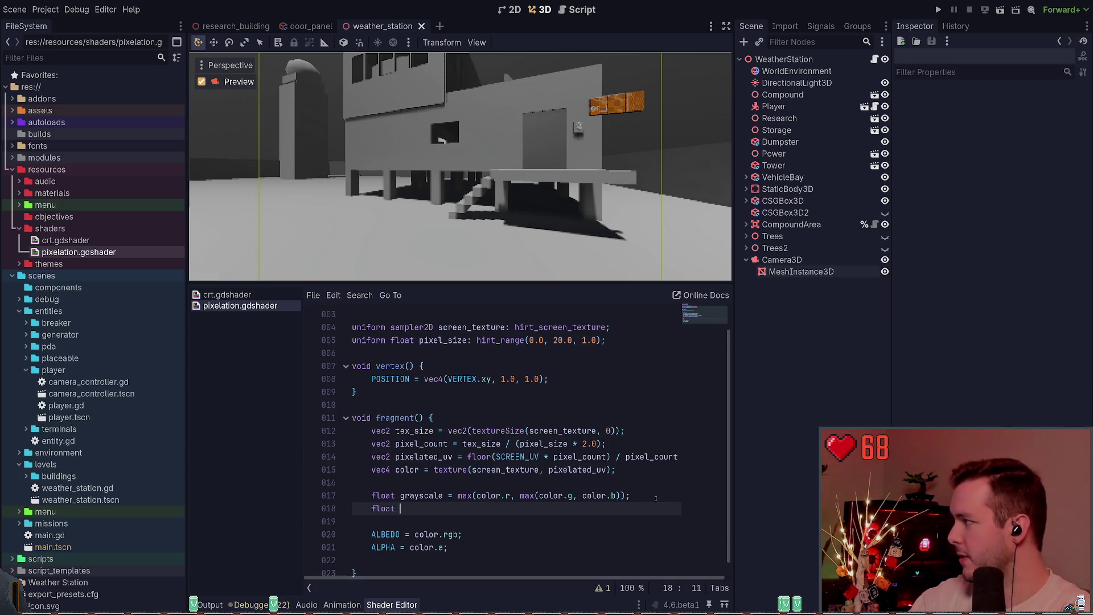
type("lower = floor(")
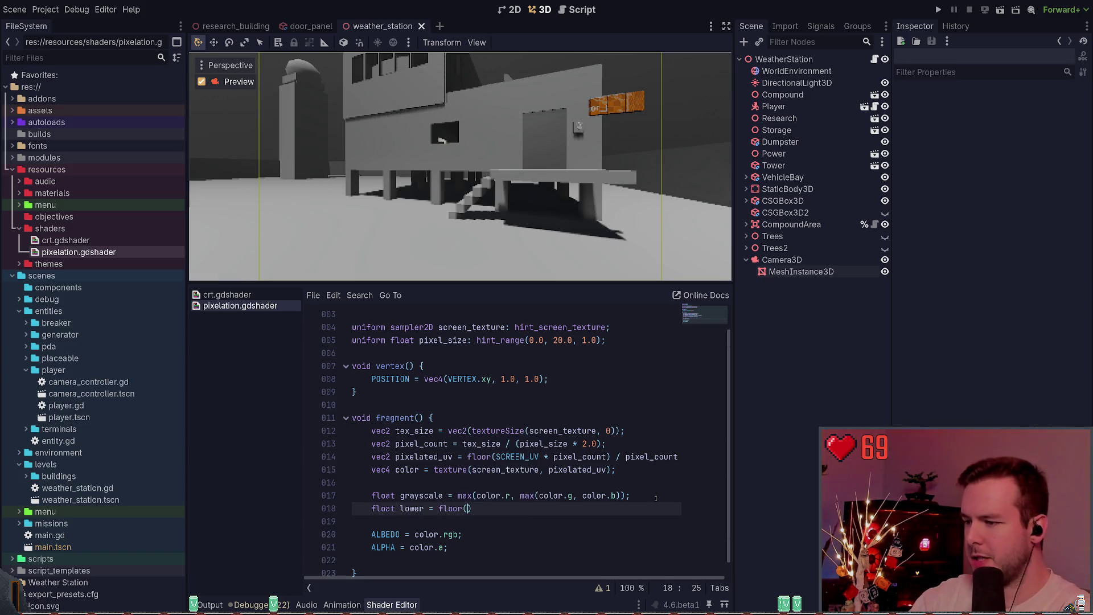
type("grayscale")
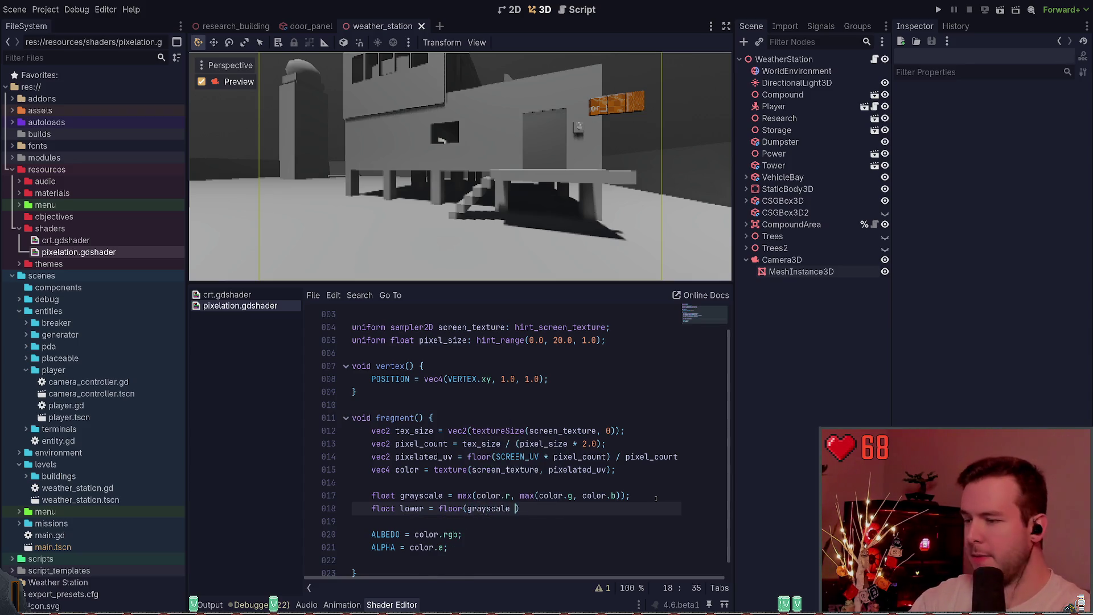
type(" * levels) /. levels;")
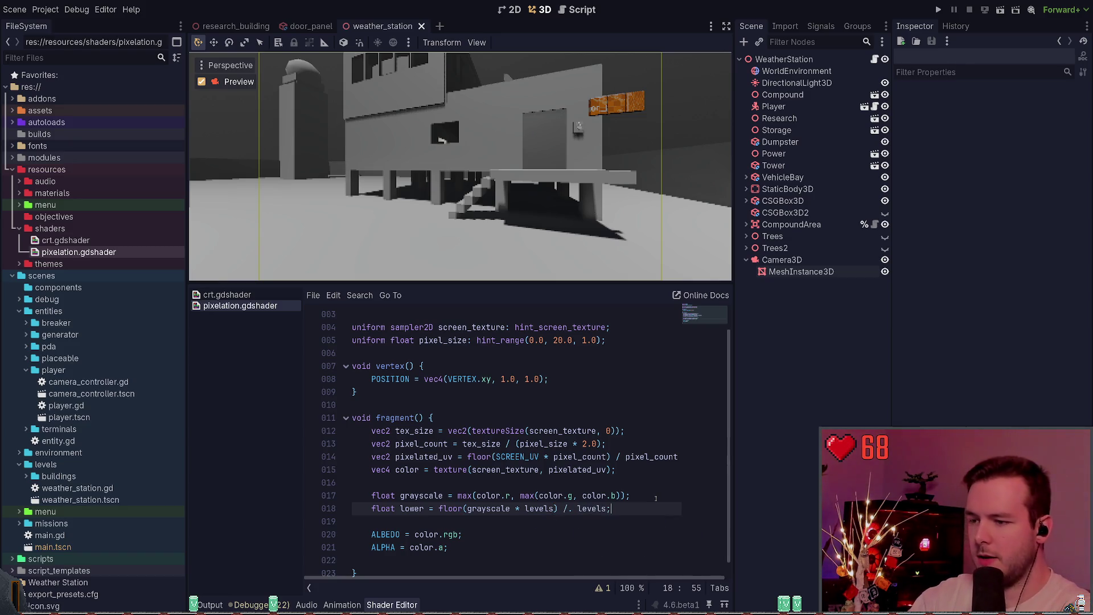
Finish line 18 as 'float lower = floor(grayscale * levels) / levels;' and head up to the uniforms.
key("BackSpace")
key("BackSpace")
type("levels;")
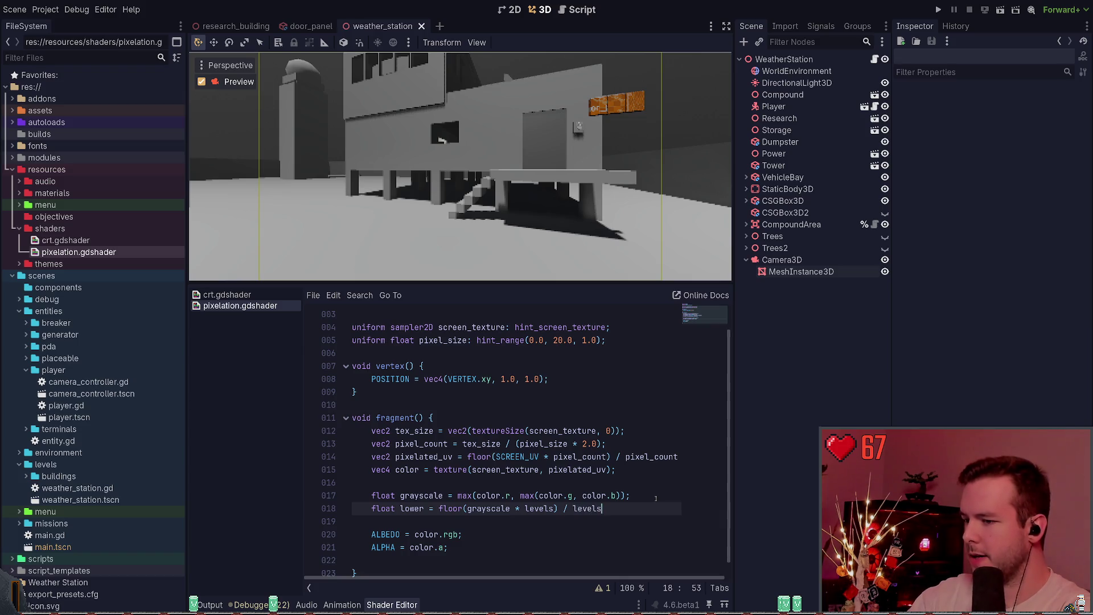
key("Return")
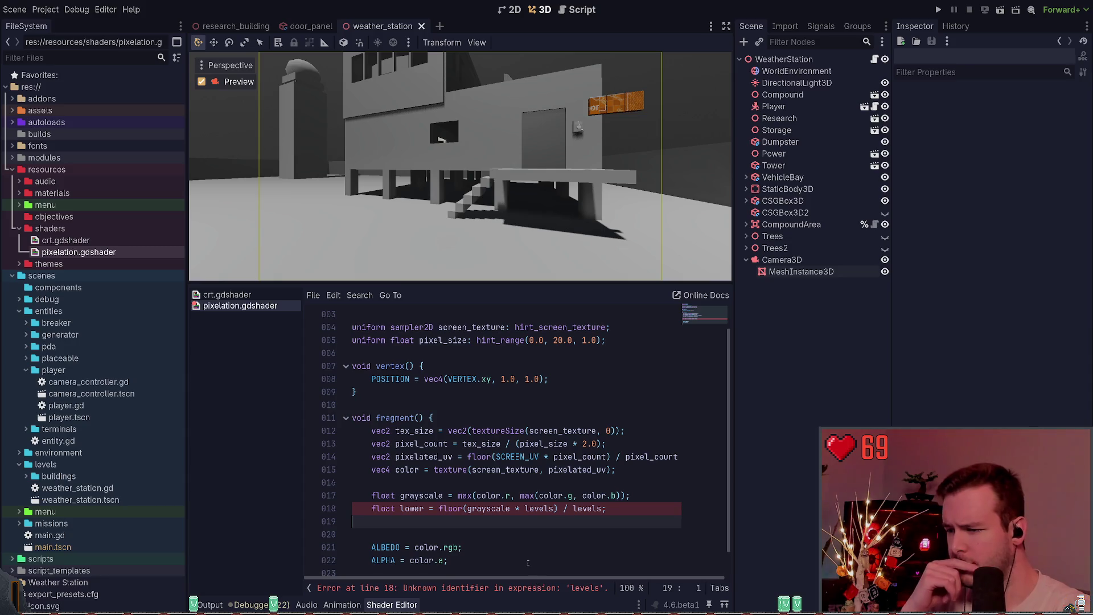
left_click(632, 508)
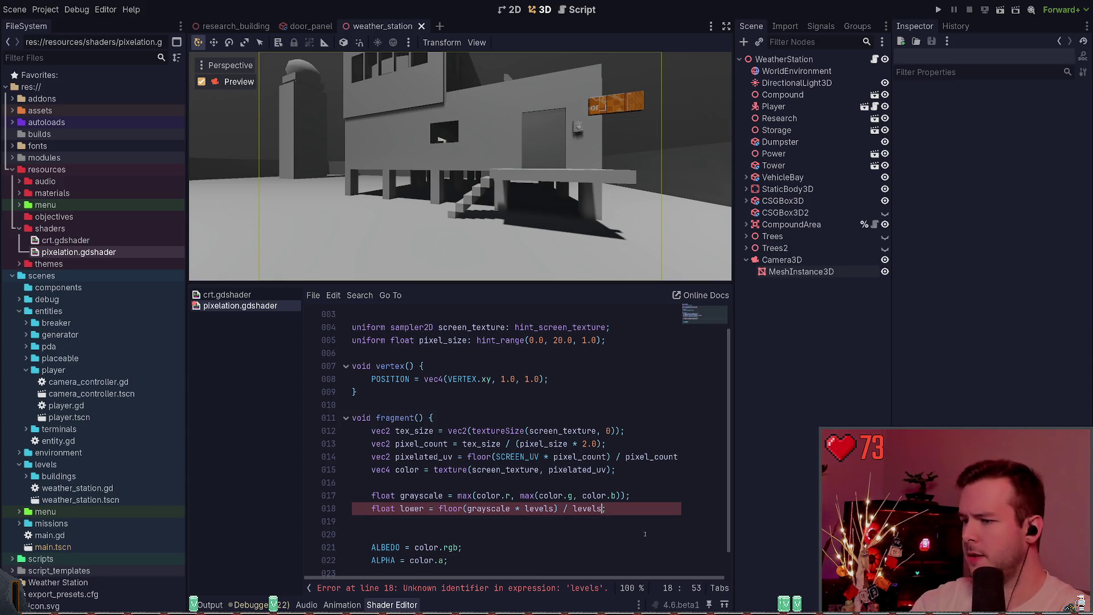
key("Up")
key("Up")
key("Up")
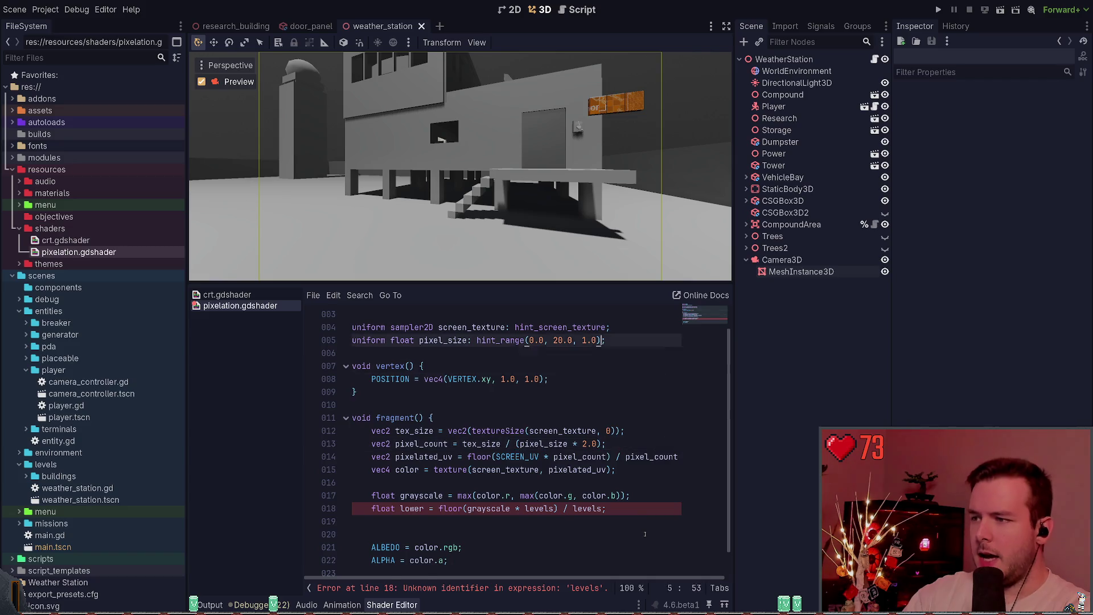
Add 'uniform float levels' below the pixel_size uniform, correcting vec2 to float.
key("Down")
key("Down")
key("End")
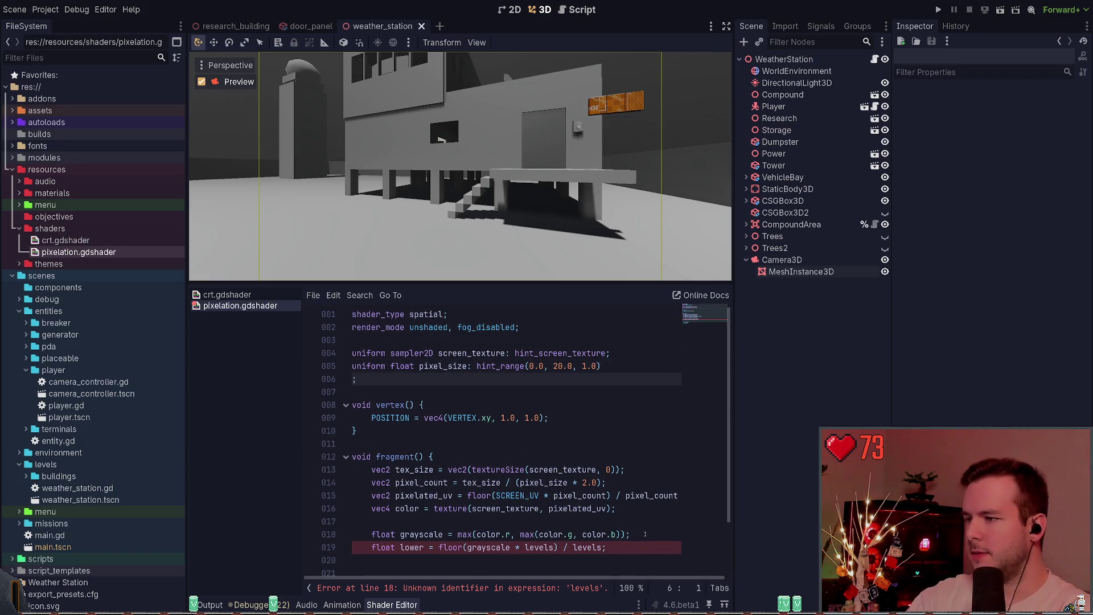
key("Return")
type("uniform flo")
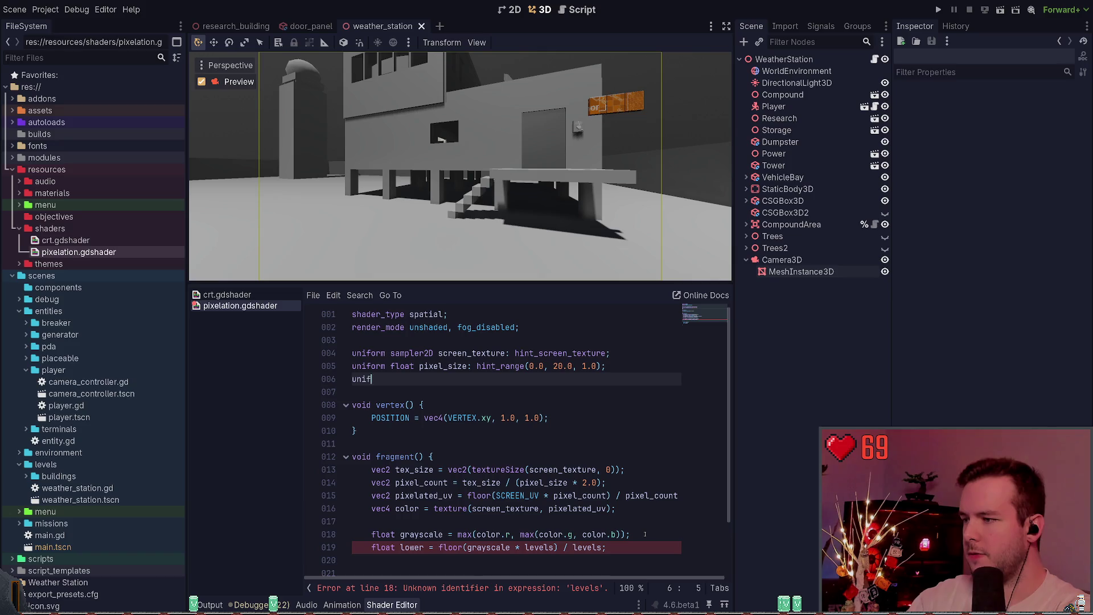
key("BackSpace")
key("BackSpace")
key("BackSpace")
type("vec")
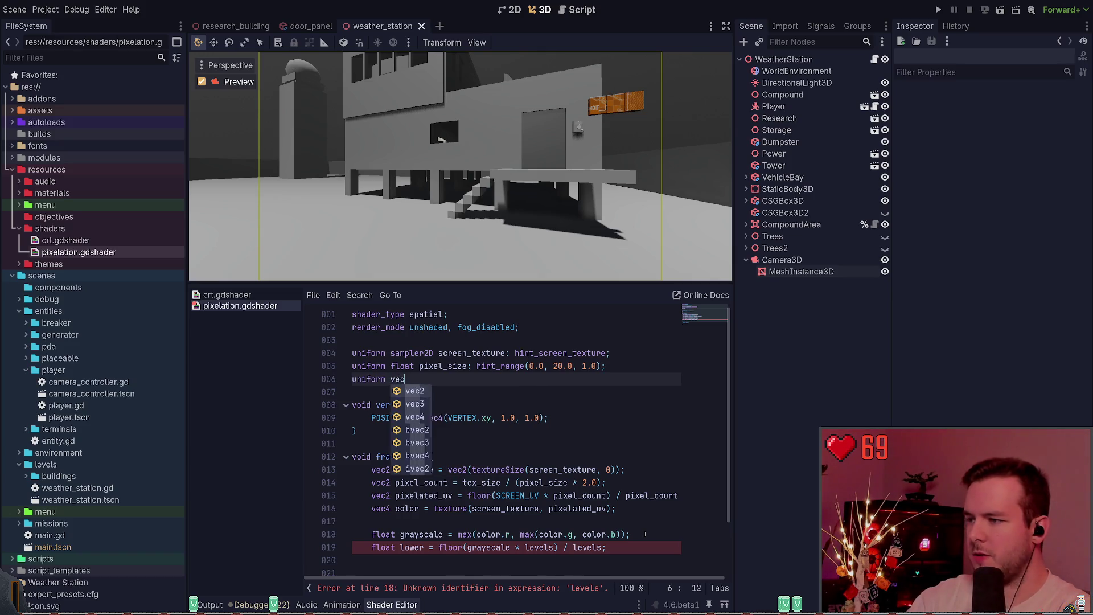
type("2 levels;")
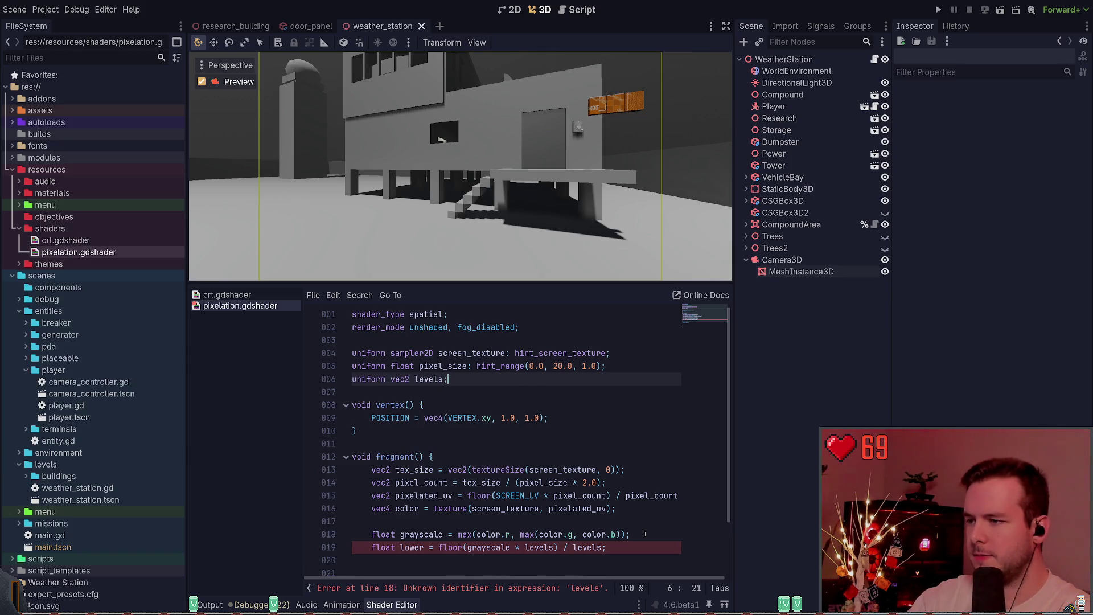
scroll(567, 515, "down", 1)
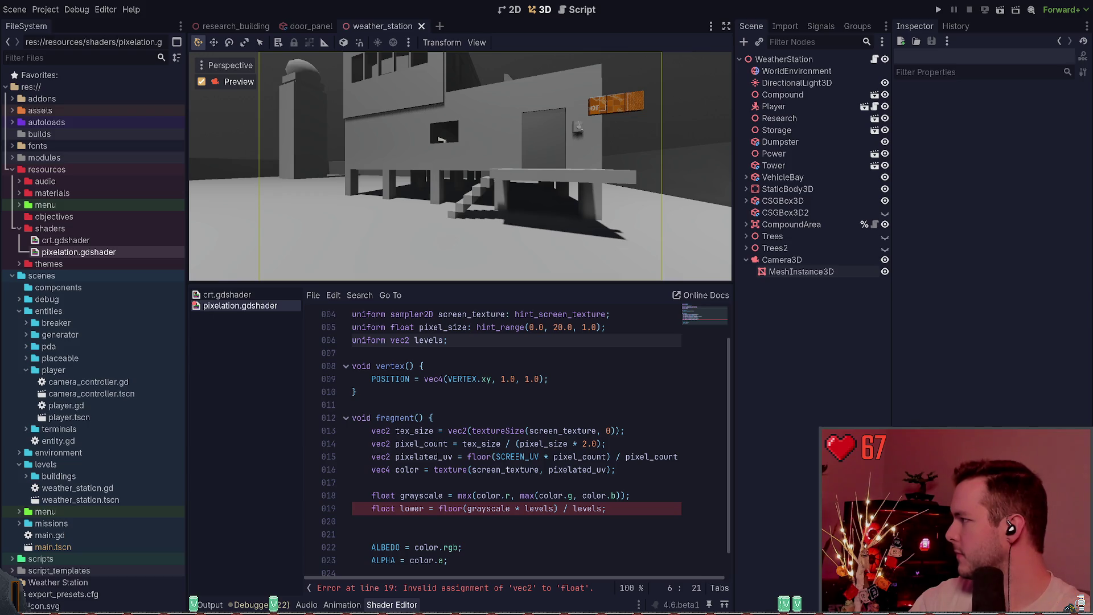
double_click(402, 340)
type("float")
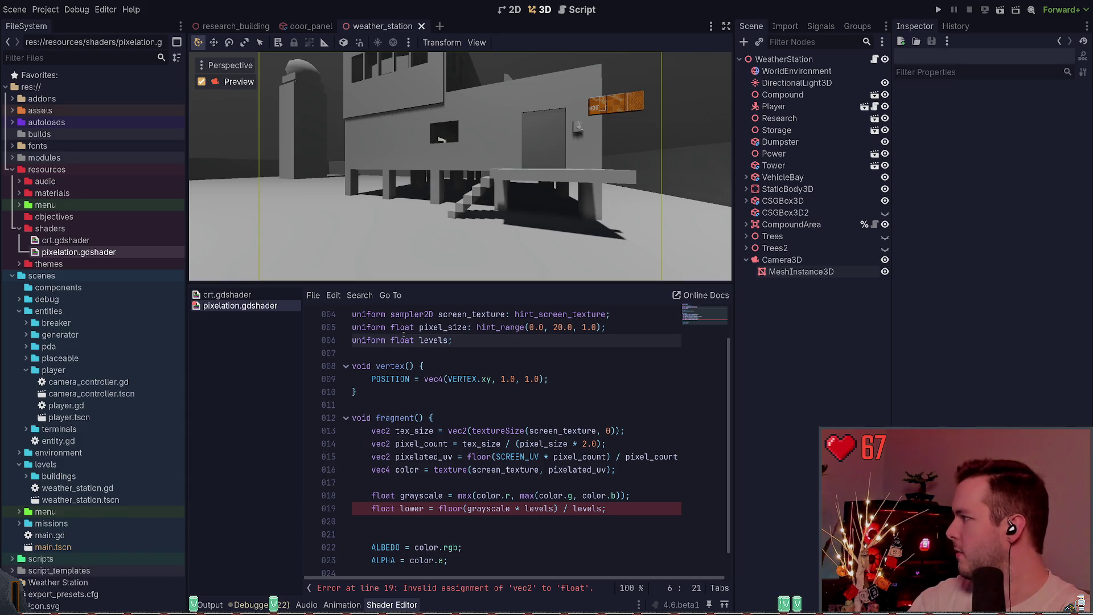
Give levels the range hint hint_range(0.0, 100.0, 1.0).
key("Right")
type("hint_rang")
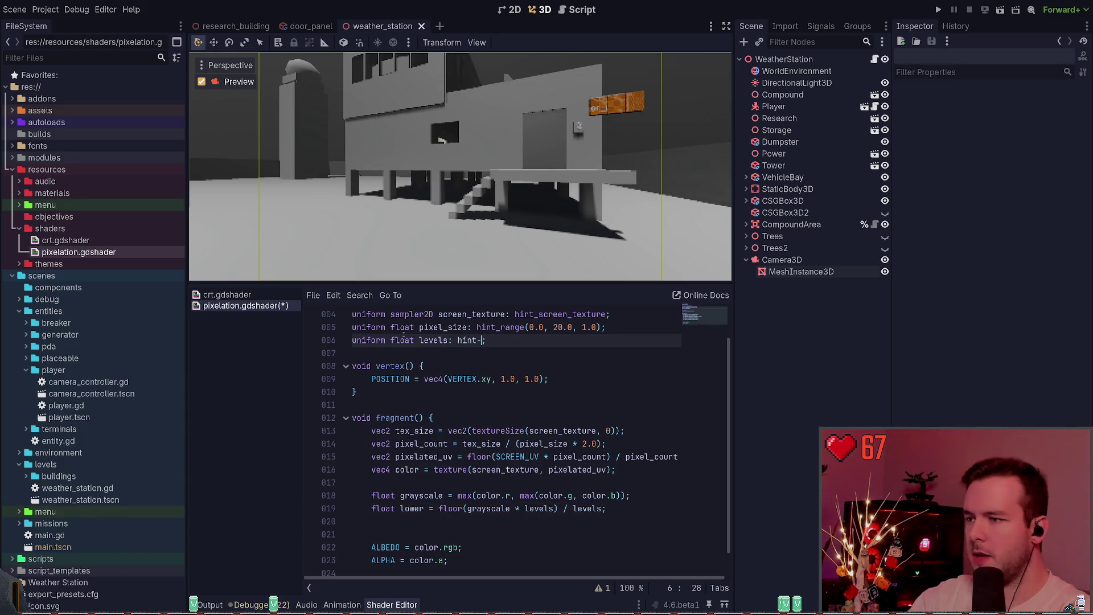
key("Return")
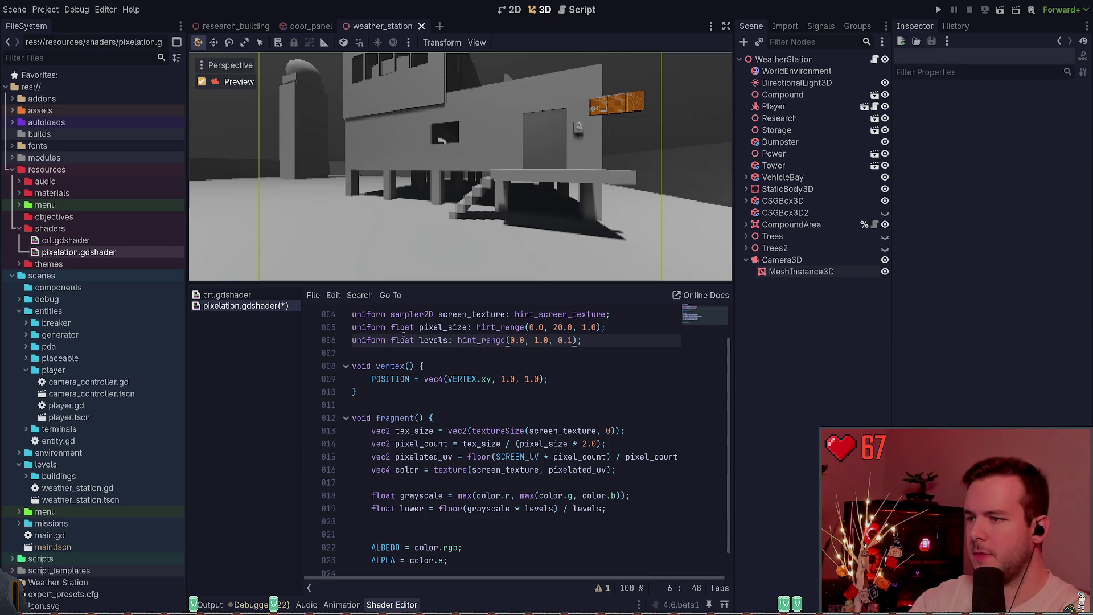
key("BackSpace")
key("BackSpace")
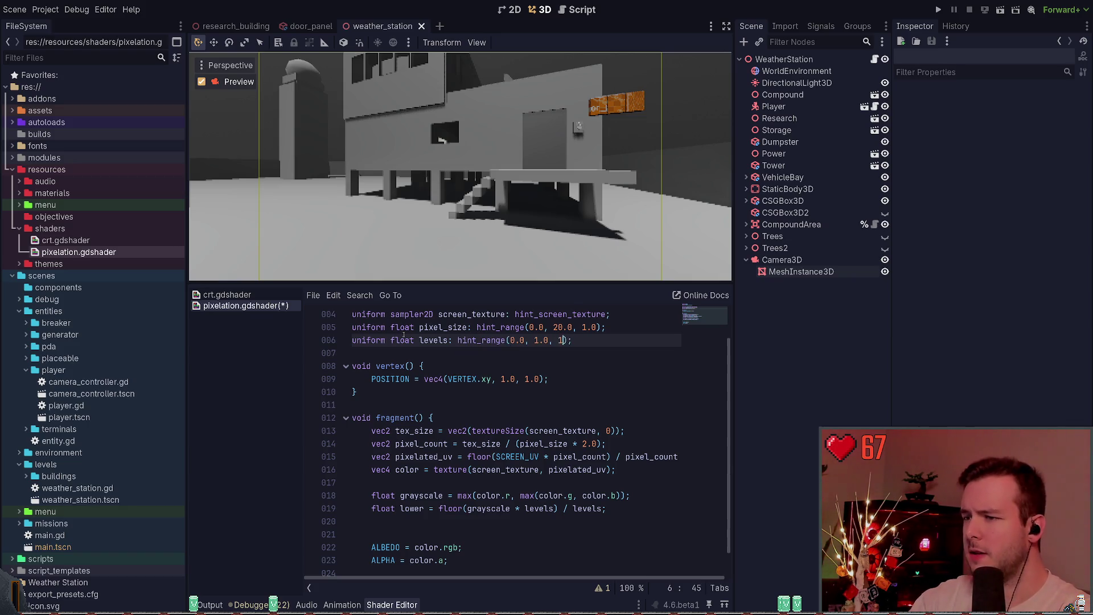
key("Left")
type("1.")
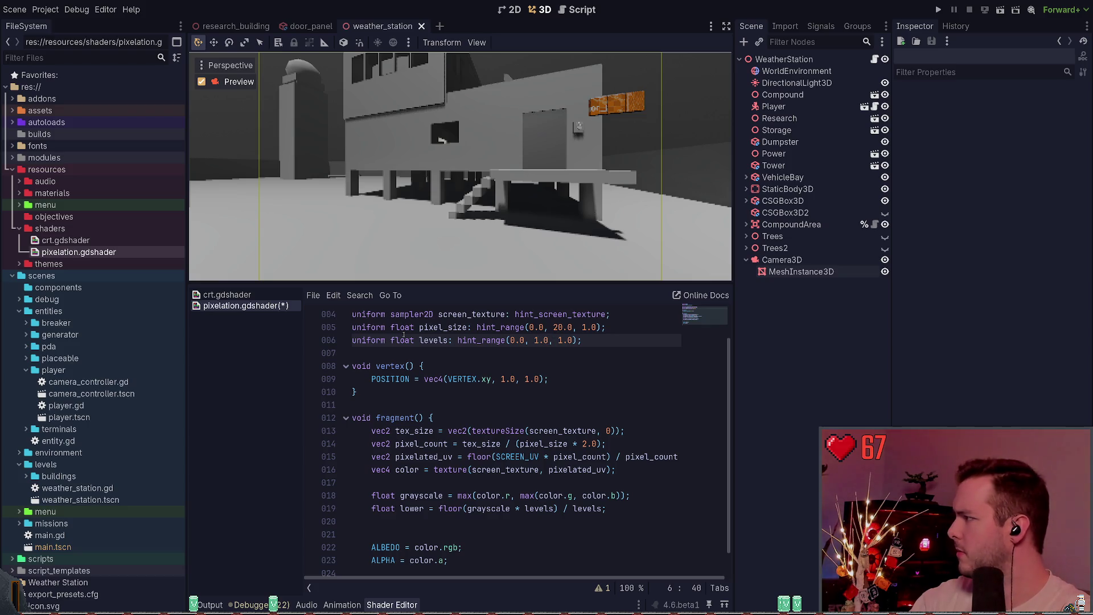
key("BackSpace")
type("20")
key("Left")
key("Left")
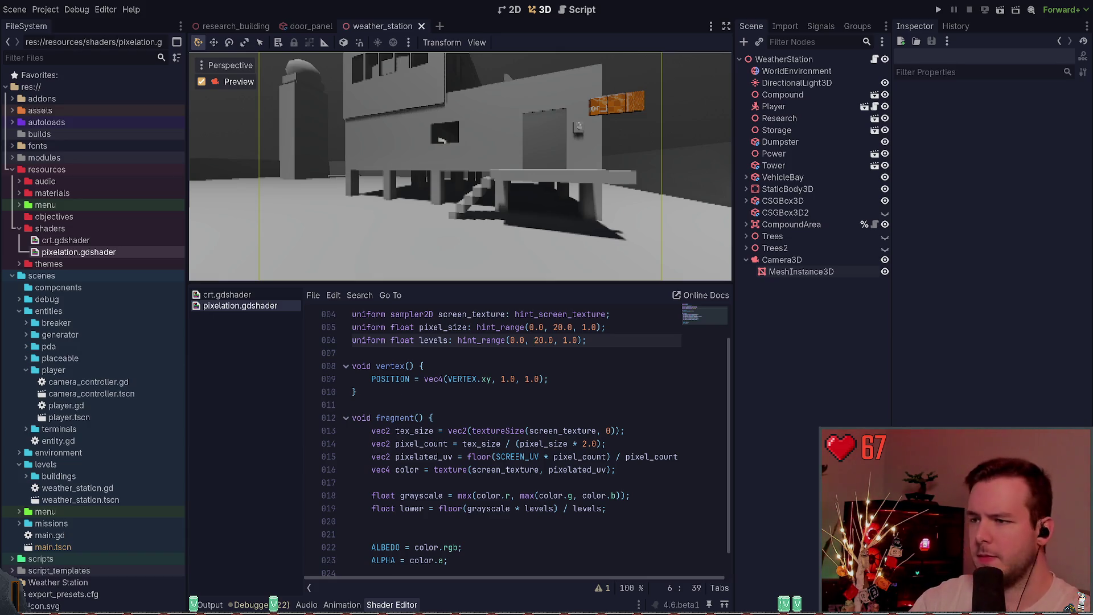
key("Right")
type("0")
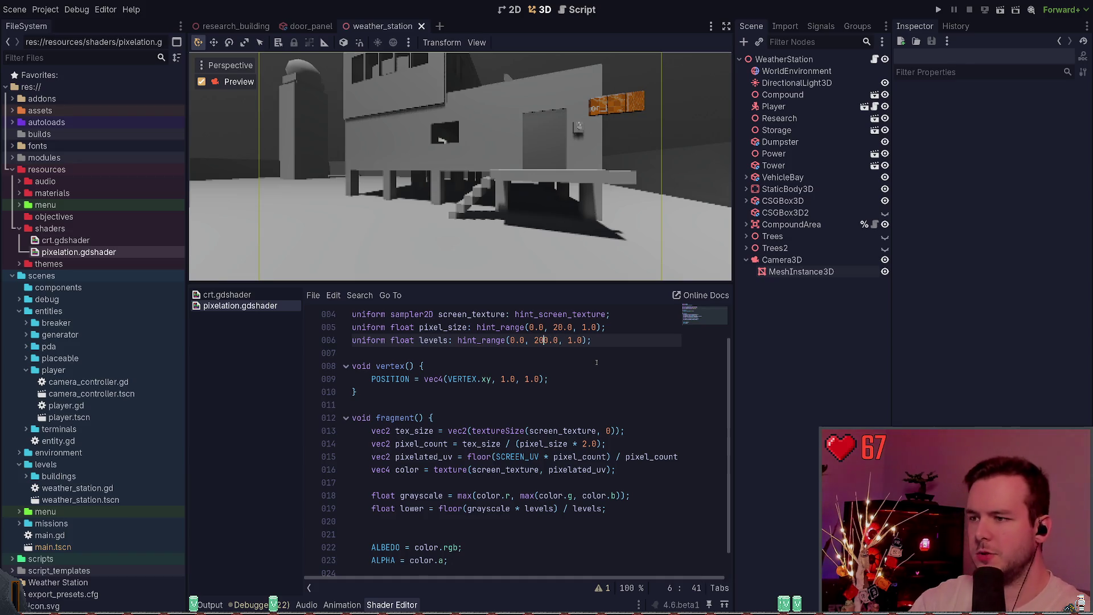
key("BackSpace")
key("BackSpace")
type("10")
scroll(559, 374, "down", 1)
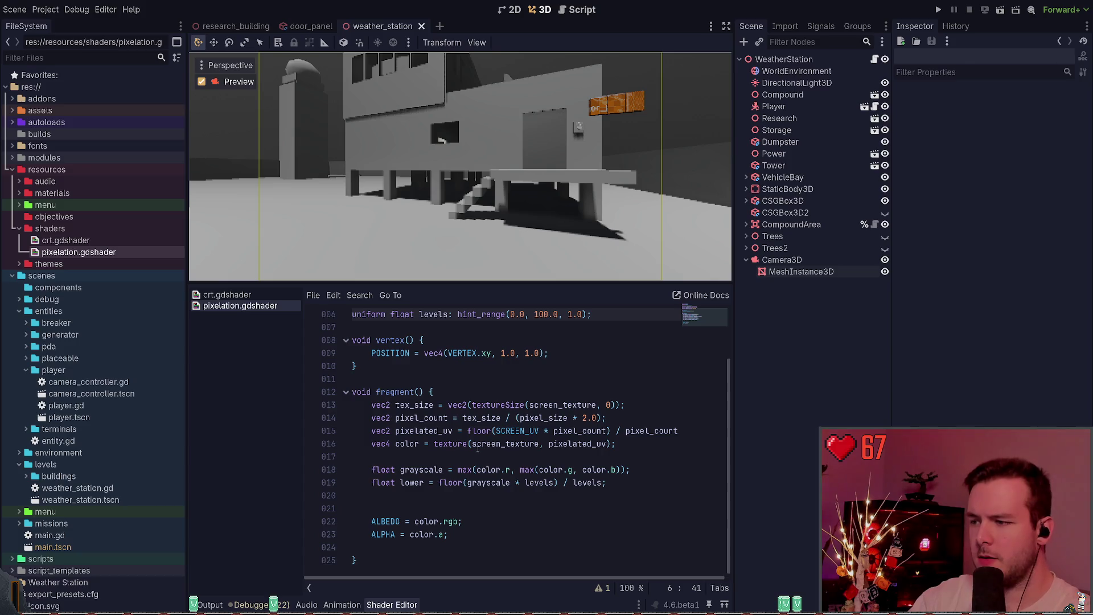
Duplicate the lower line into 'float heigher = ceil(grayscale * levels) / levels;'.
left_click(446, 495)
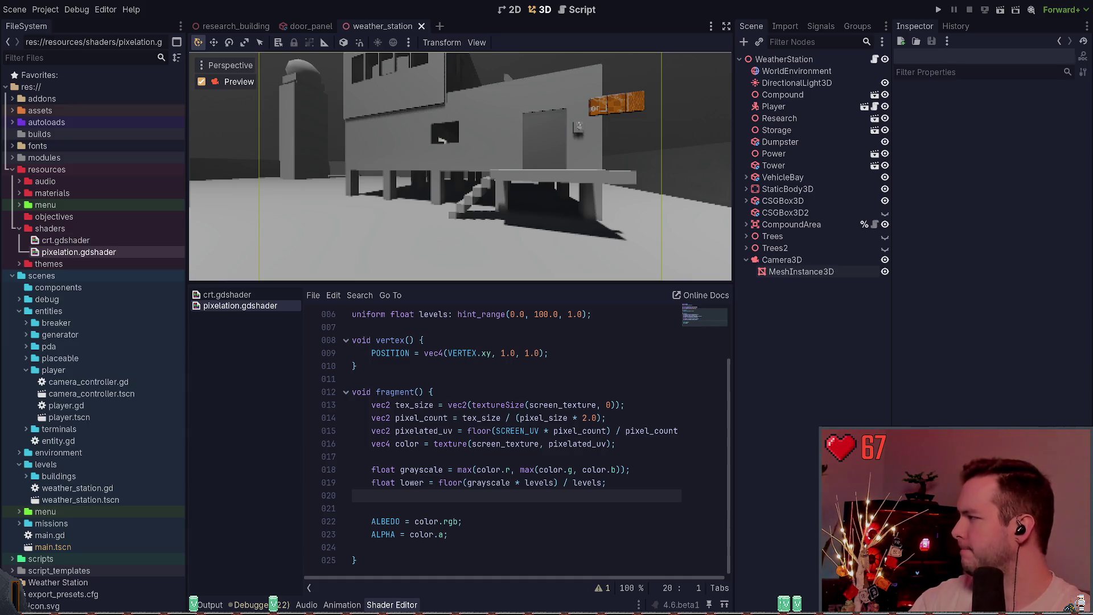
key("Up")
key("ctrl+shift+d")
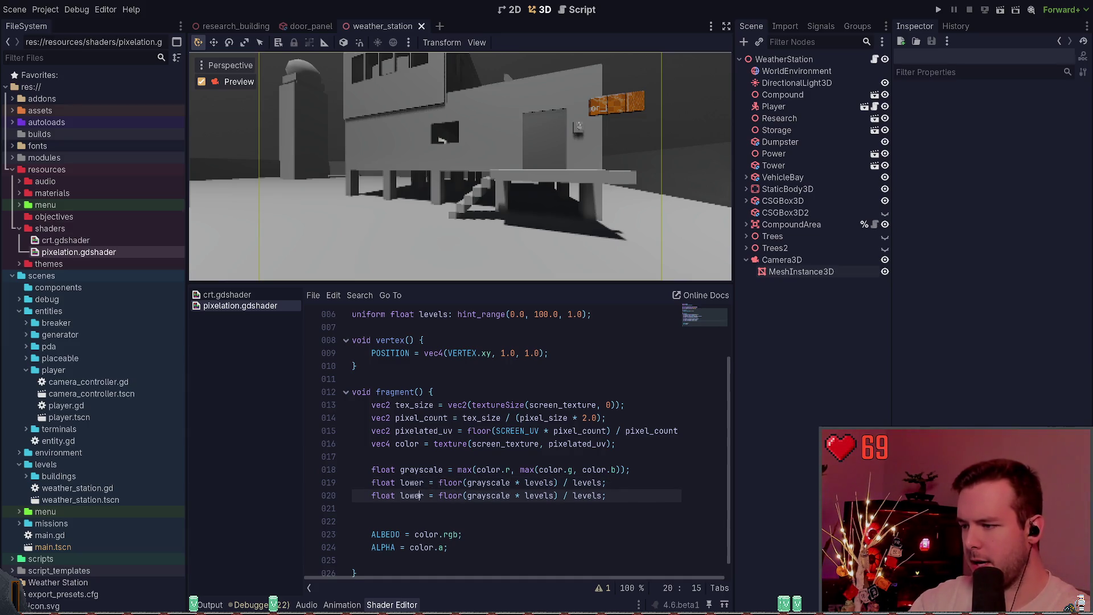
key("ctrl+Right")
key("ctrl+shift+Right")
type("heigher")
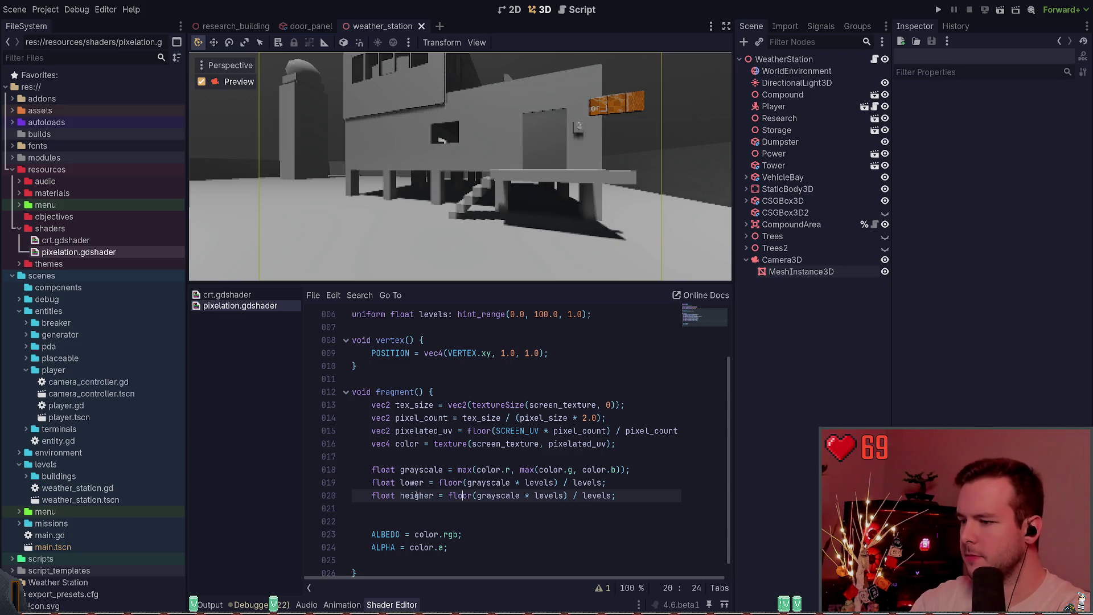
key("Delete")
key("Delete")
key("BackSpace")
key("BackSpace")
key("BackSpace")
type("ciel")
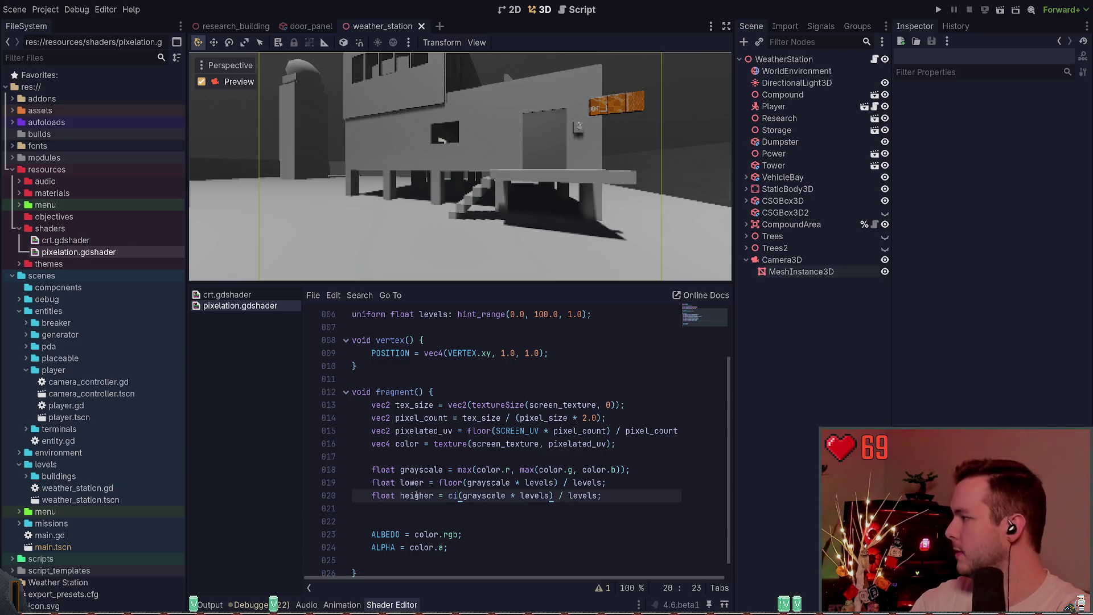
key("BackSpace")
key("BackSpace")
key("BackSpace")
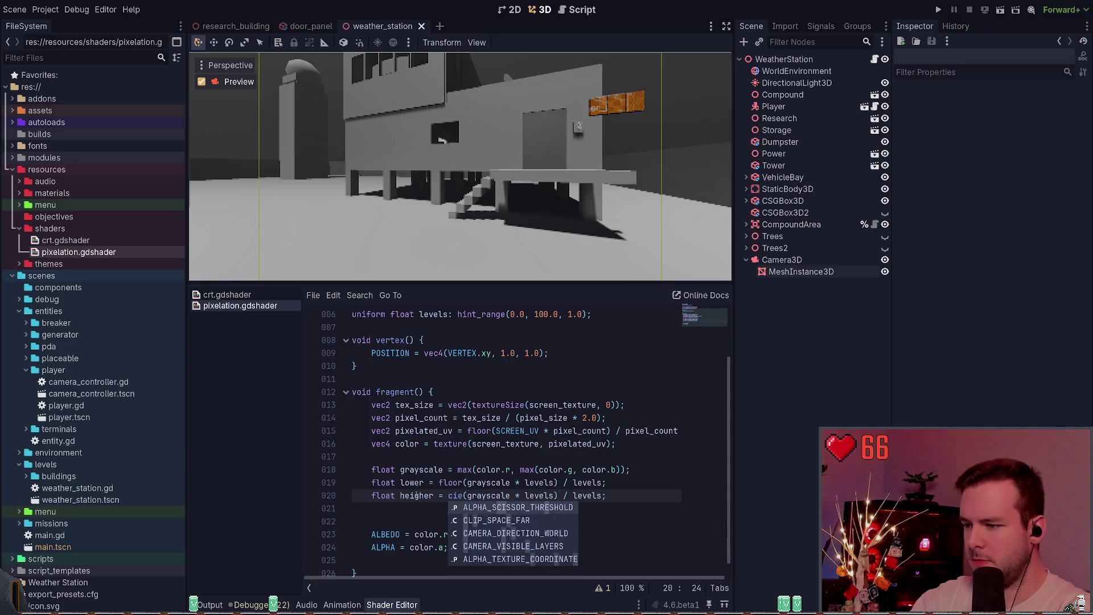
type("eil")
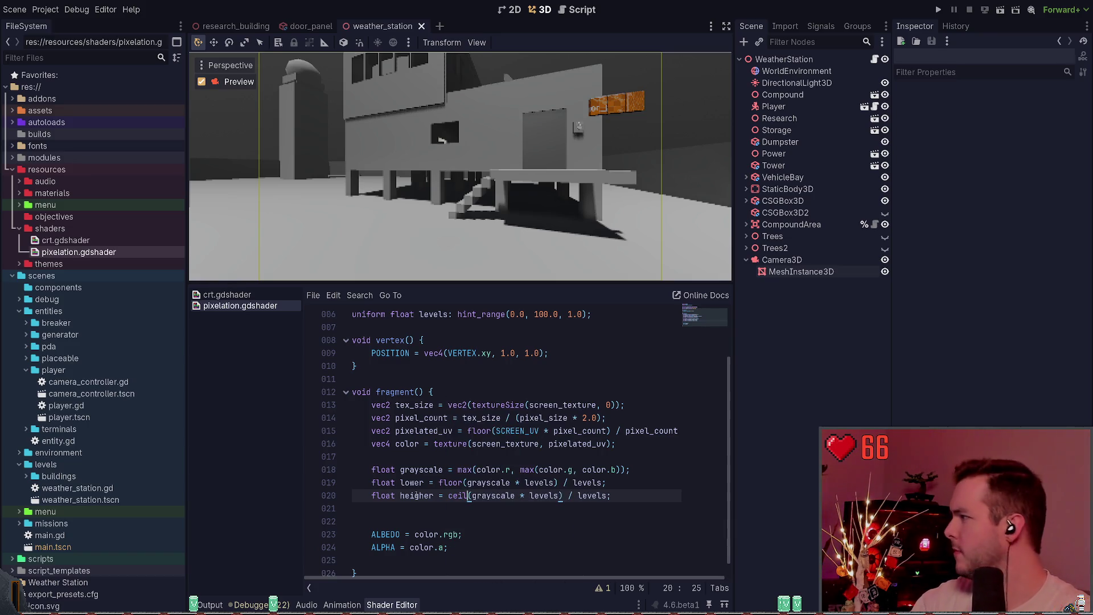
scroll(547, 484, "down", 1)
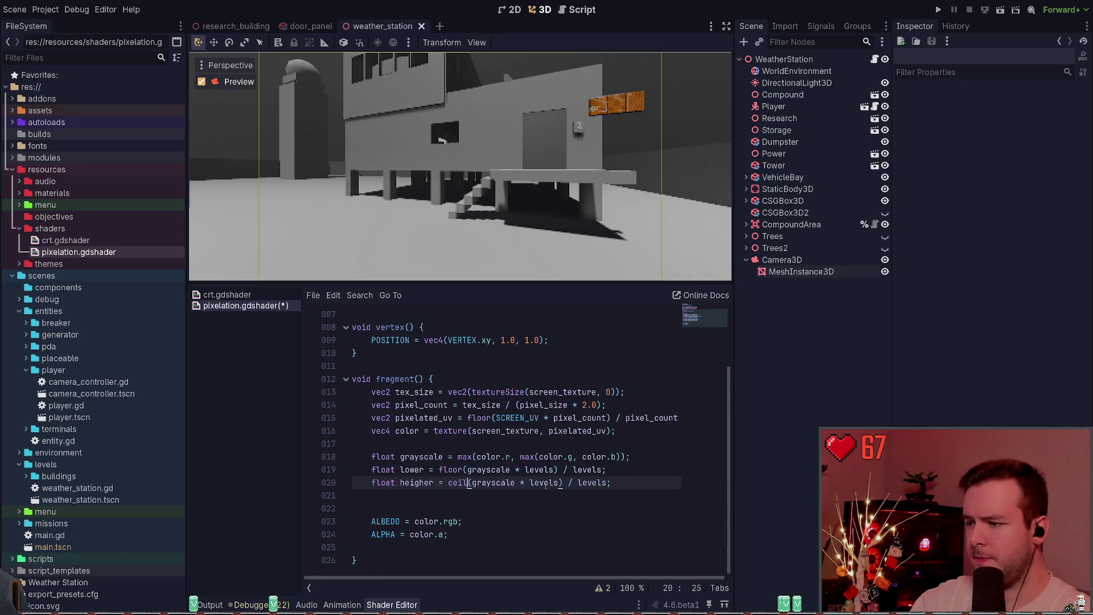
left_click(571, 504)
Add 'float lower_diff = abs(lower - grayscale);'.
key("Return")
key("Up")
key("Tab")
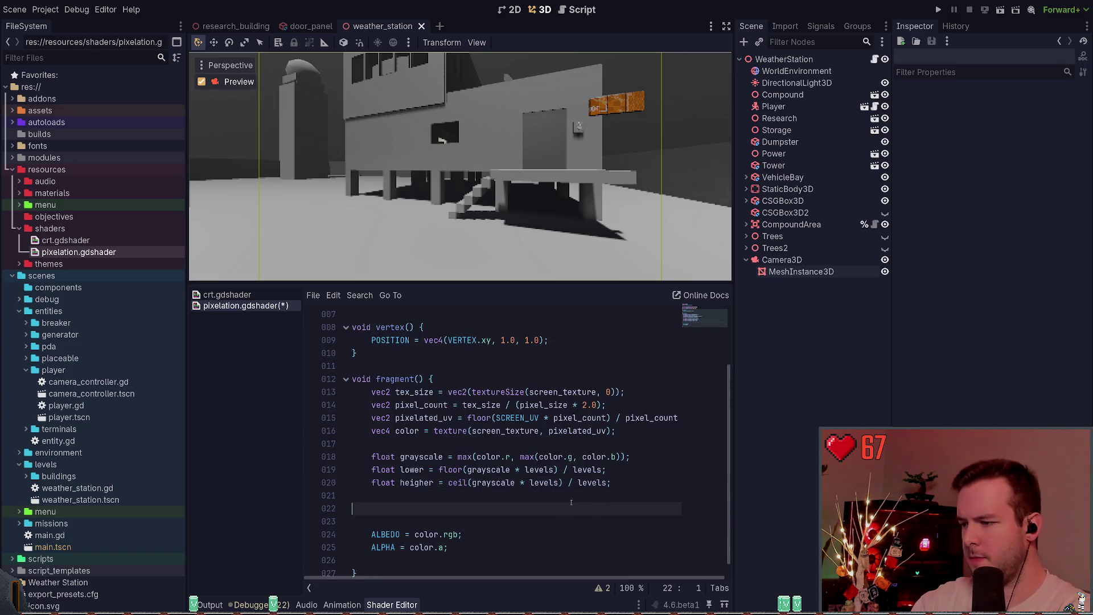
type("float lower_dif")
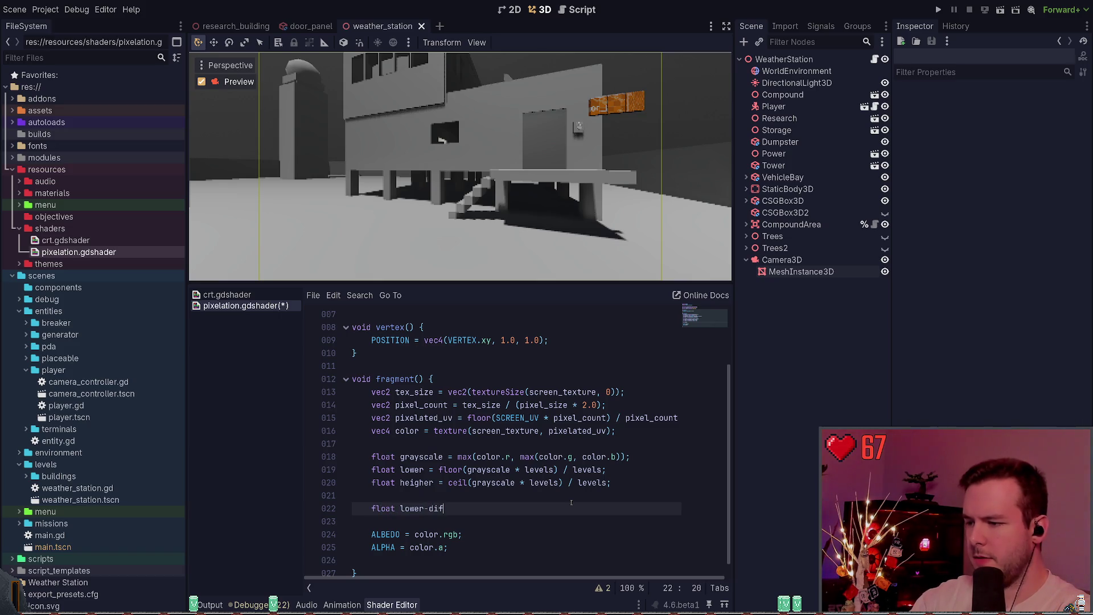
type("f = ")
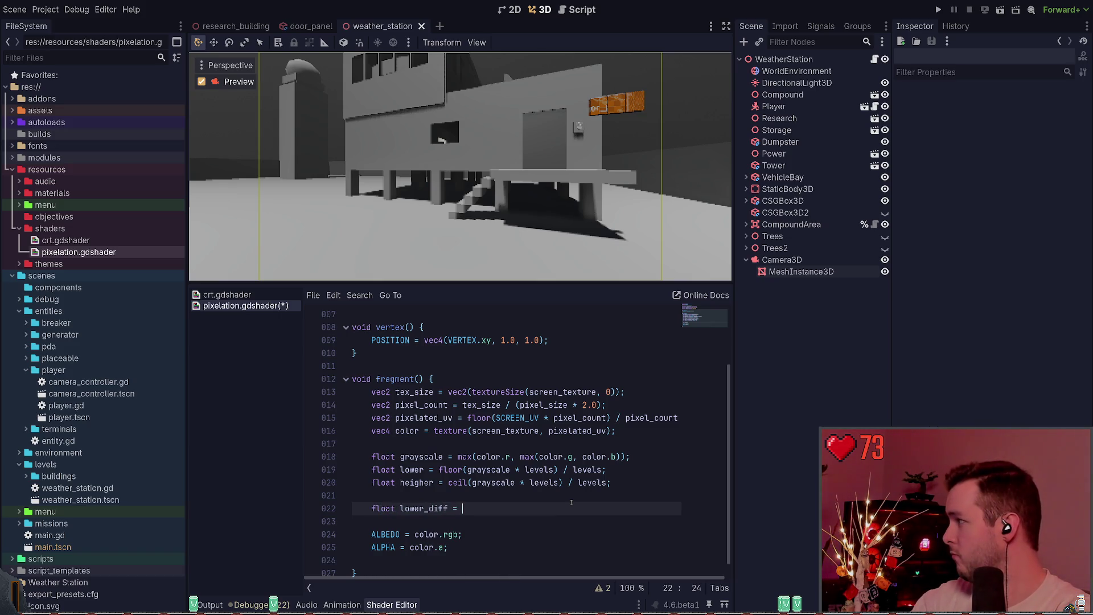
type("abs(lower - grayscale)")
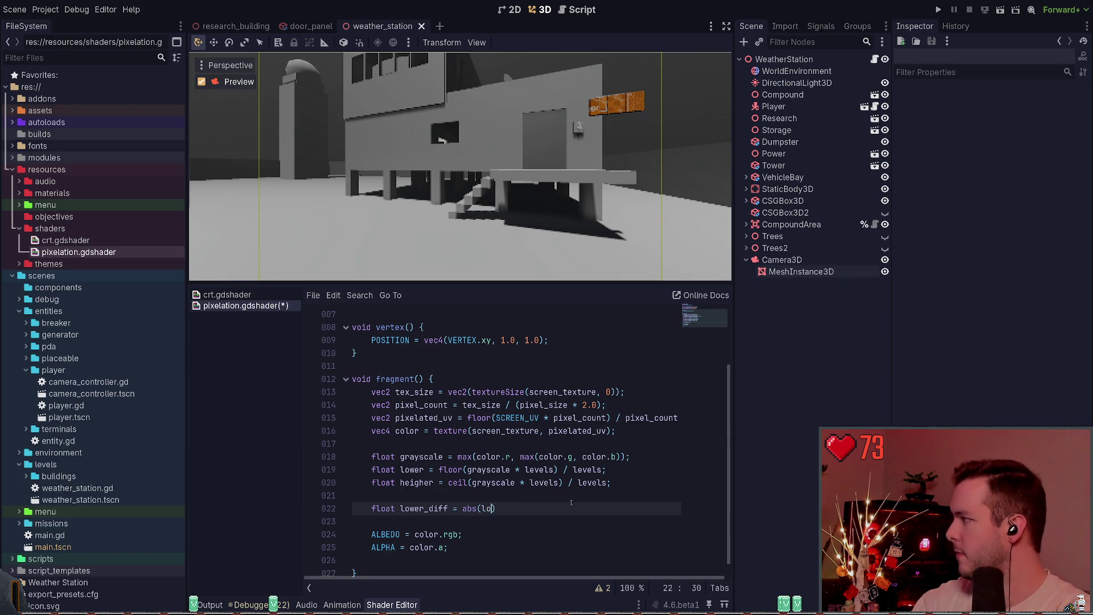
type(";")
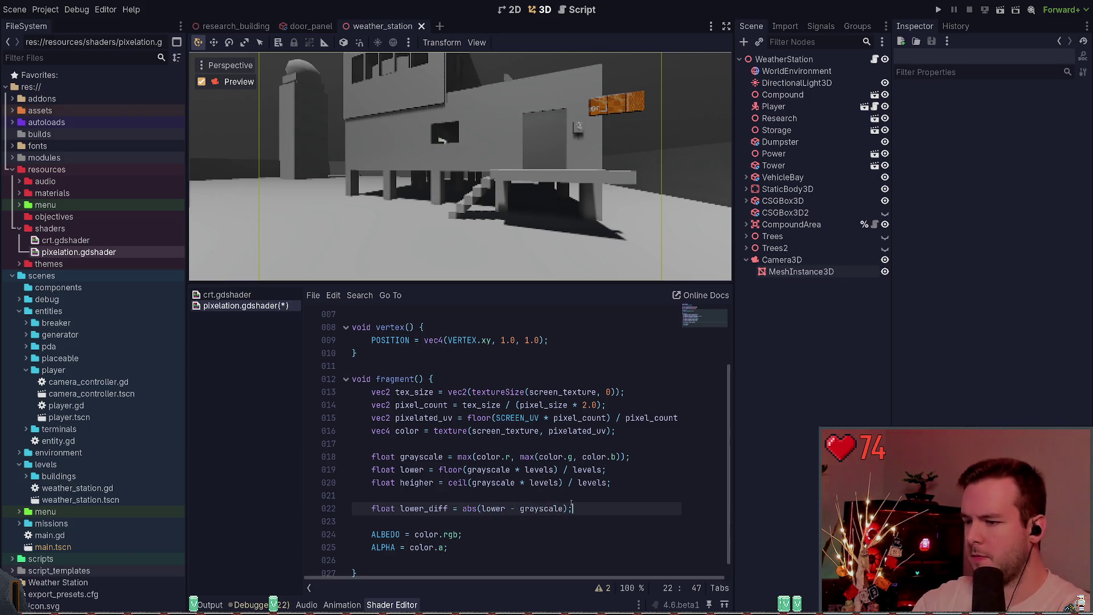
Add 'float higher_diff = abs(higher - grayscale);' and rename heigher to higher on line 20.
key("ctrl+shift+d")
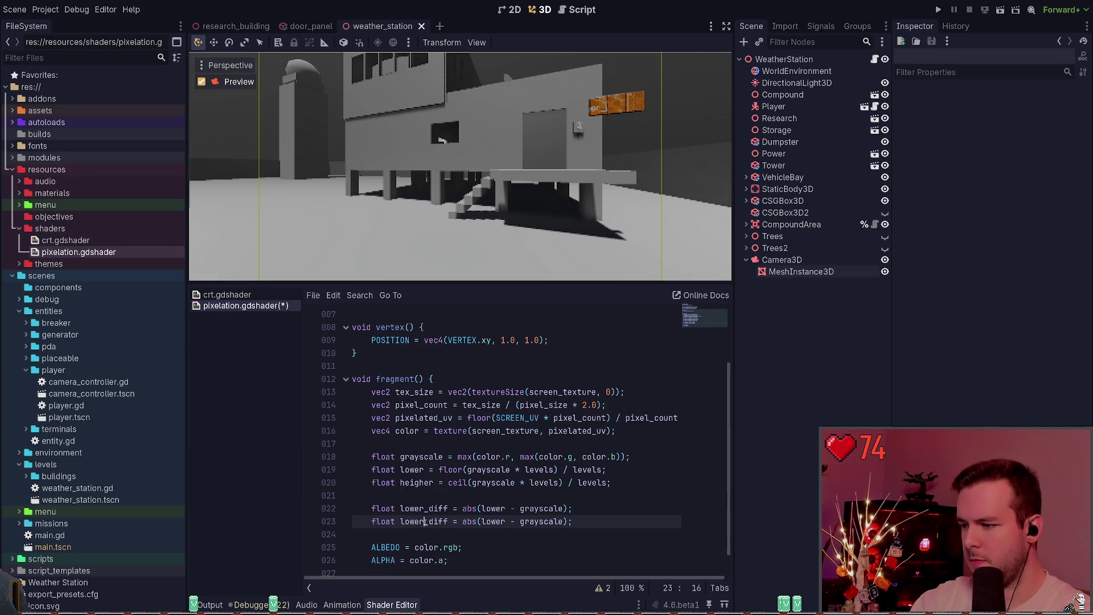
key("ctrl+shift+Left")
type("higher")
key("Right")
key("Right")
key("Right")
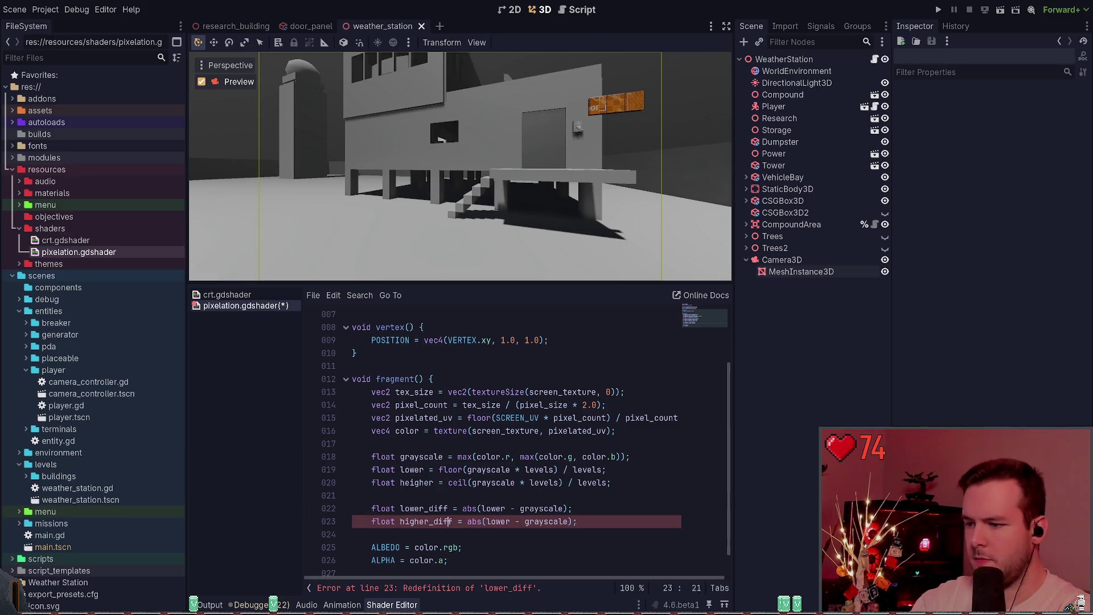
left_click(485, 522)
key("ctrl+Delete")
type("hgiher")
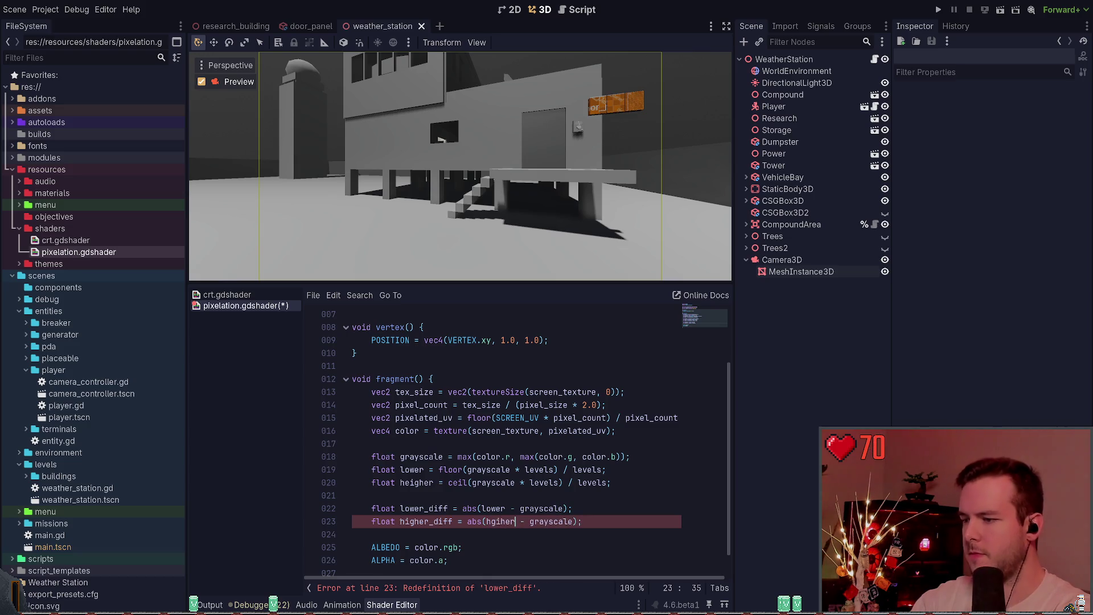
key("BackSpace")
key("BackSpace")
key("BackSpace")
type("higher")
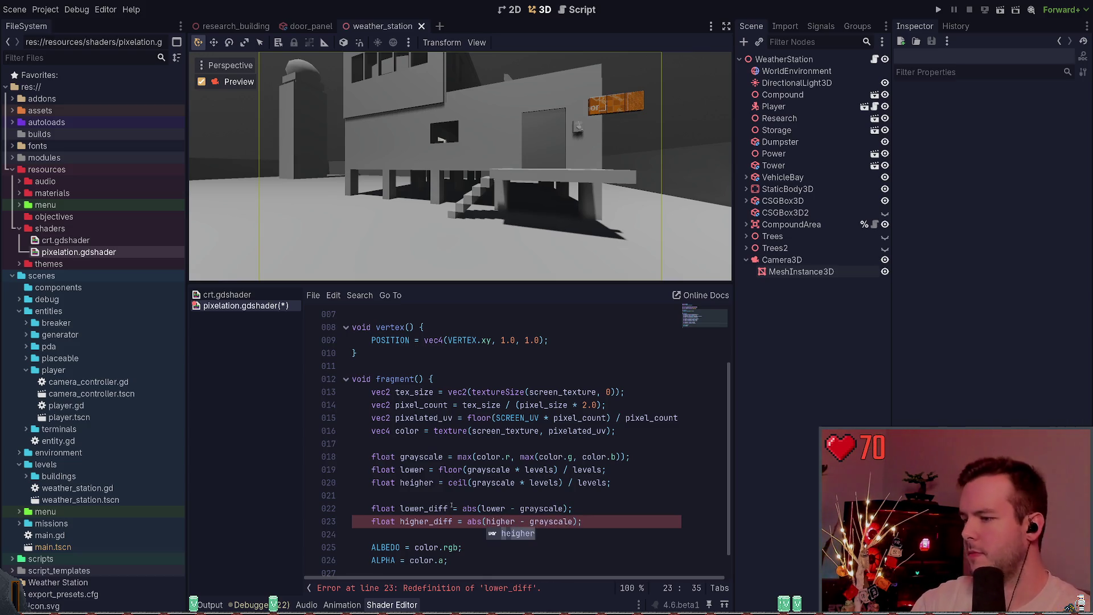
key("Escape")
left_click(400, 482)
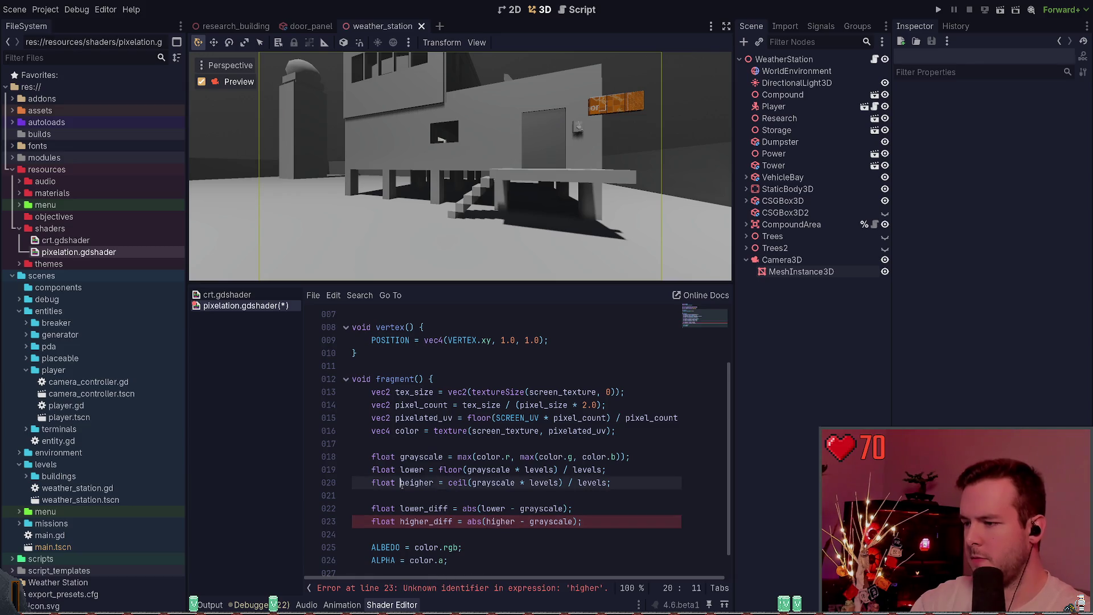
key("ctrl+Delete")
type("higher")
scroll(473, 489, "down", 1)
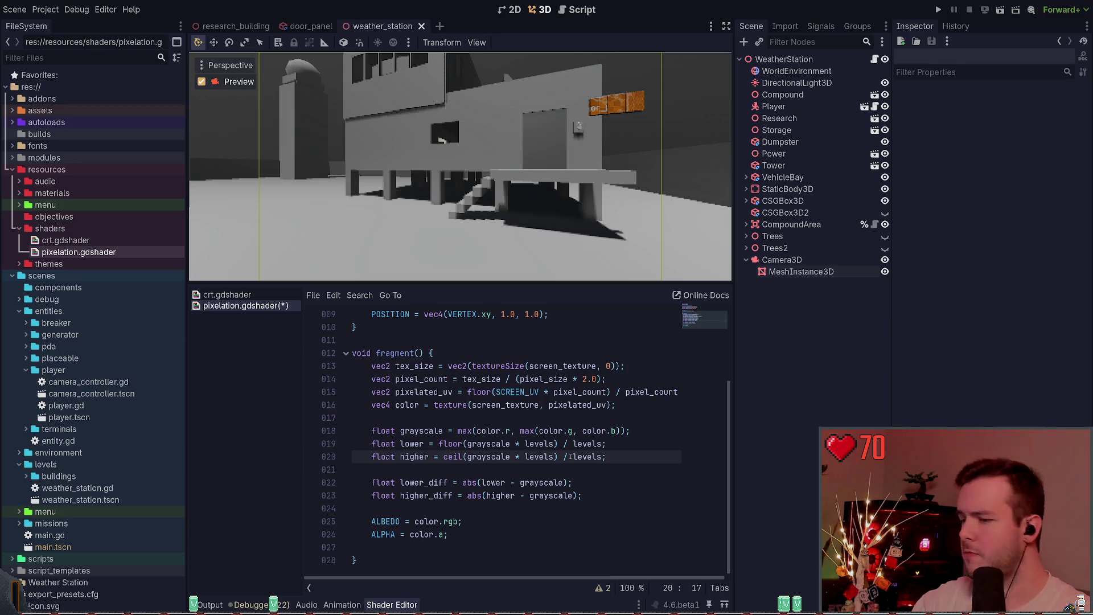
Write 'float level = lower_diff < higher_diff ? lower : higher;'.
left_click(607, 497)
key("Return")
key("Return")
type("float level")
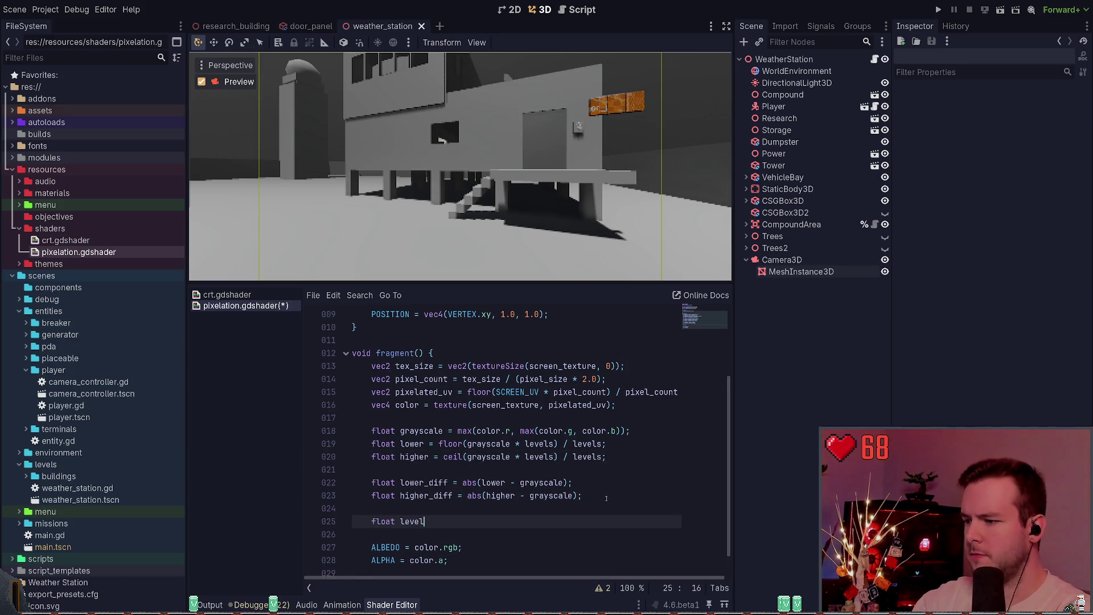
type(" = ")
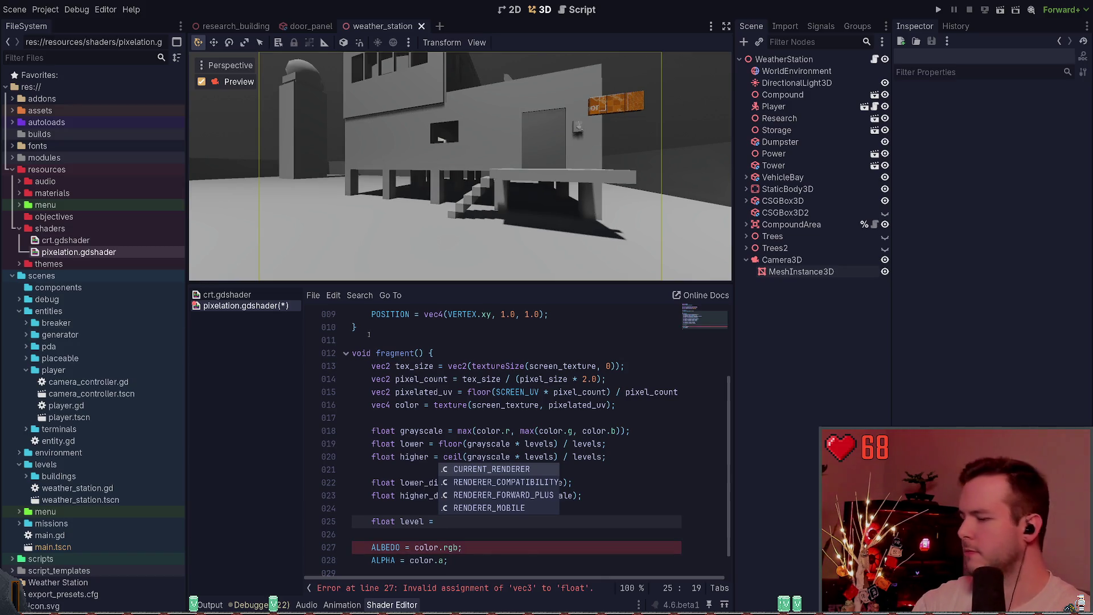
type("lower_diff ,")
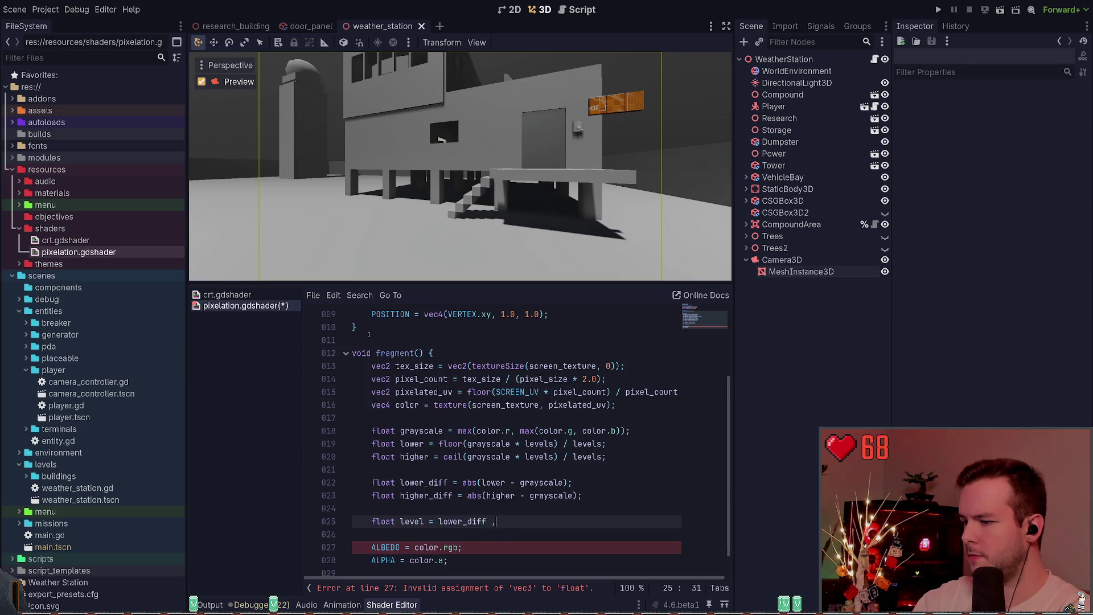
key("BackSpace")
type("< higher_d")
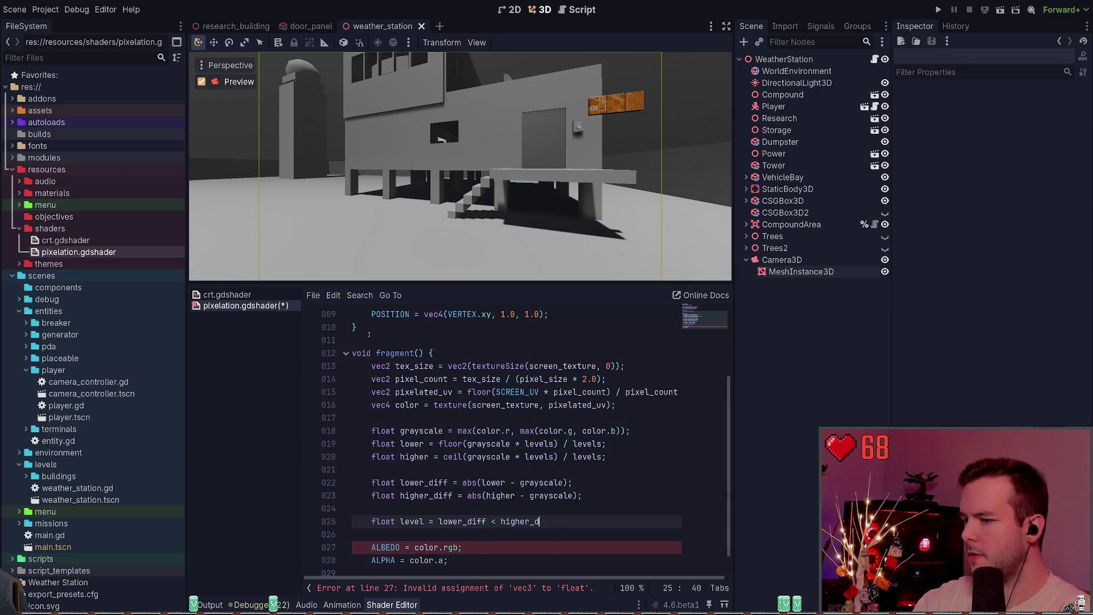
type("iff ")
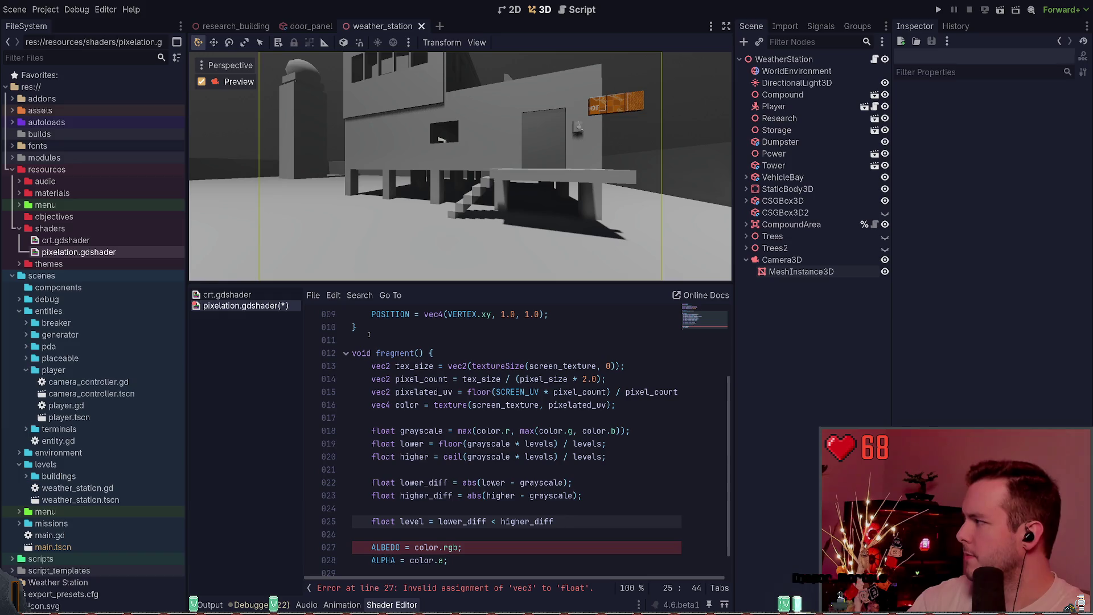
type("? ")
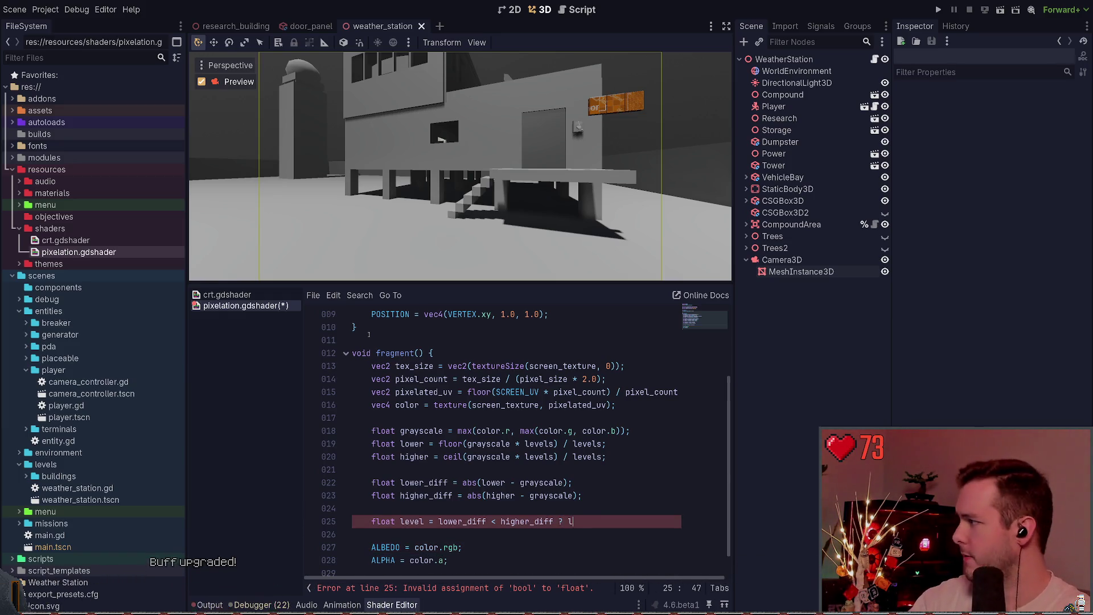
type("lower : higher;")
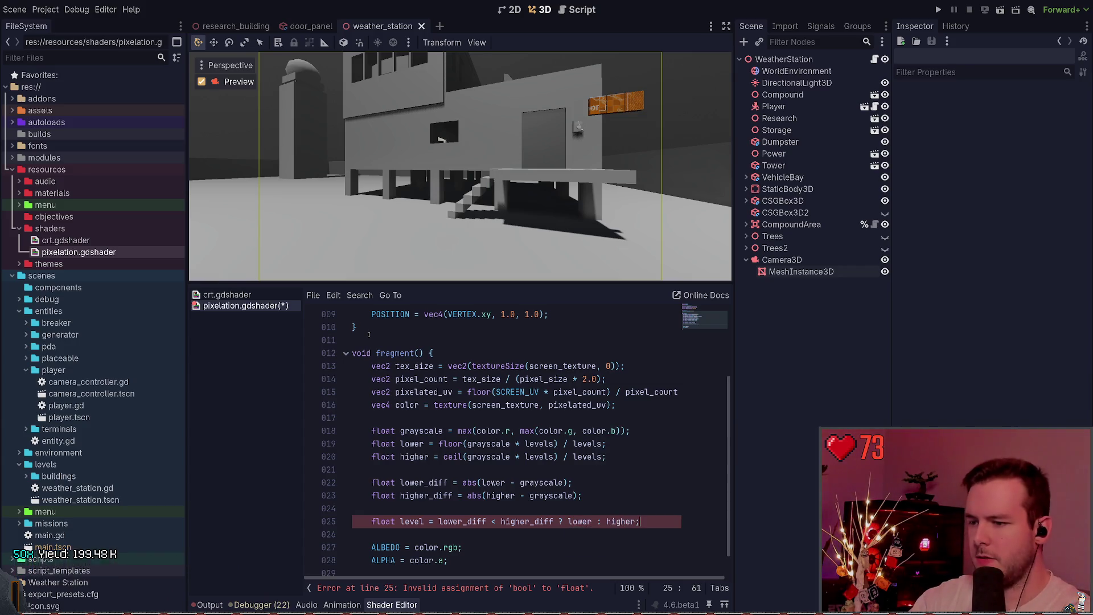
Add 'float adjustment = level / grayscale;' and 'color.rgb *= adjustment;', saving the shader.
key("ctrl+s")
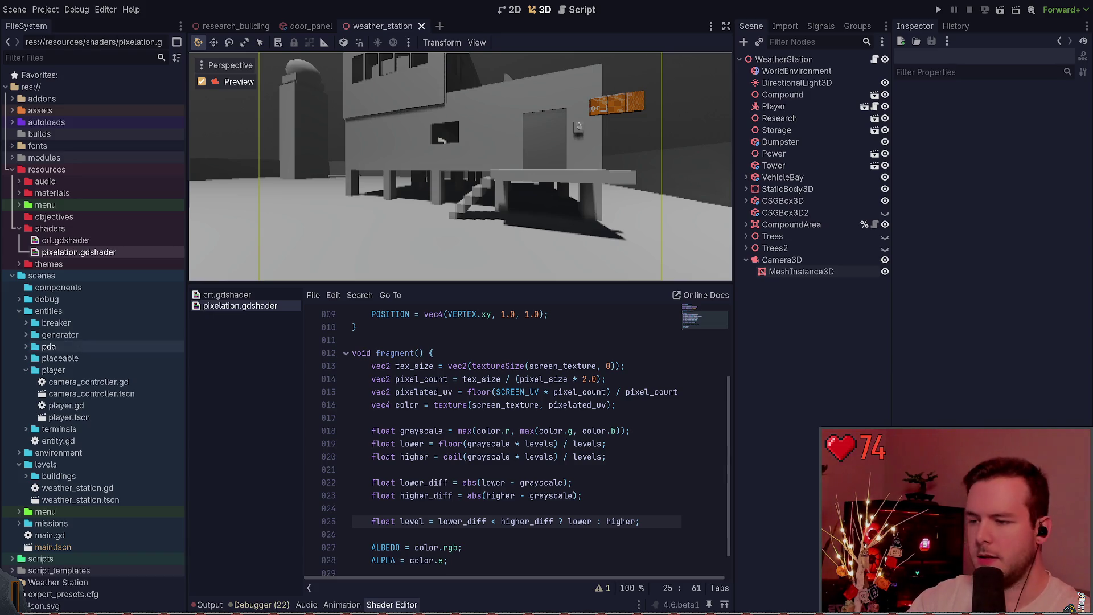
key("Return")
type("float ")
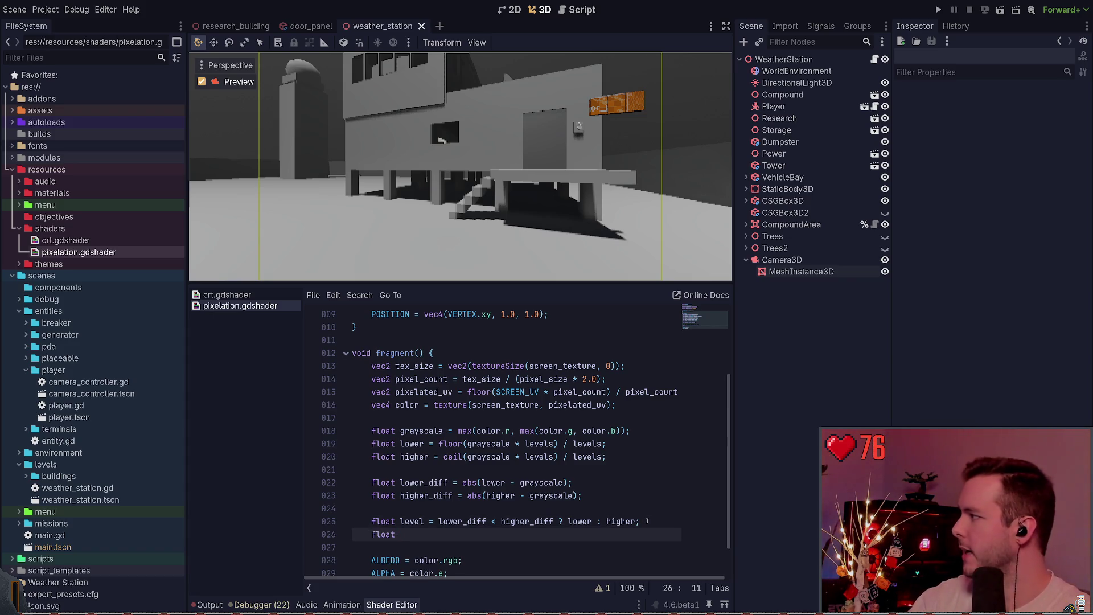
type("adjustment ")
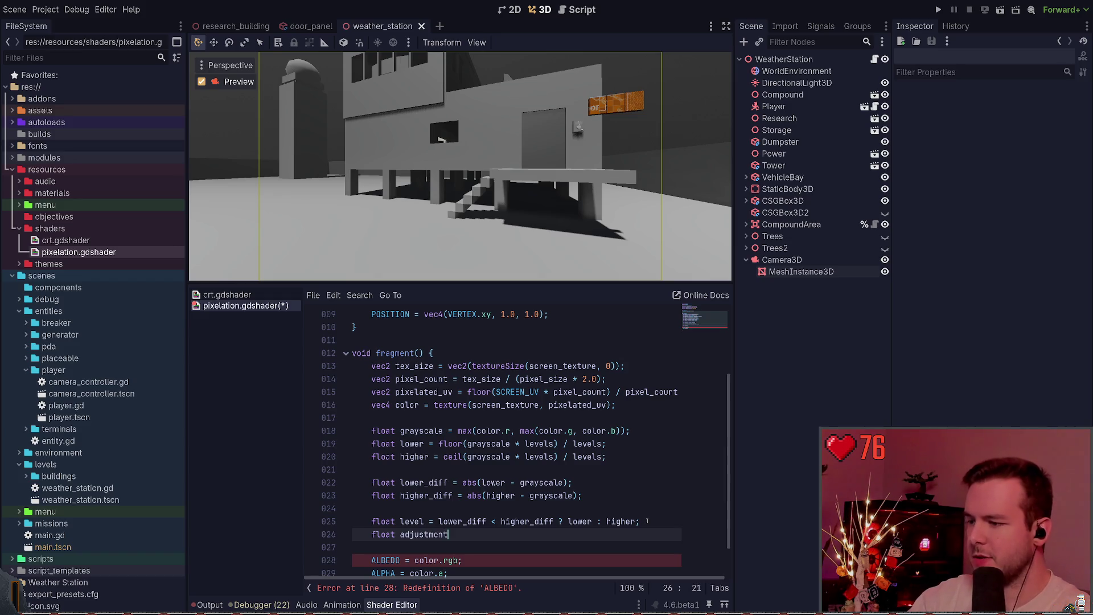
type("= level / ")
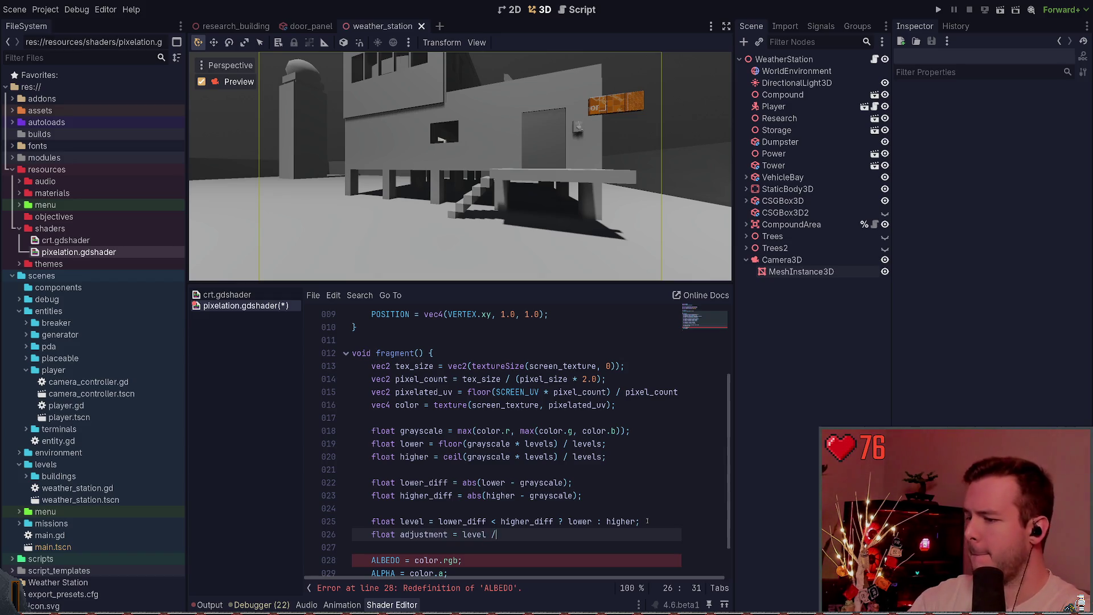
type("grayscale;")
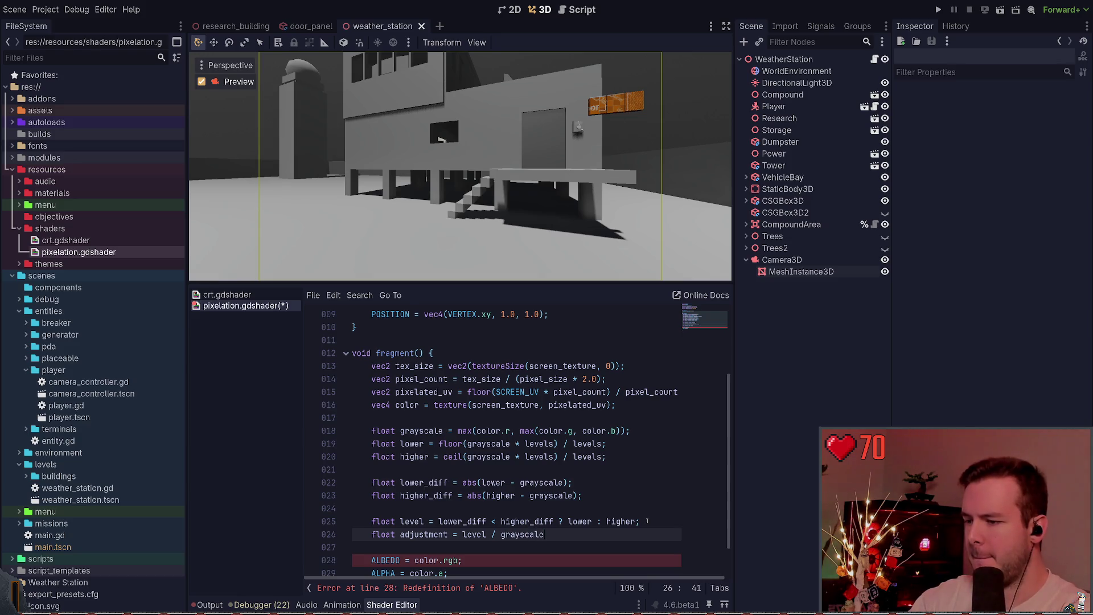
key("Return")
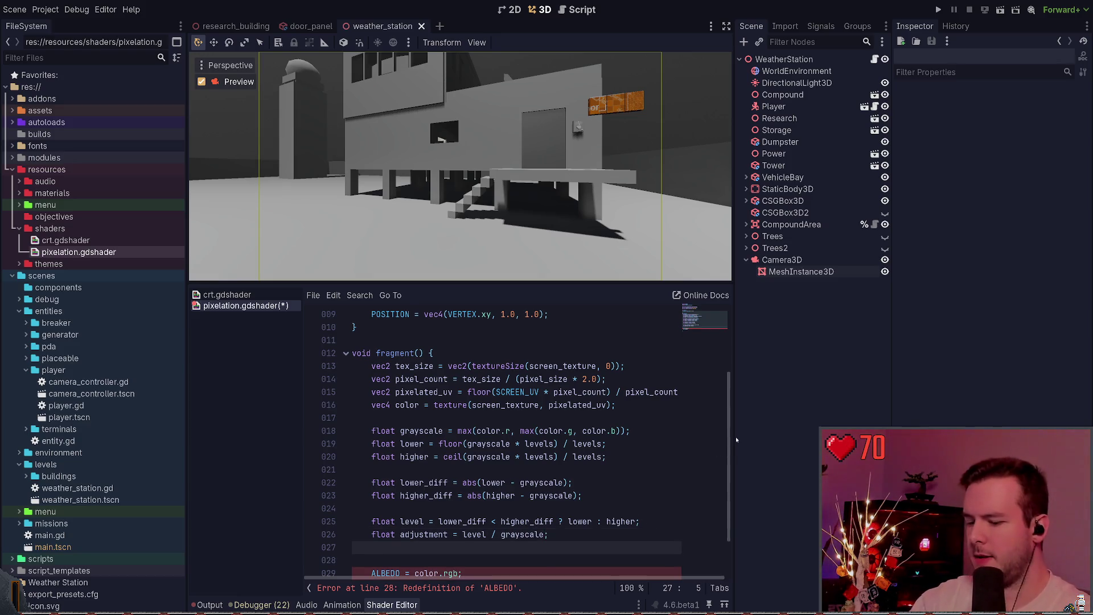
key("Return")
type("color.rgb *(")
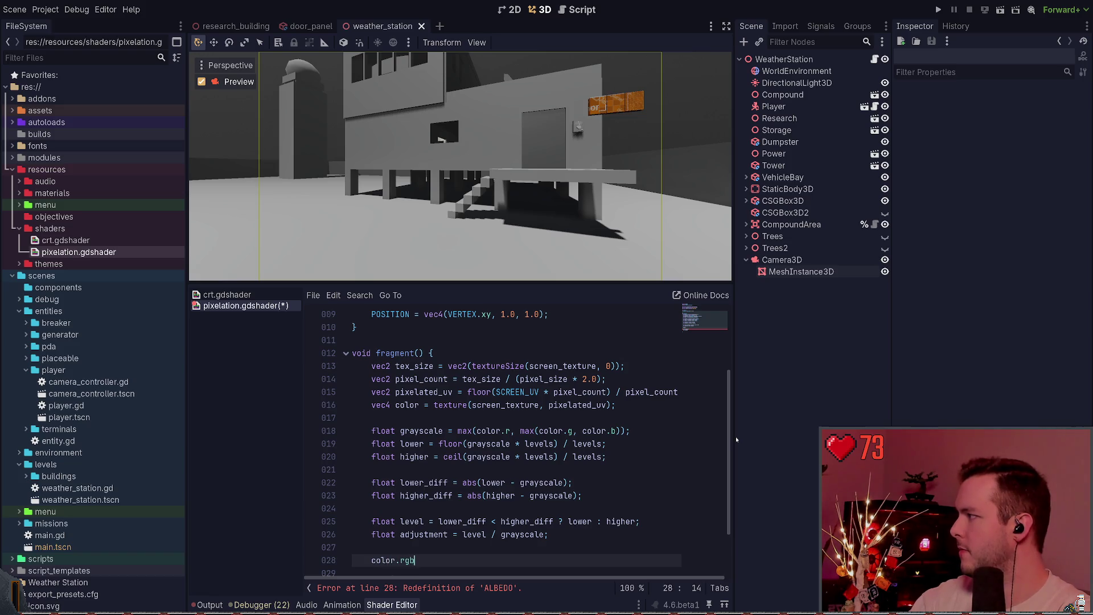
key("BackSpace")
type("*")
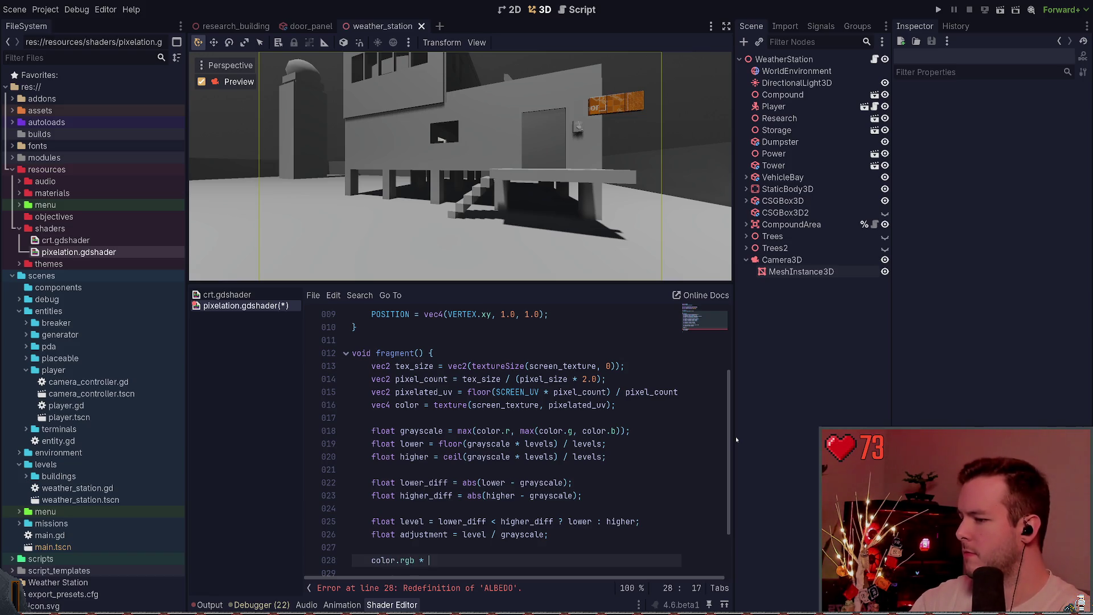
type("= adjustment;")
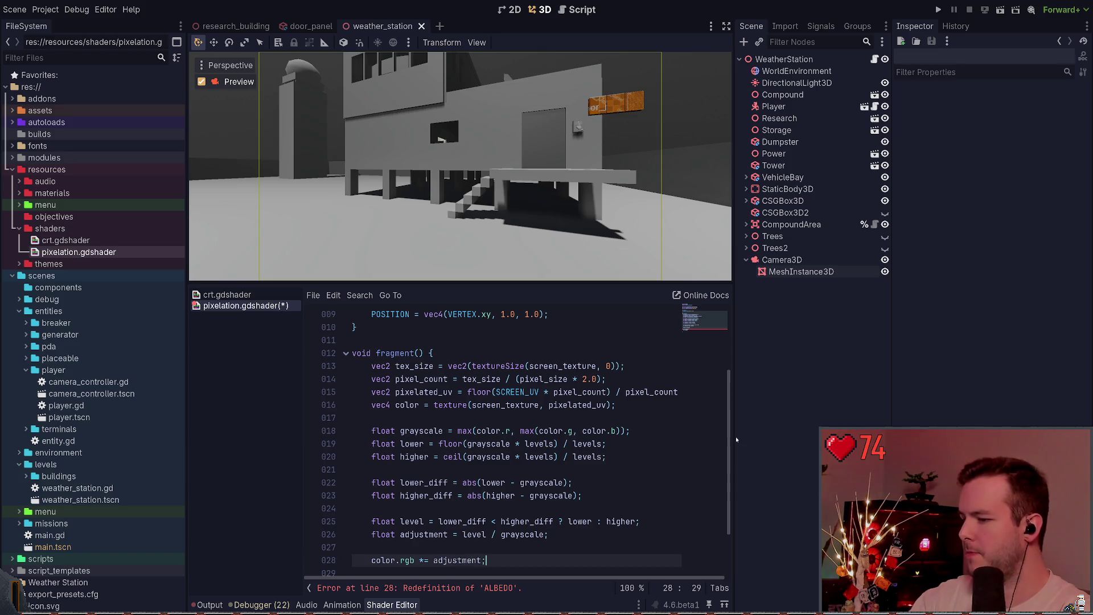
scroll(711, 466, "down", 2)
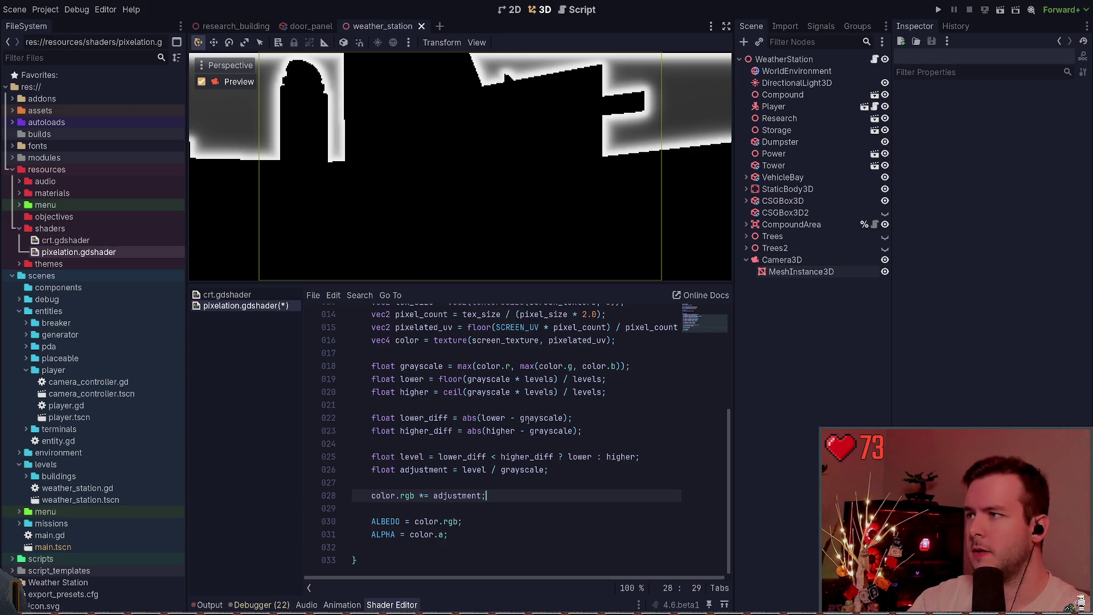
Save, select the camera's MeshInstance3D quad, and raise its Levels shader parameter to 13.
key("ctrl+s")
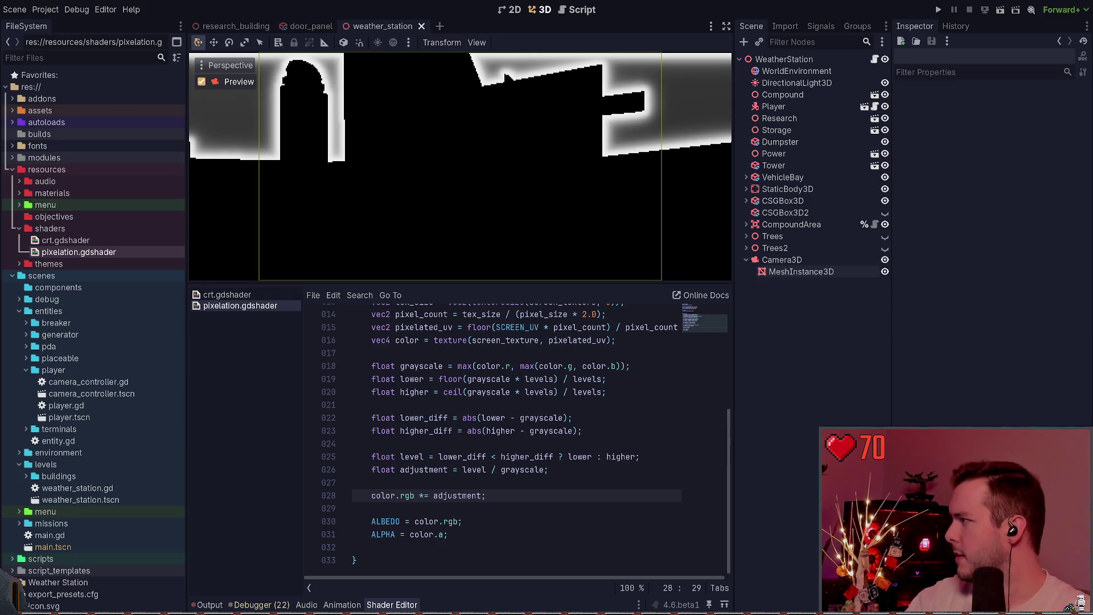
left_click(800, 272)
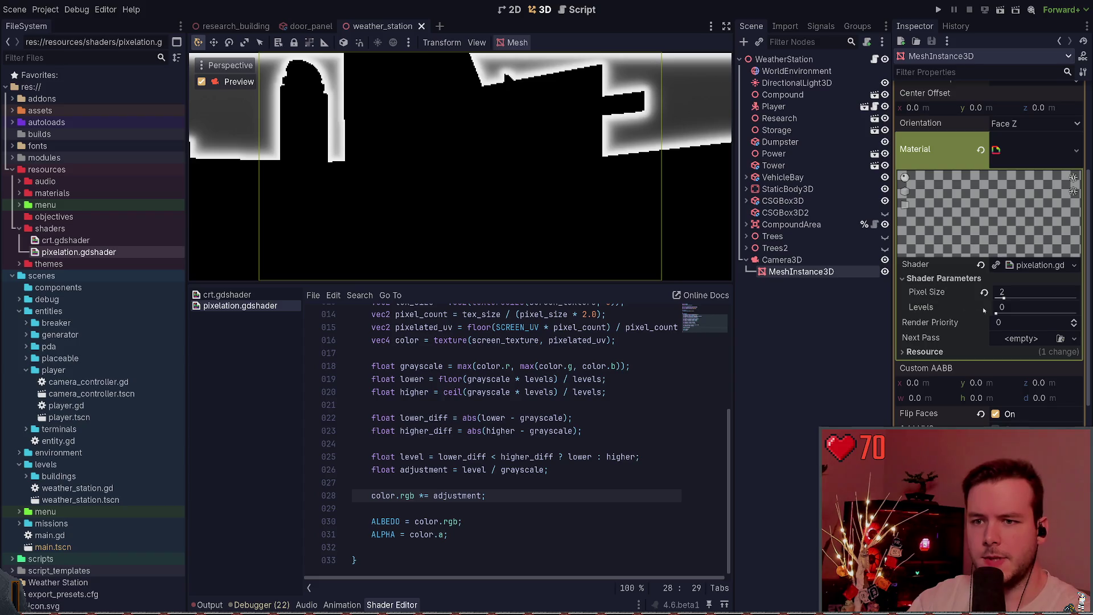
mouse_move(996, 313)
left_mouse_down()
mouse_move(1049, 312)
mouse_move(1027, 303)
mouse_move(1006, 311)
left_mouse_up()
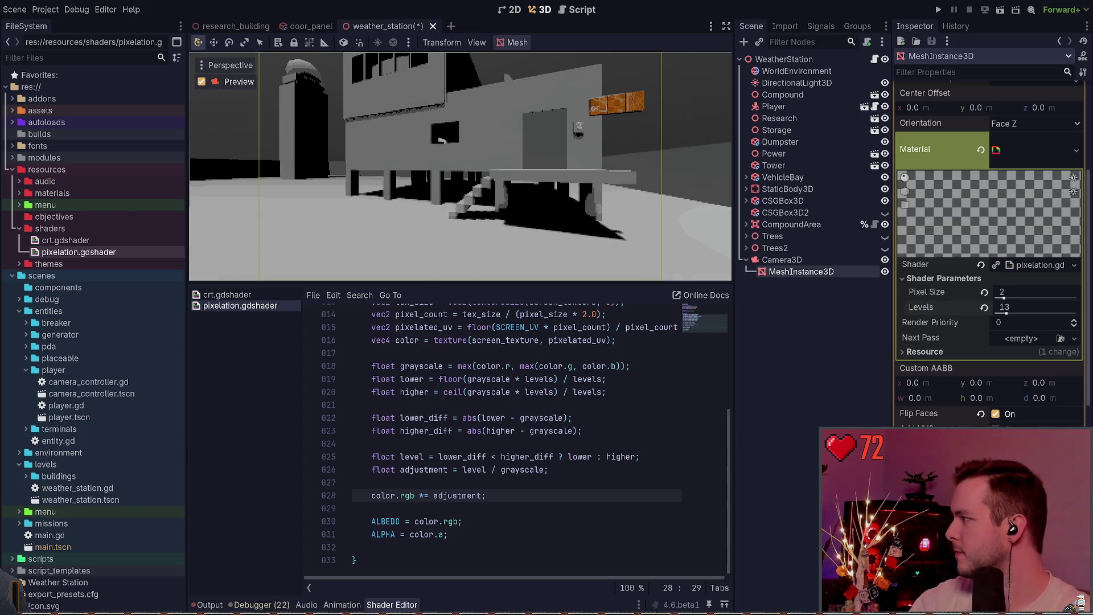
Duplicate the levels uniform into 'uniform vec2 gamma;' without a range hint.
scroll(602, 380, "up", 5)
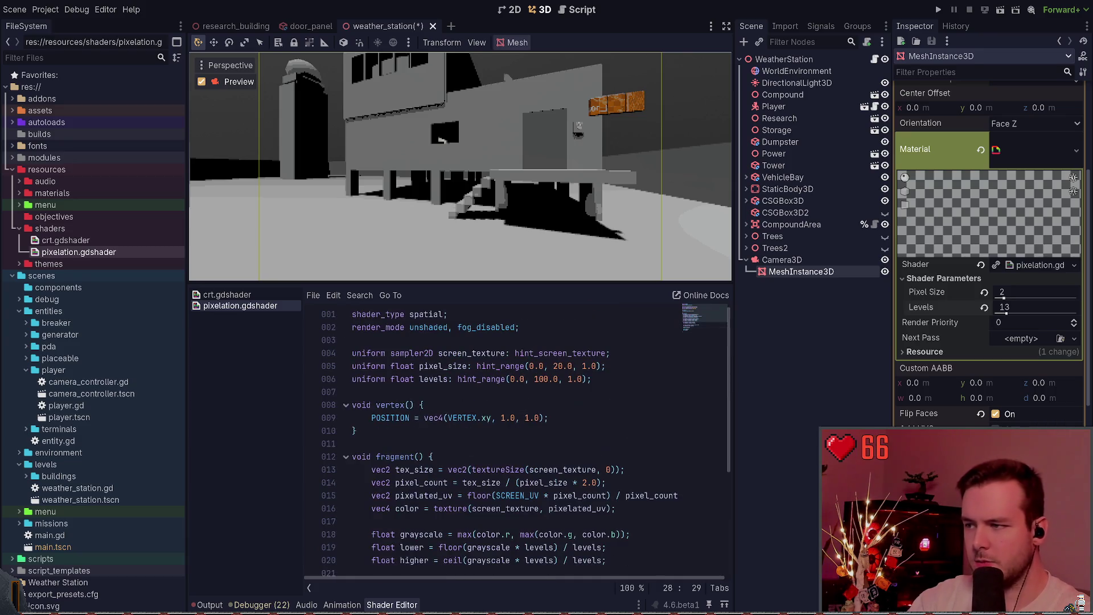
left_click(603, 379)
key("ctrl+shift+d")
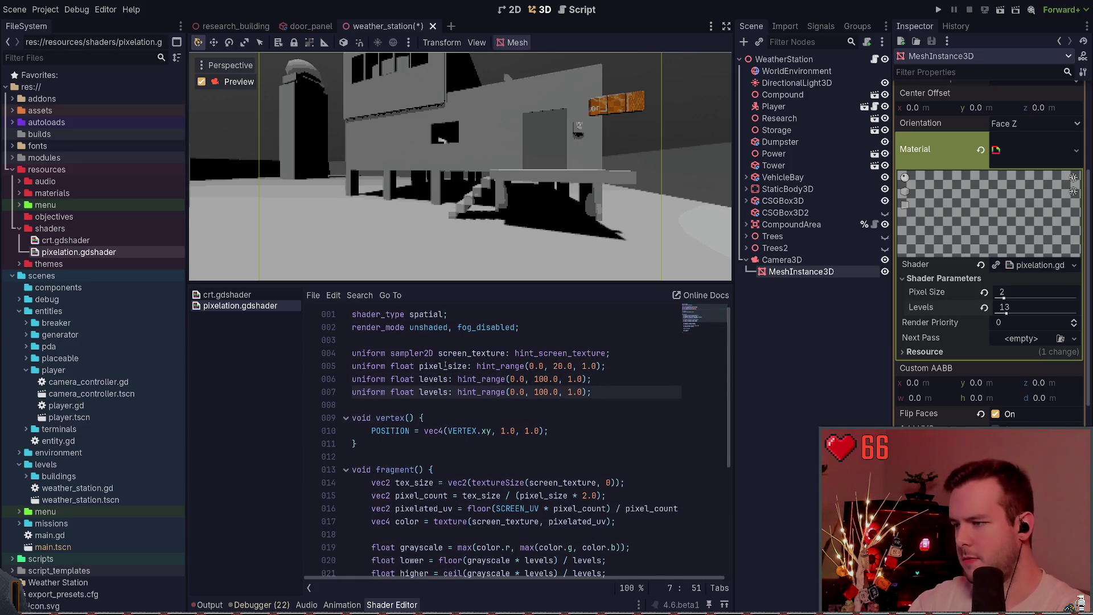
double_click(403, 391)
type("vec2")
key("ctrl+Right")
key("BackSpace")
key("BackSpace")
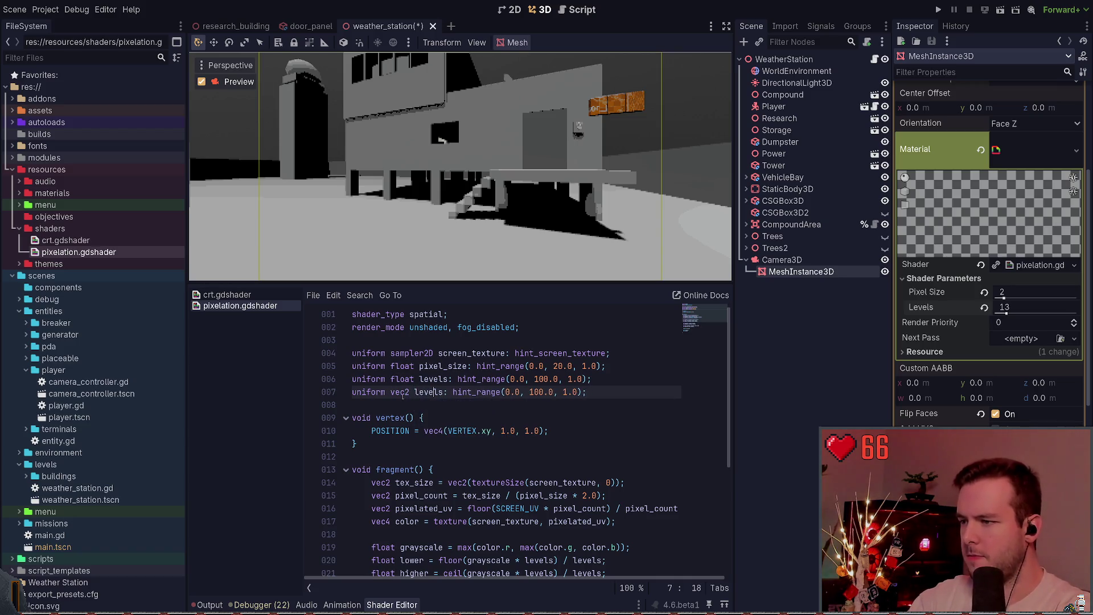
key("BackSpace")
key("BackSpace")
key("BackSpace")
type("gama")
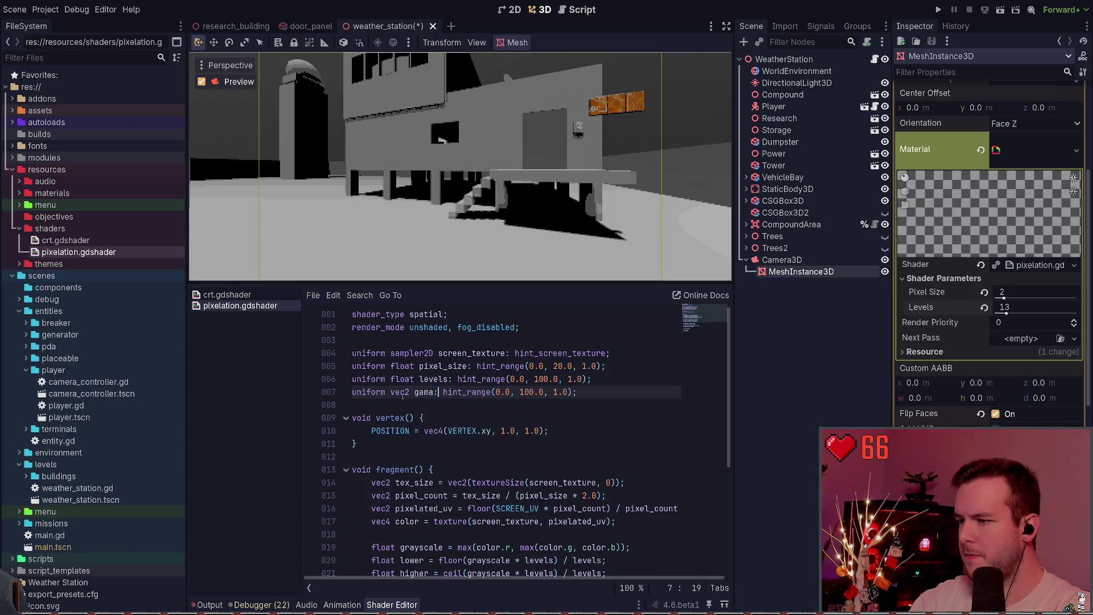
key("BackSpace")
key("BackSpace")
type("ma")
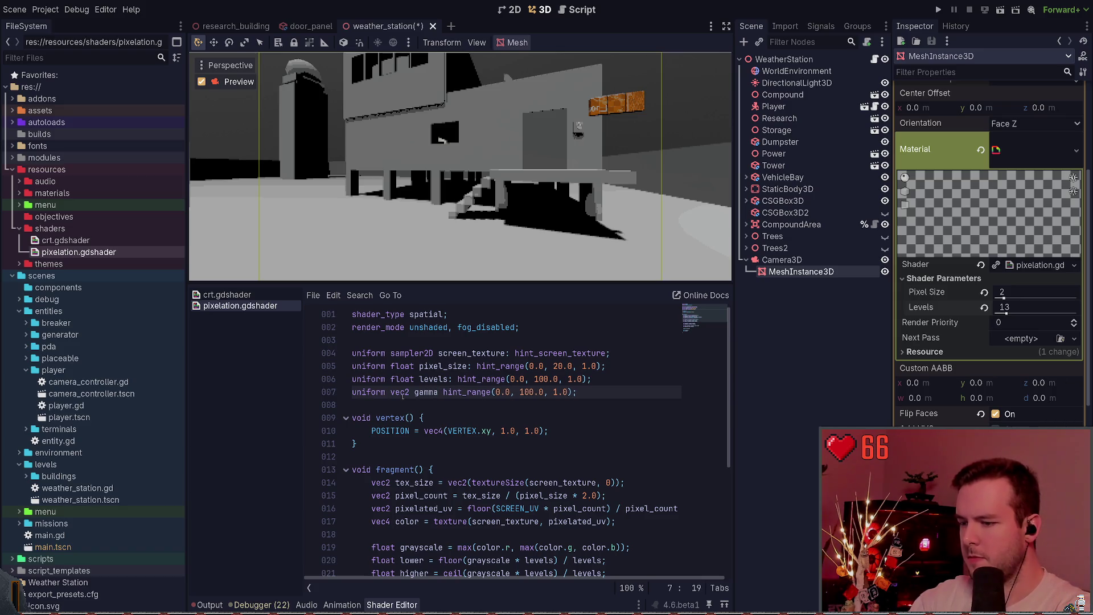
mouse_move(402, 392)
left_mouse_down()
mouse_move(432, 382)
mouse_move(439, 392)
left_mouse_up()
type(";")
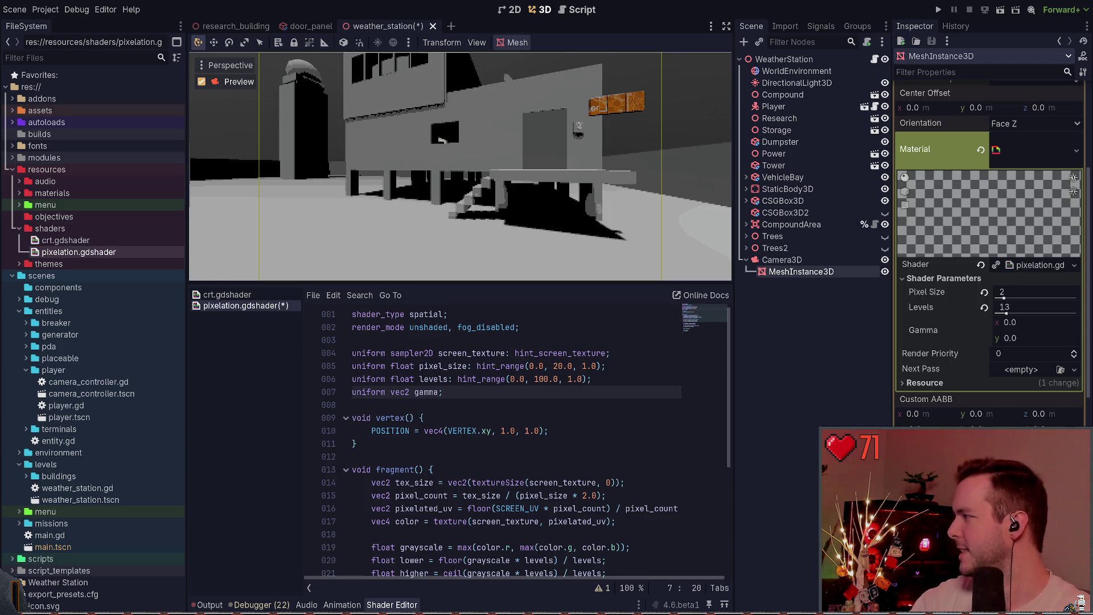
Save the shader and return to the fragment code.
key("ctrl+s")
scroll(556, 490, "down", 5)
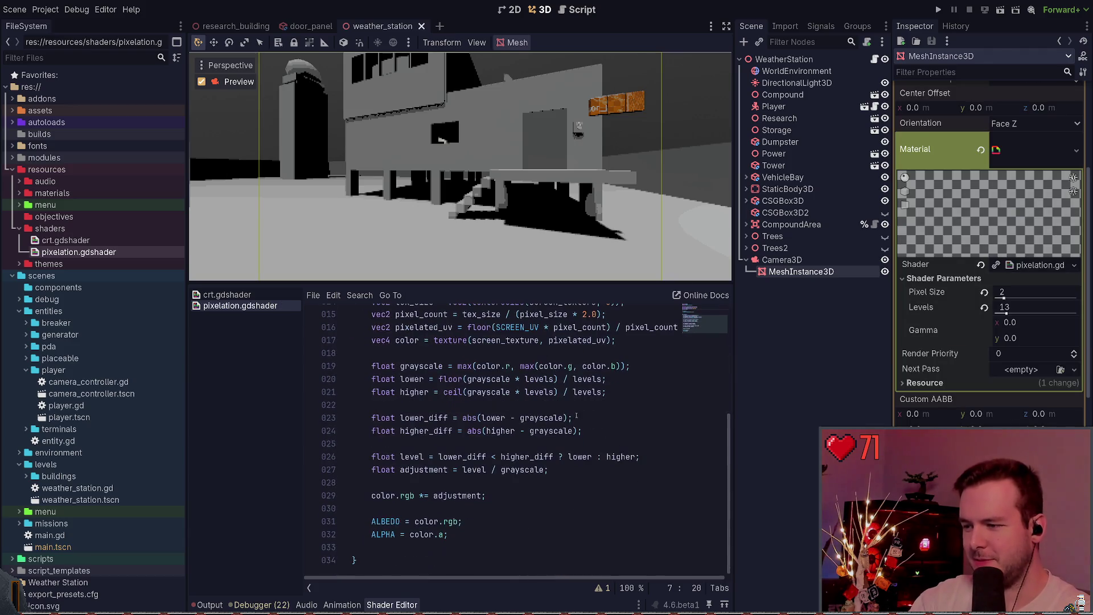
left_click(551, 500)
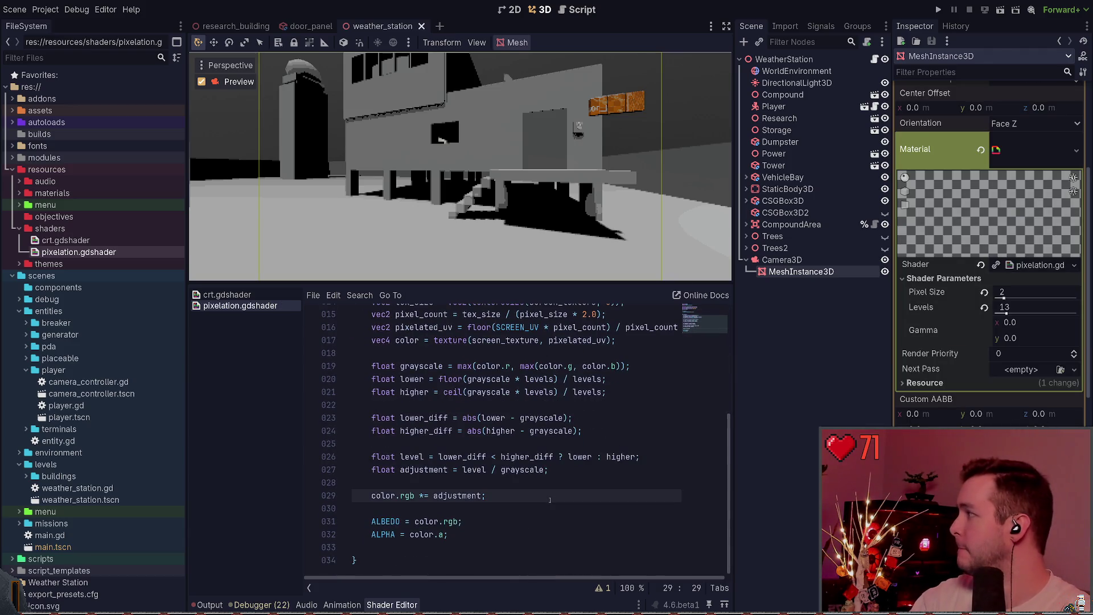
scroll(575, 438, "up", 2)
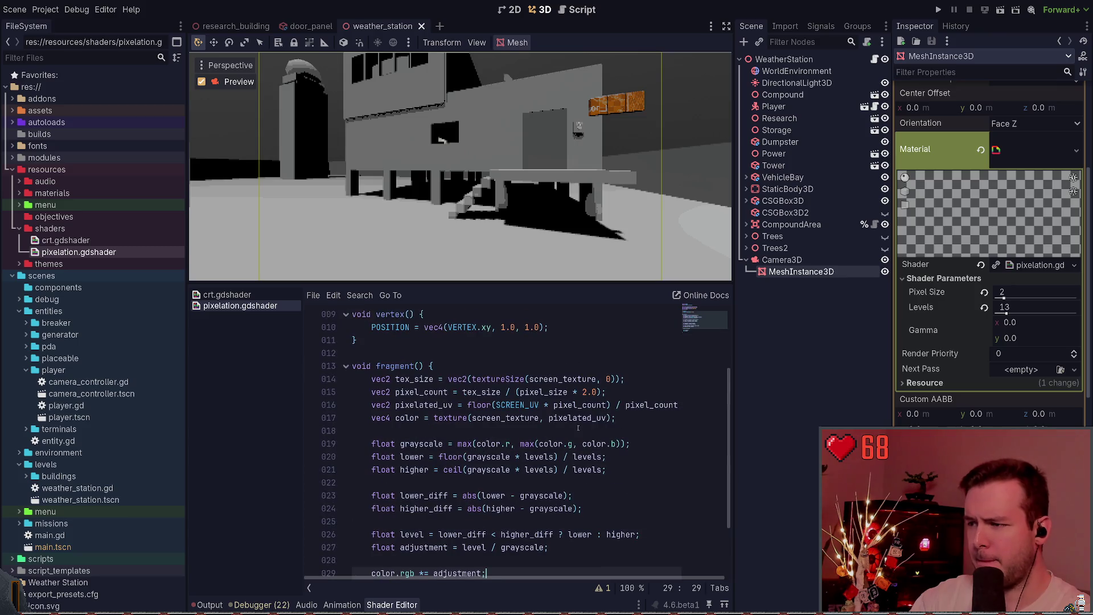
Insert 'color.rgb = pow(color.rgb, vec3(gamma.x));' right after the texture() sampling line in fragment().
left_click(676, 426)
key("Up")
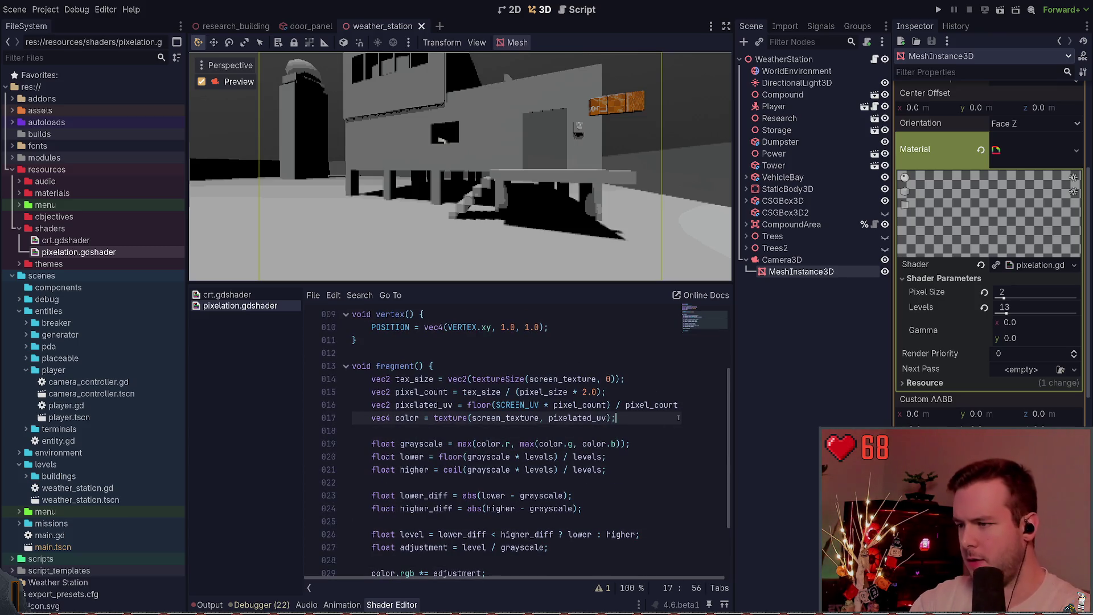
key("Return")
key("Return")
type("color.")
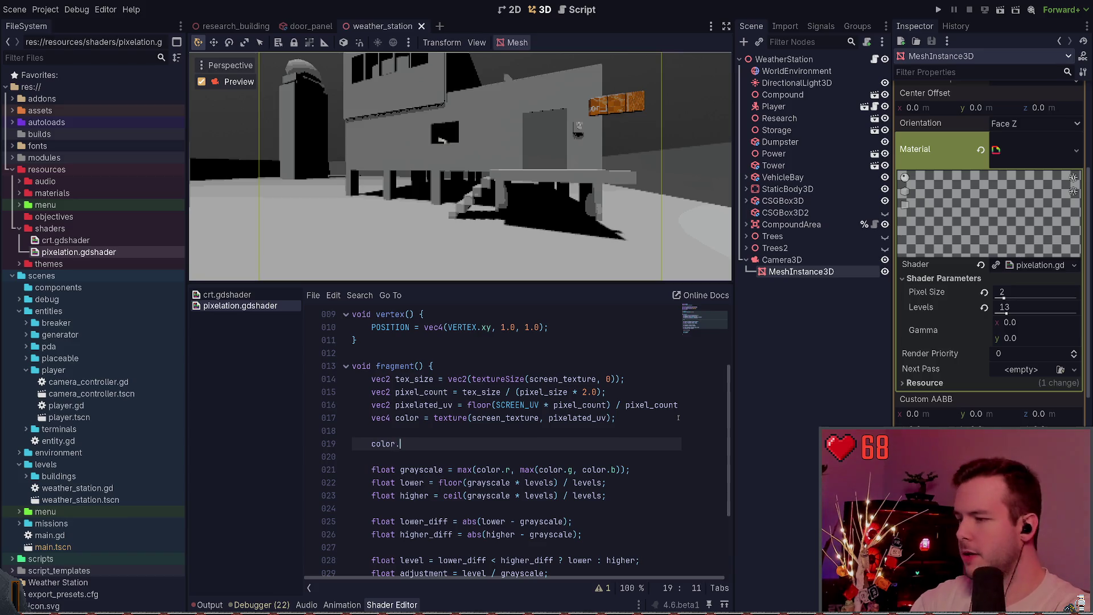
type("rbb")
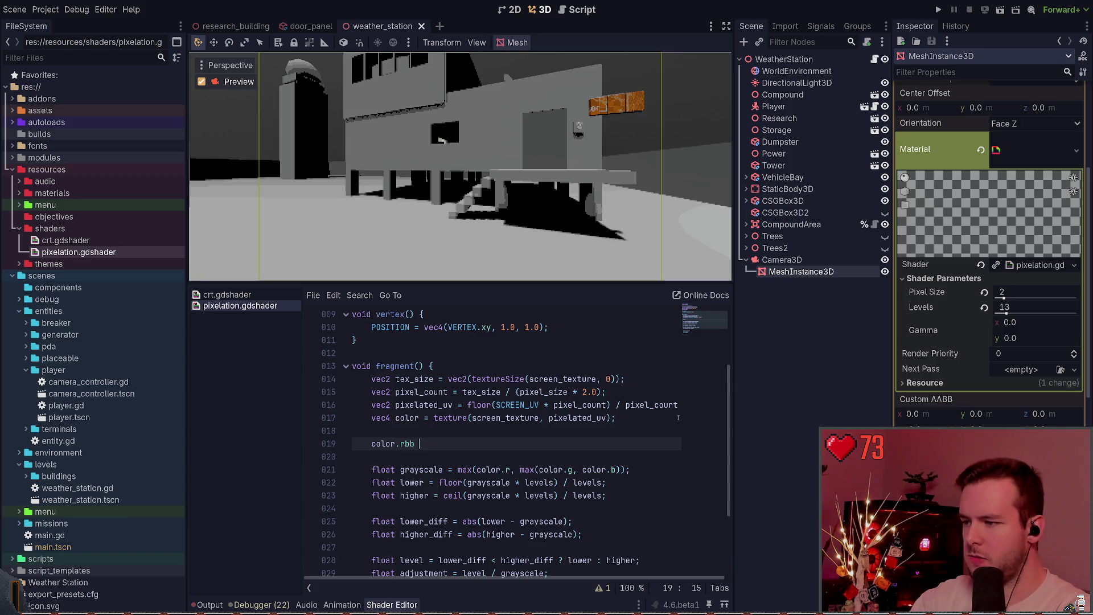
key("BackSpace")
key("BackSpace")
key("BackSpace")
type("gb =")
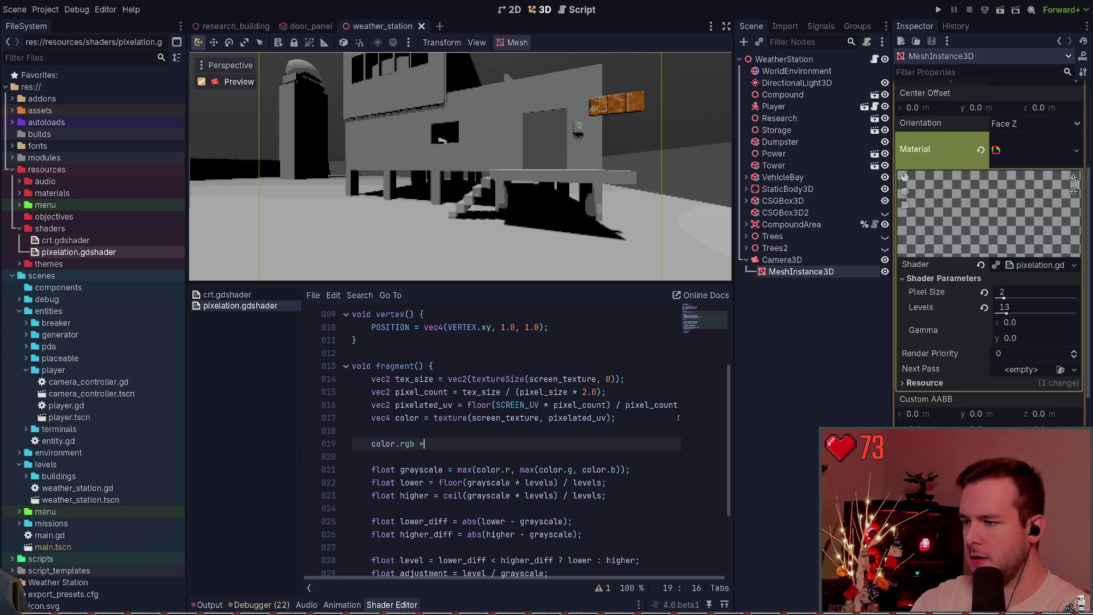
type(" pow(")
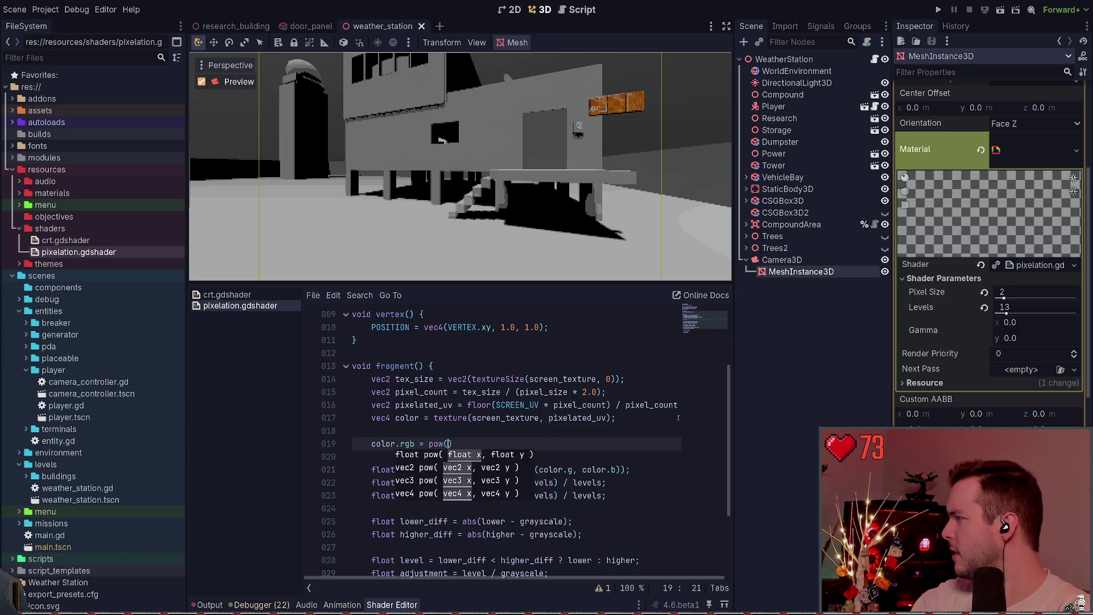
type("color.rgb, ")
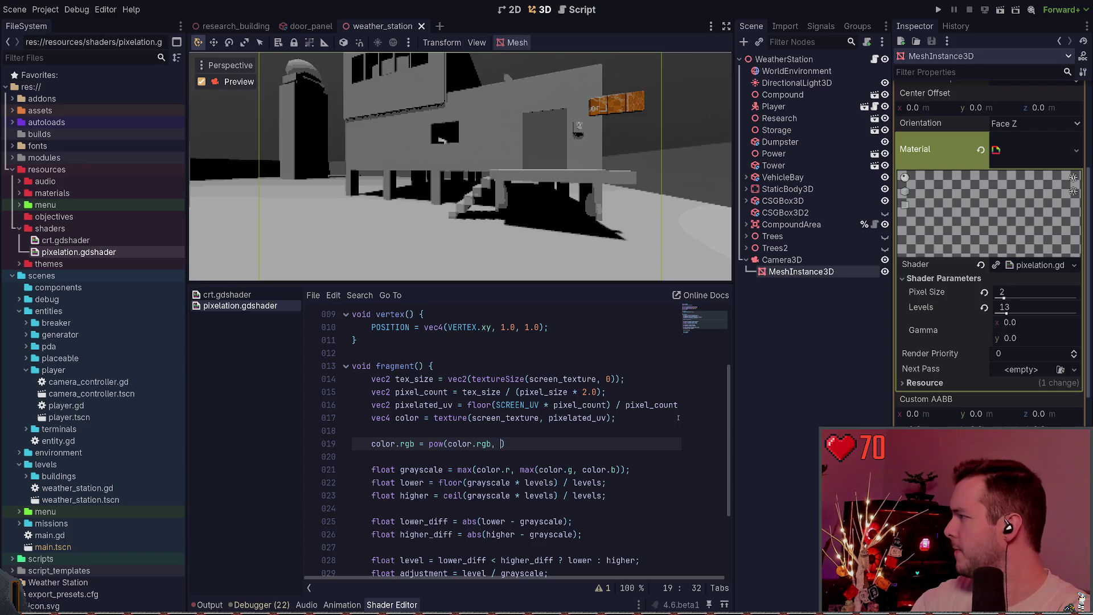
type("vec3(")
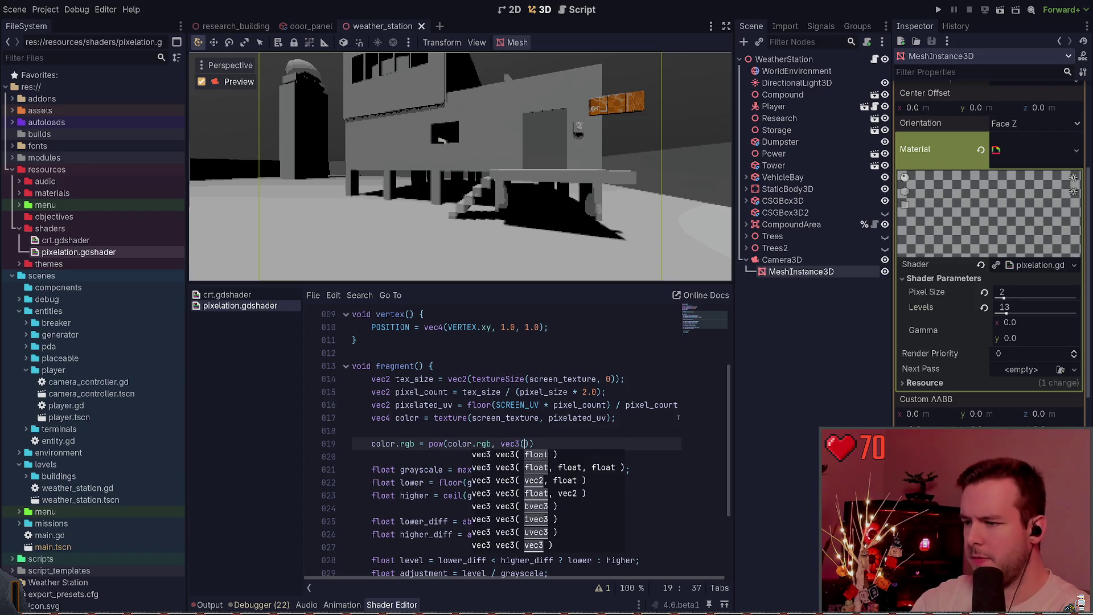
type("gamma.x")
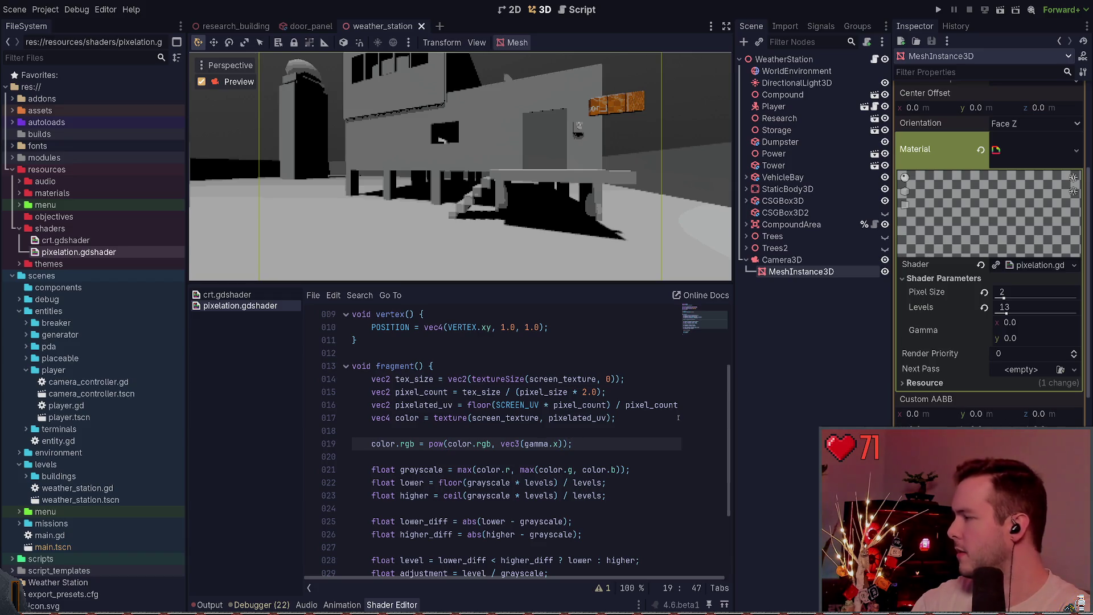
scroll(611, 405, "down", 3)
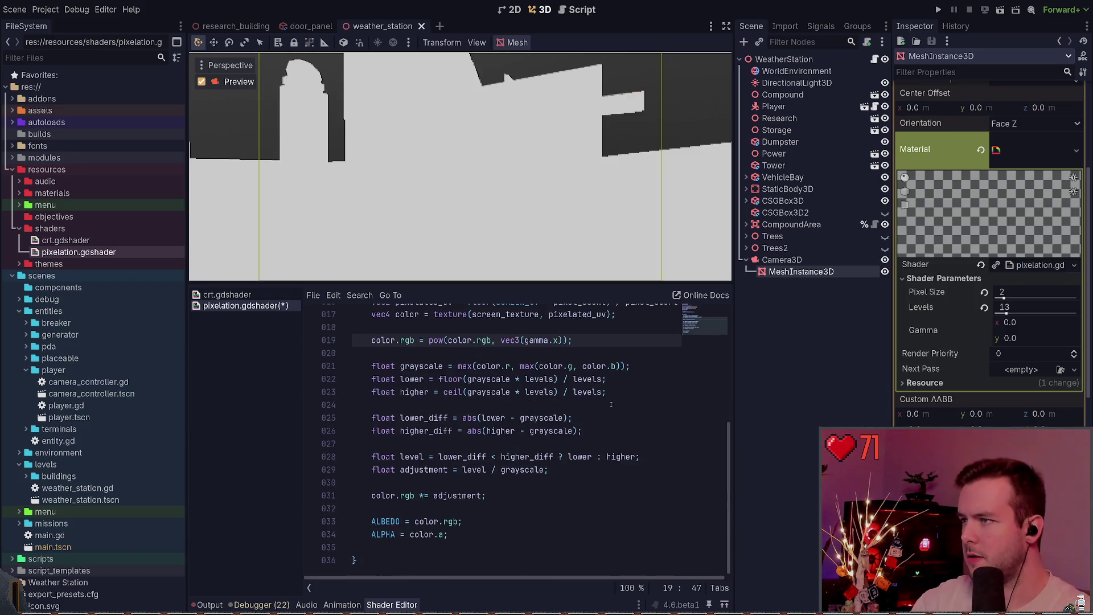
left_click(506, 491)
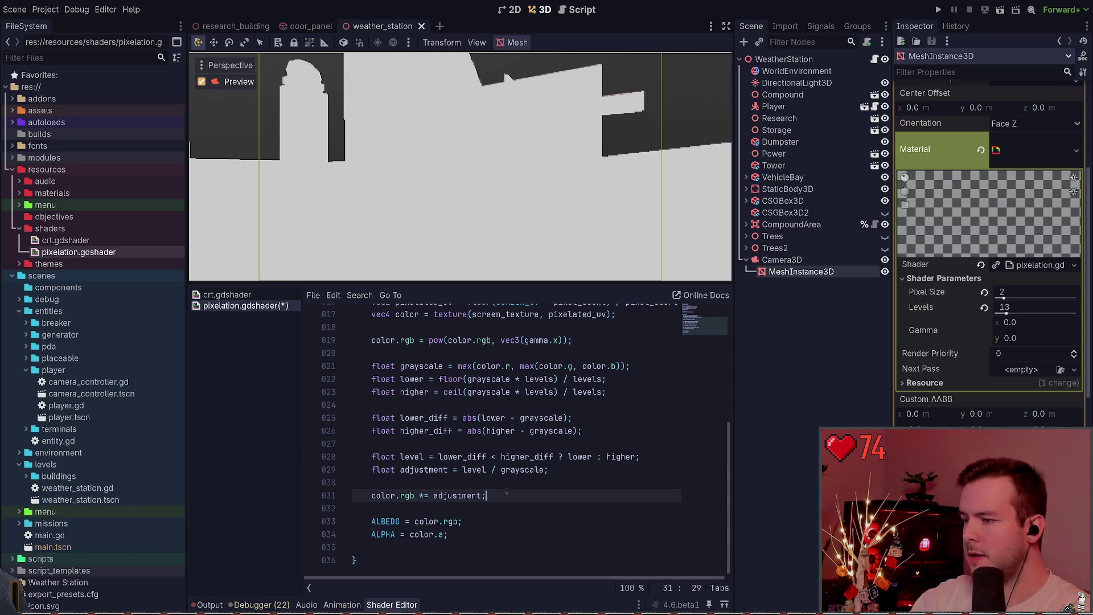
Add 'color.rgb = pow(color.rgb, vec3(gamma.y));' after the brightness adjustment line.
key("Return")
type("color.rgb = ")
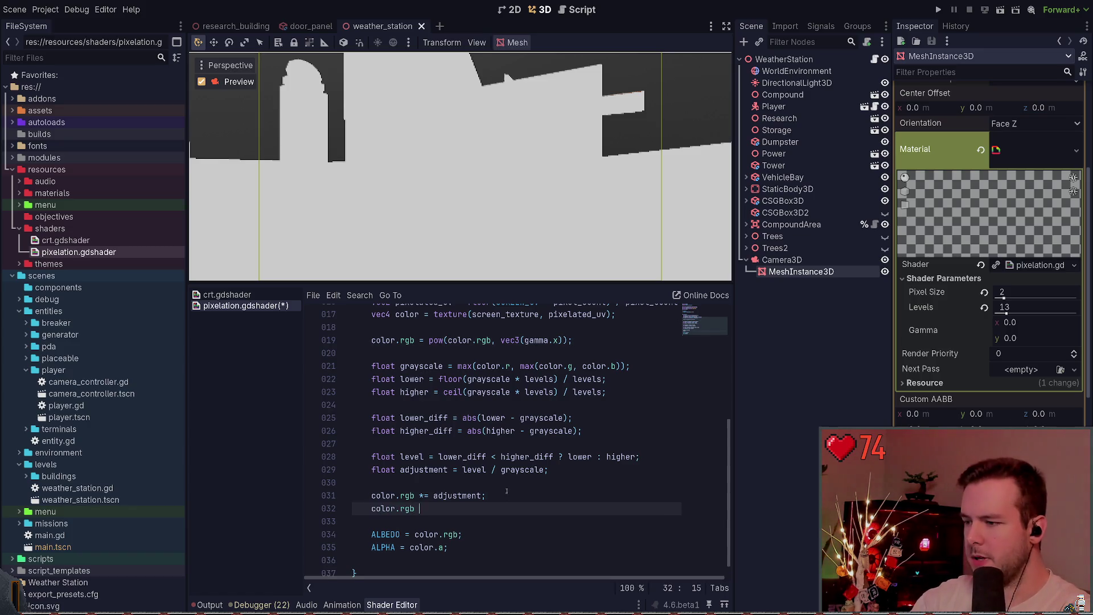
type("pow(")
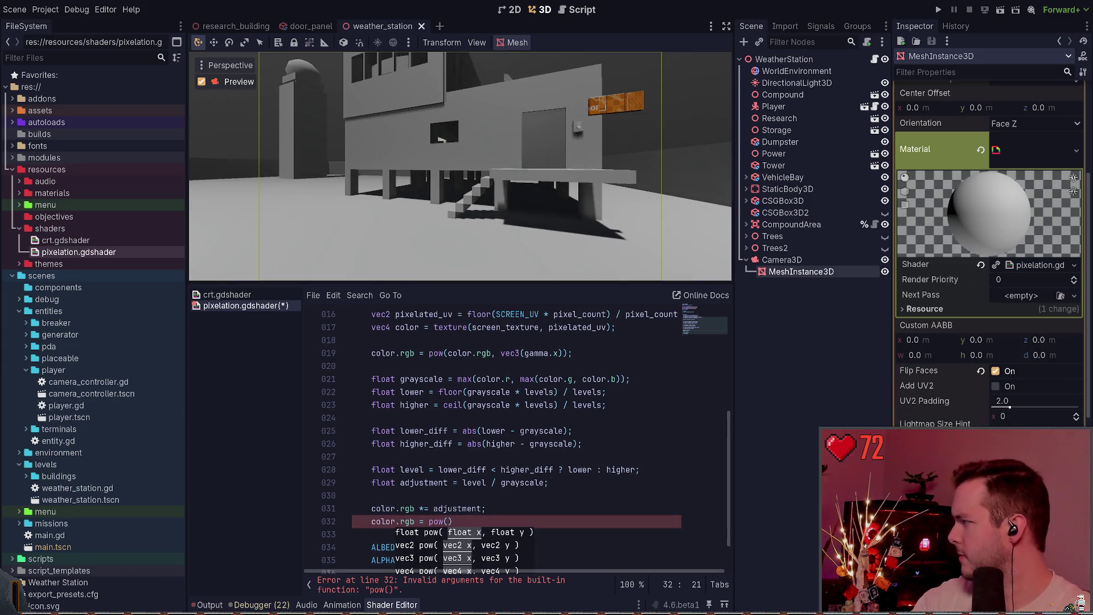
key("Escape")
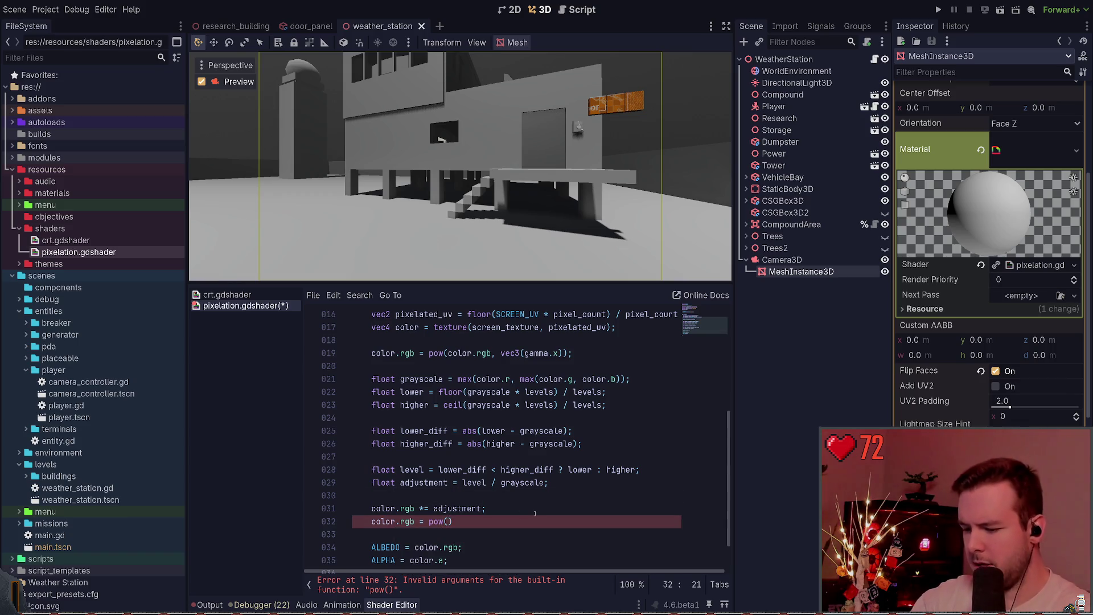
type("color.rt")
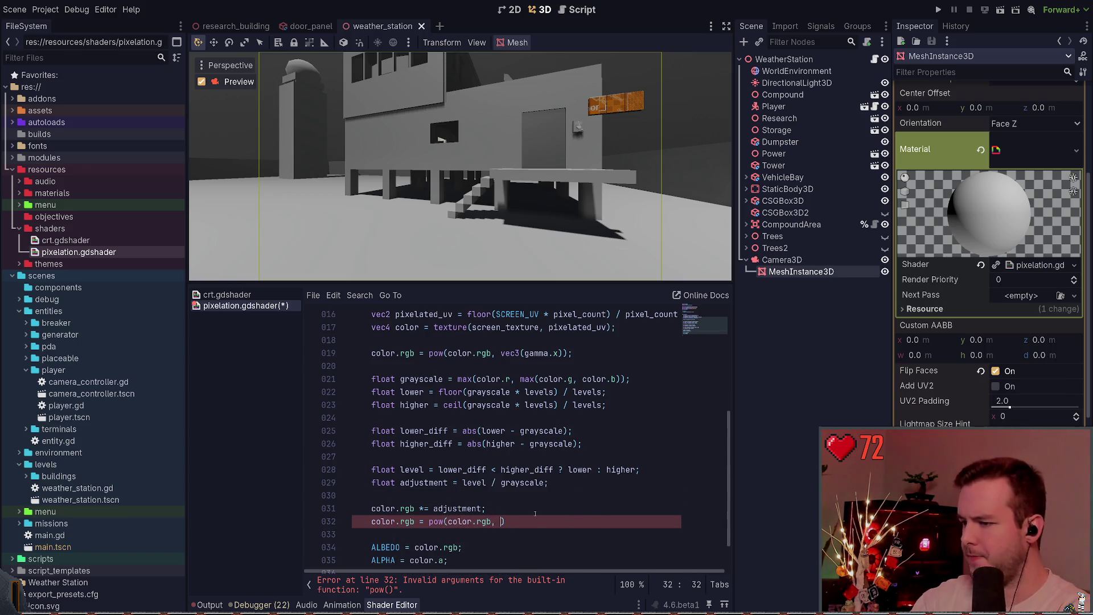
type("vec3")
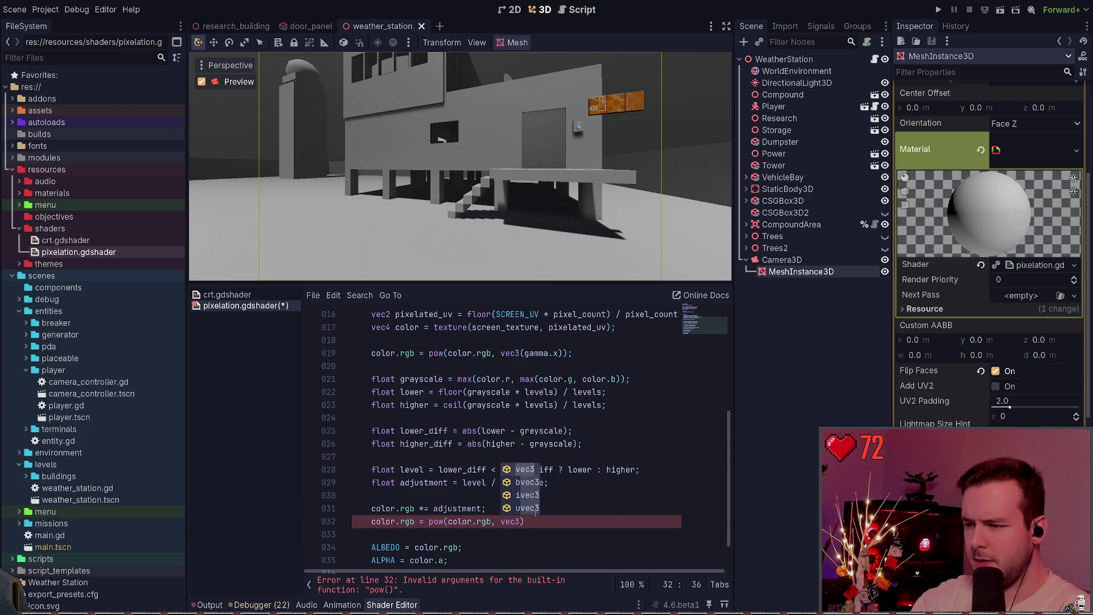
type("(gamma.y));")
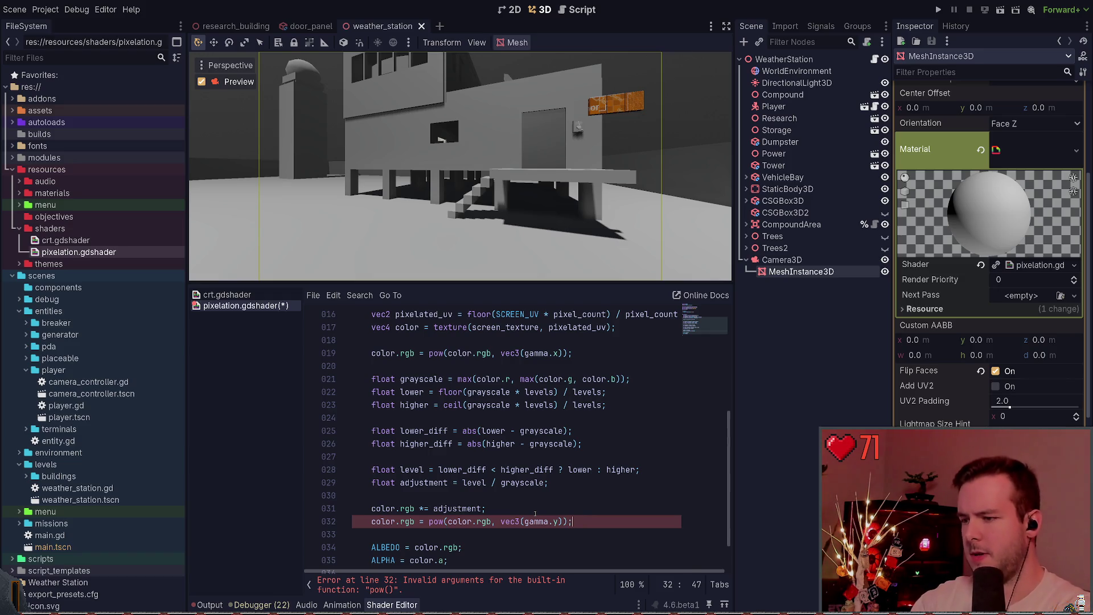
Save the shader to recompile it, then save the scene.
key("ctrl+s")
scroll(524, 465, "down", 1)
key("ctrl+s")
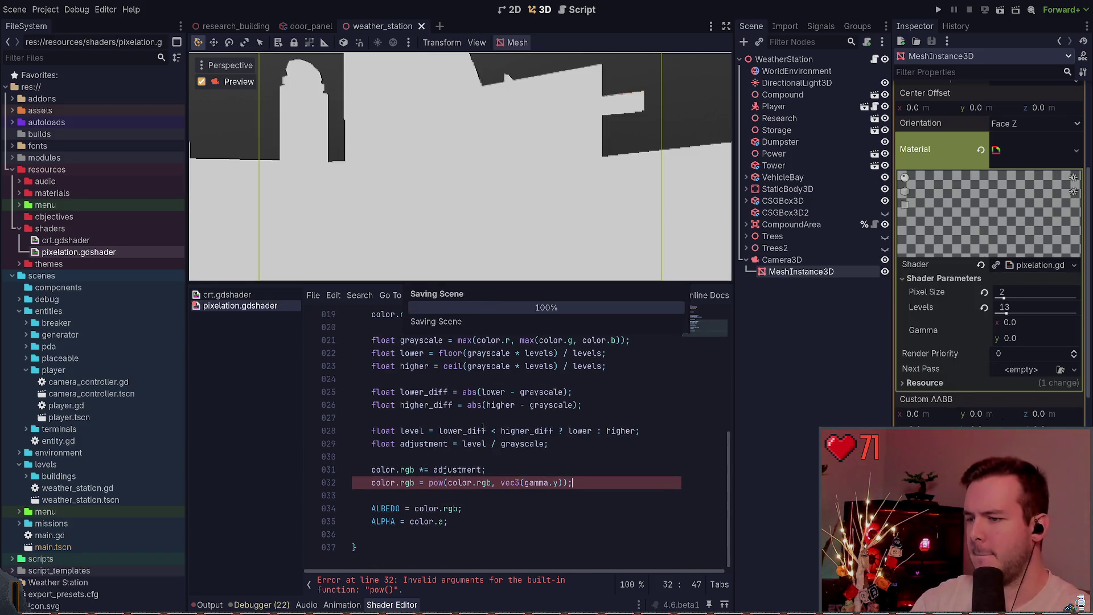
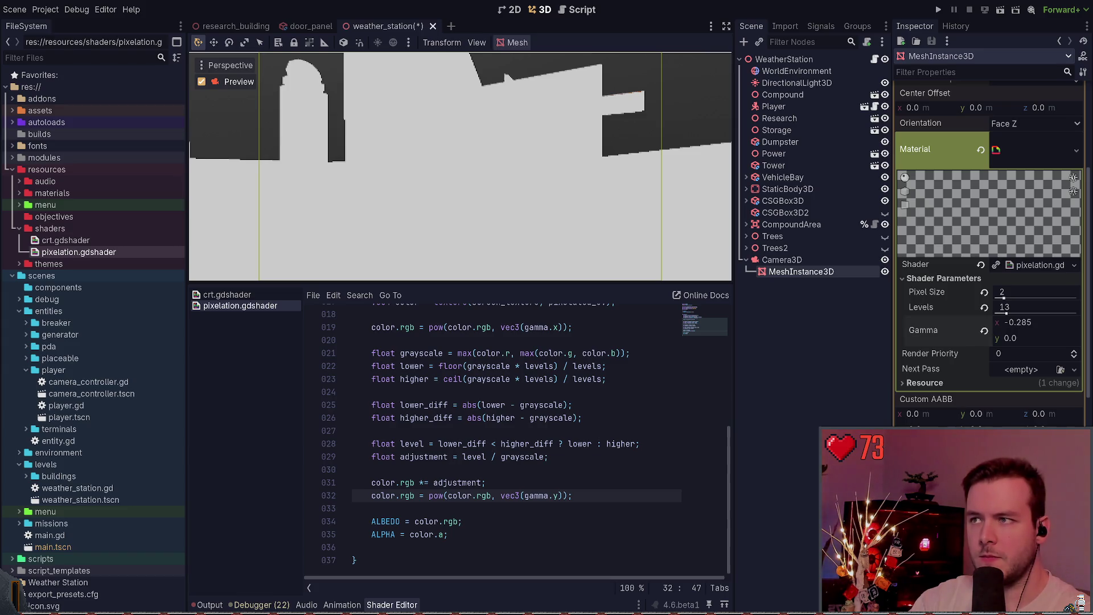
Adjust the pixelation shader's Gamma x and y, raise Levels to 64, then lower it to 24.
mouse_move(1012, 322)
left_mouse_down()
mouse_move(1059, 322)
mouse_move(1046, 322)
left_mouse_up()
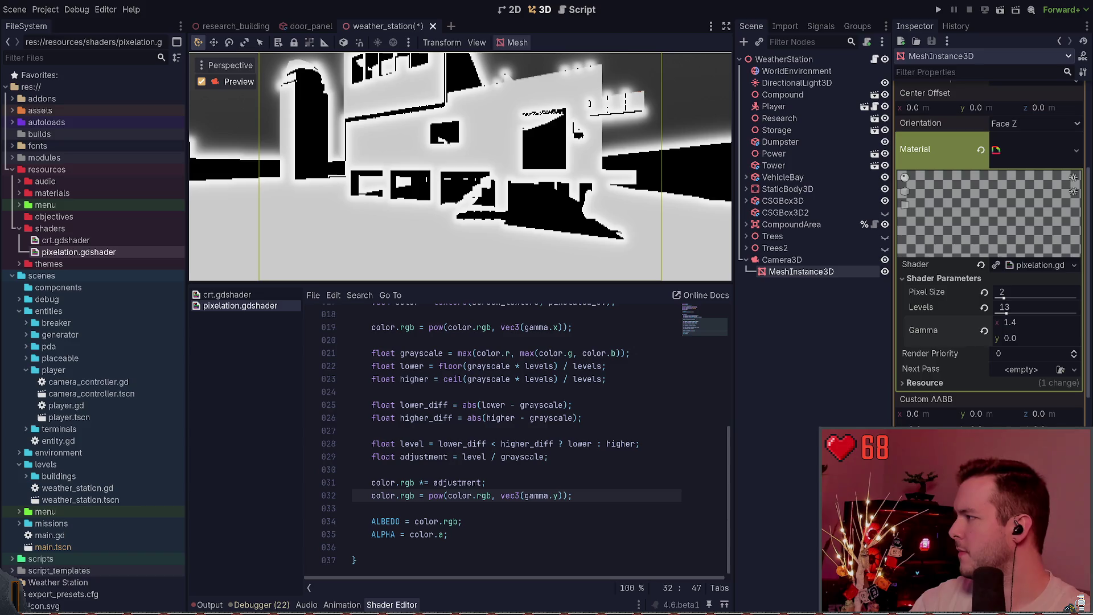
left_click_drag(1011, 340, 1006, 338)
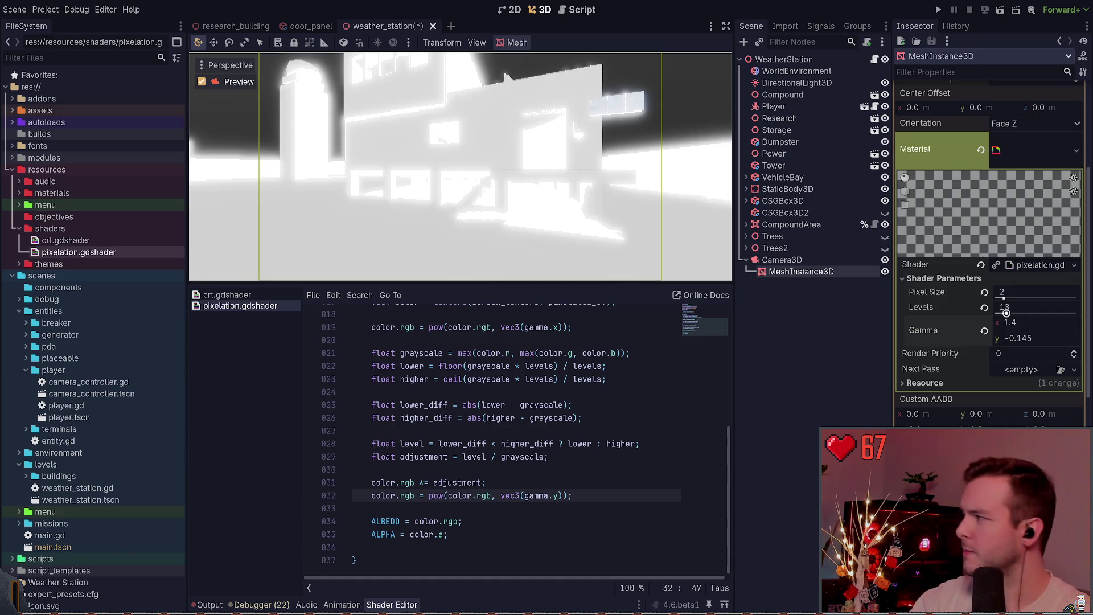
mouse_move(1006, 313)
left_mouse_down()
mouse_move(1047, 313)
mouse_move(996, 313)
mouse_move(1048, 313)
left_mouse_up()
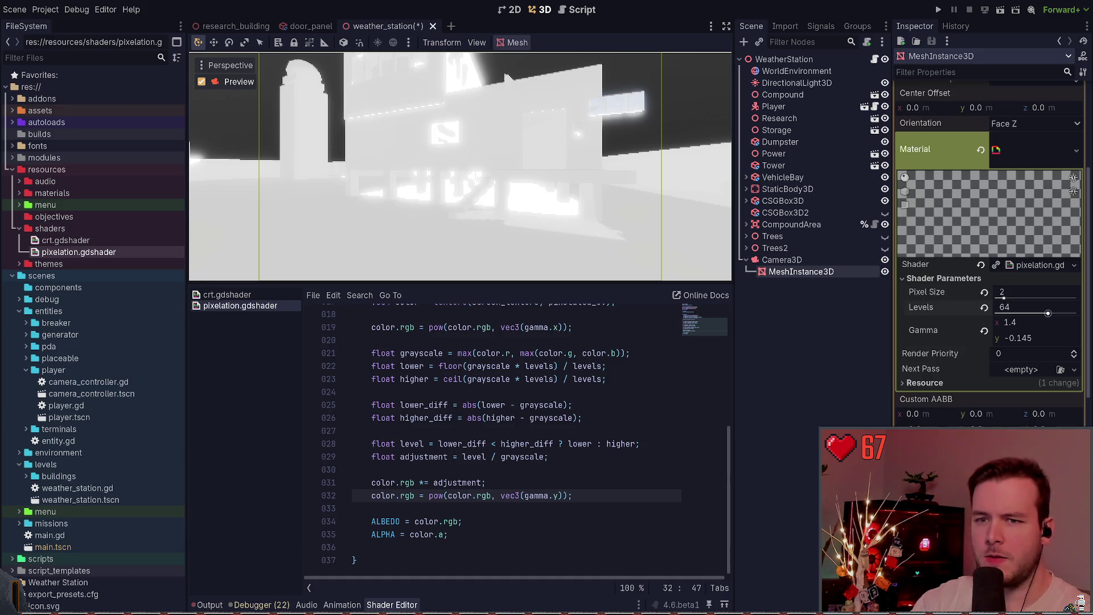
mouse_move(1023, 302)
left_mouse_down()
mouse_move(1002, 302)
mouse_move(1023, 302)
left_mouse_up()
type("24")
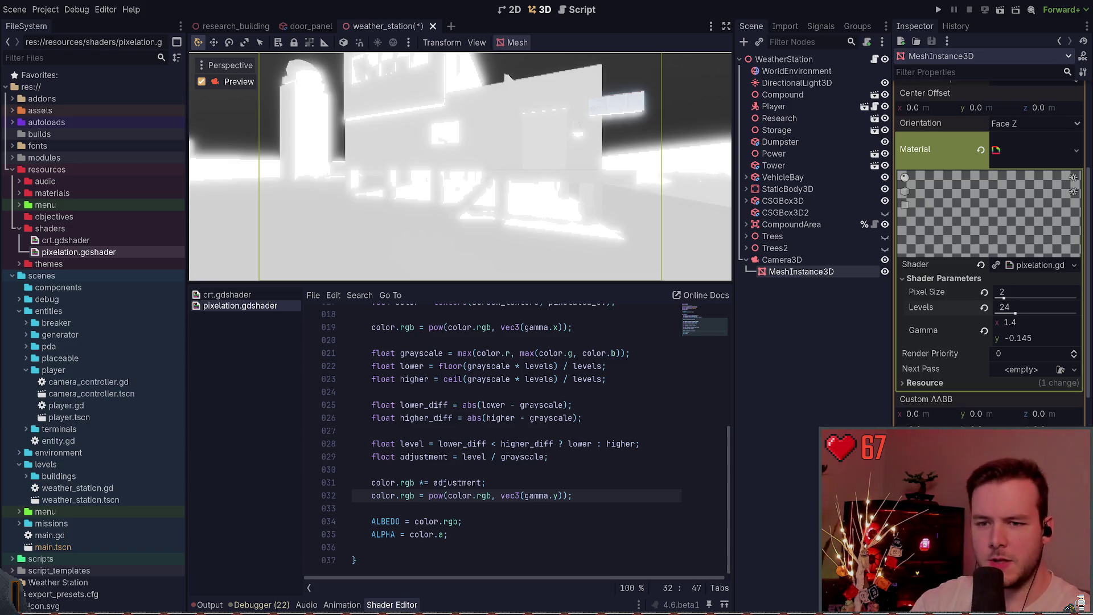
Set the shader gamma to 0.125 and 10, then run the project to test it.
type("0.125")
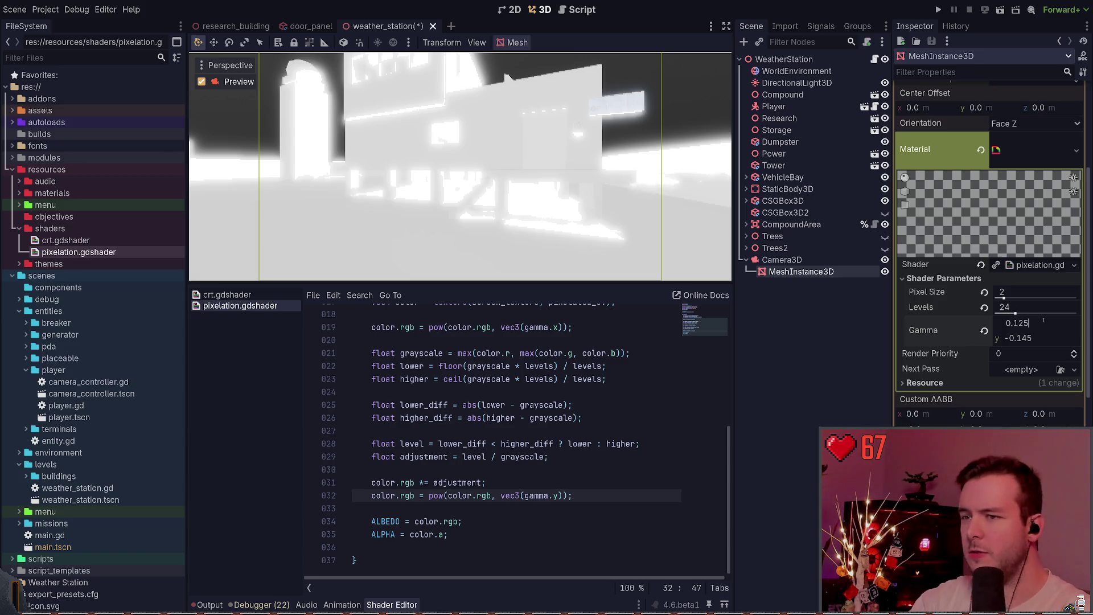
key("Return")
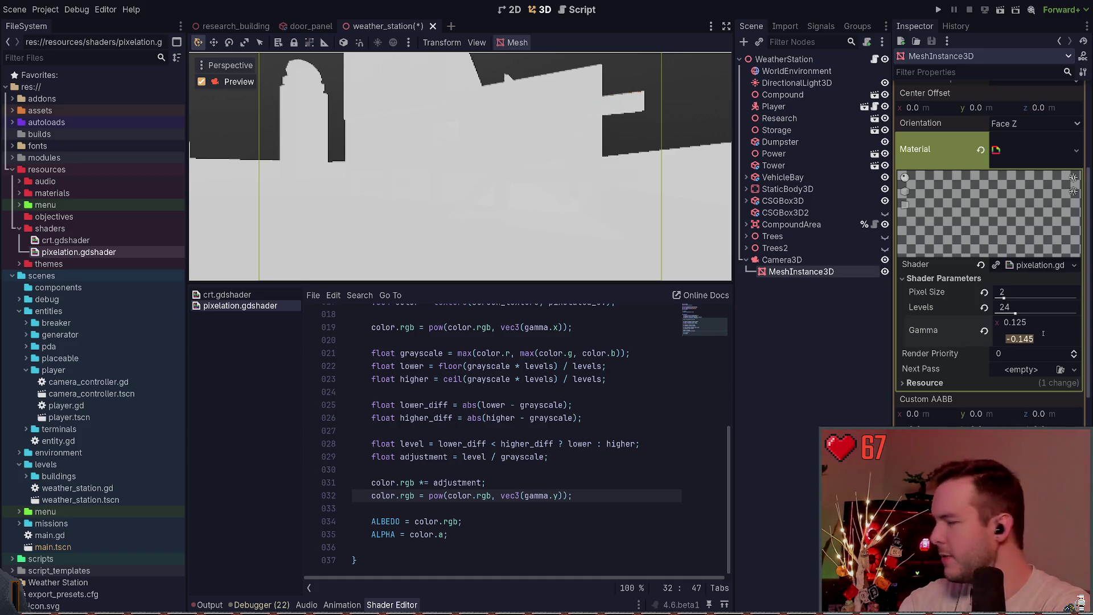
type("11")
key("Return")
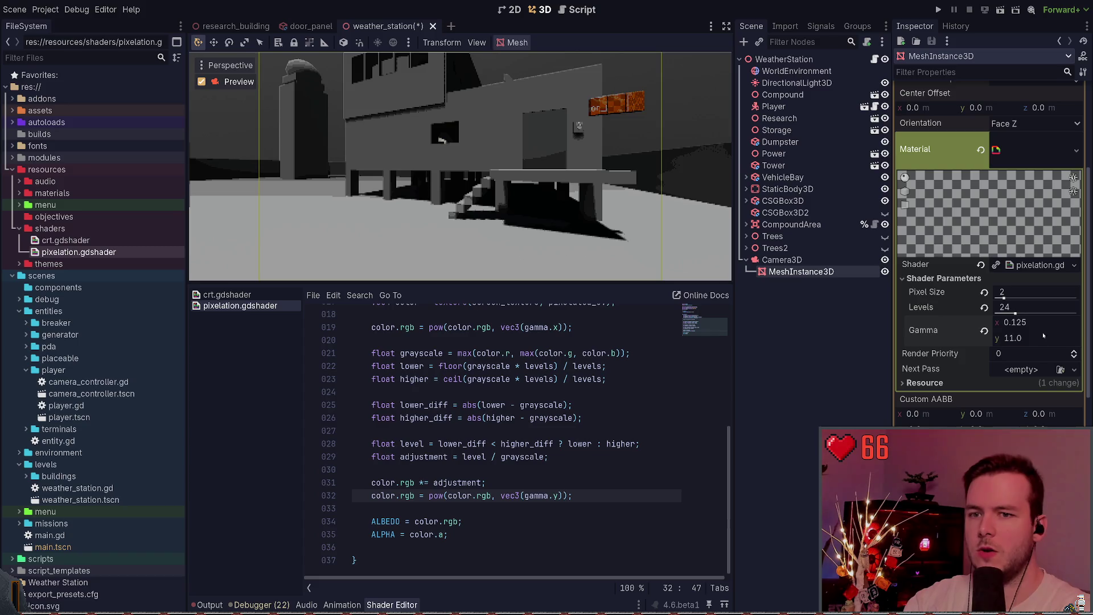
type("12")
key("Return")
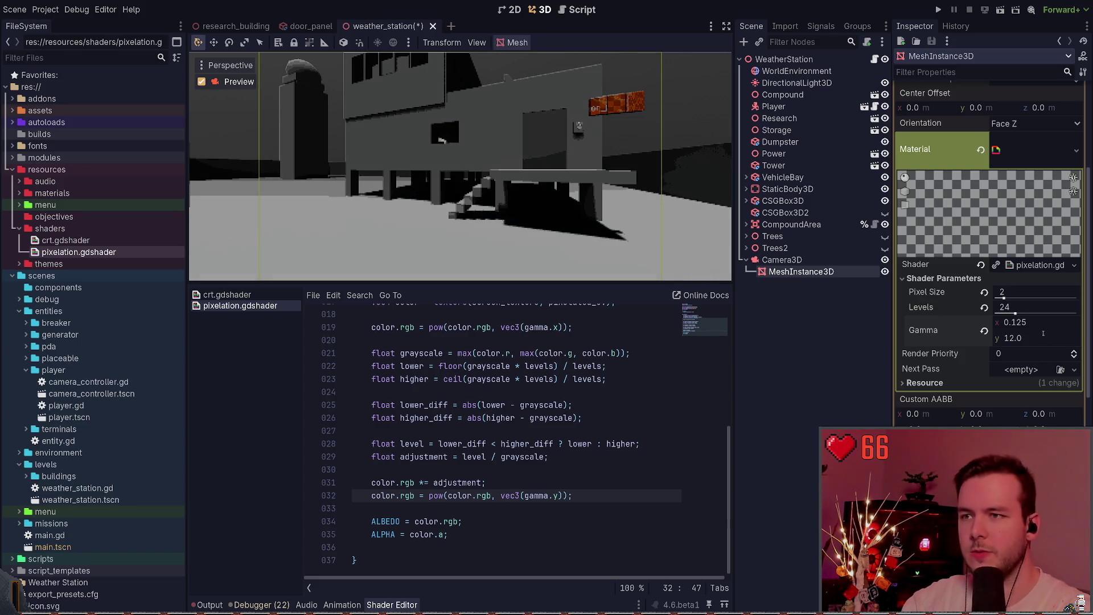
type("10")
key("Return")
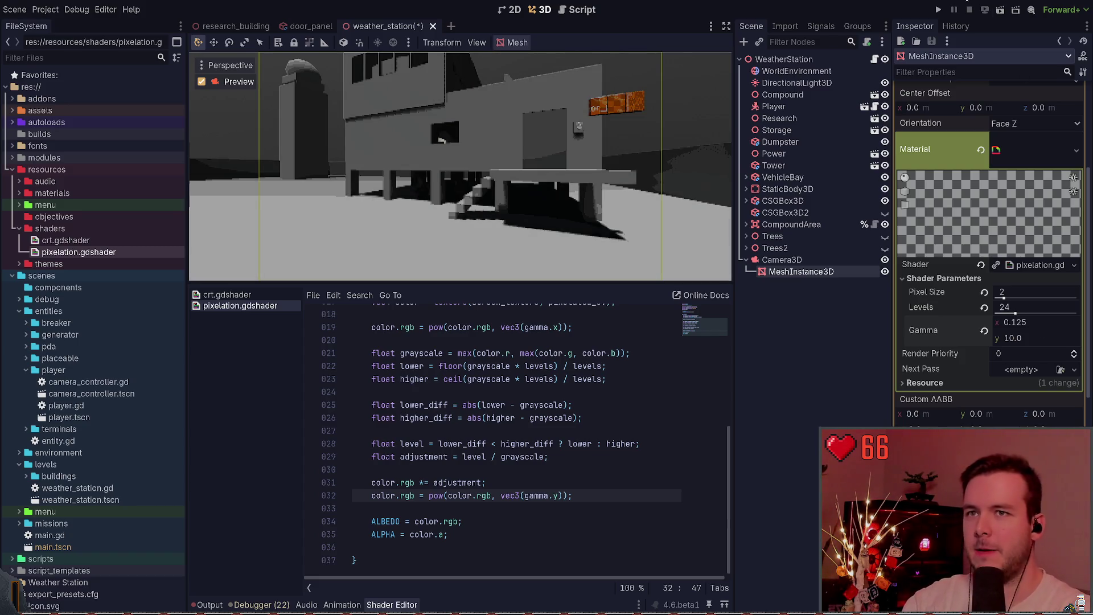
left_click(938, 9)
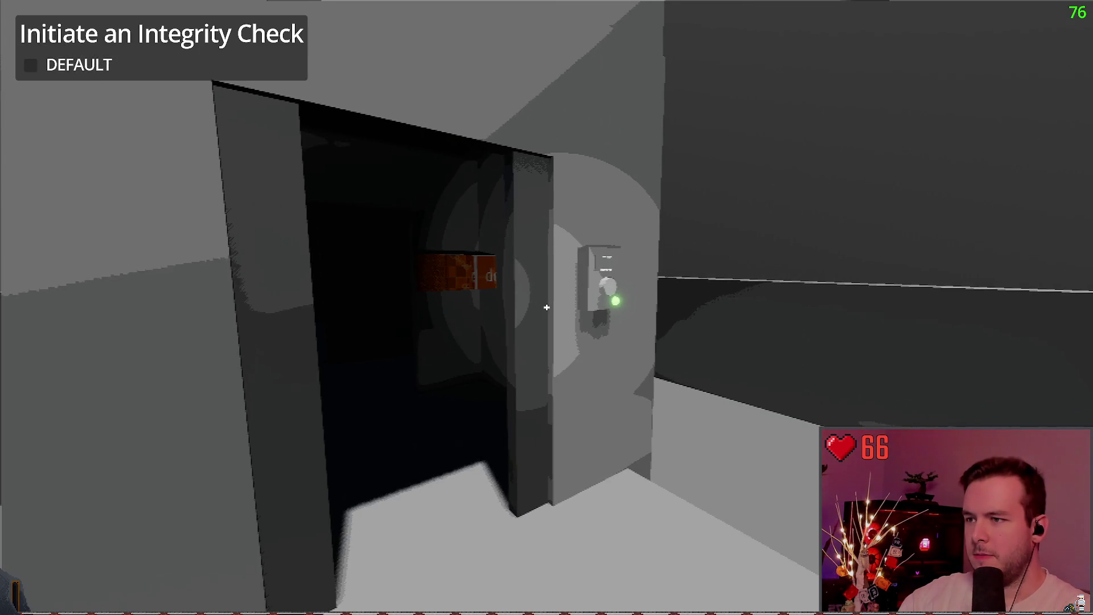
Walk around the weather station and up the entrance stairs to the Status: Ready / Clearance: ATLAS panel.
key("w")
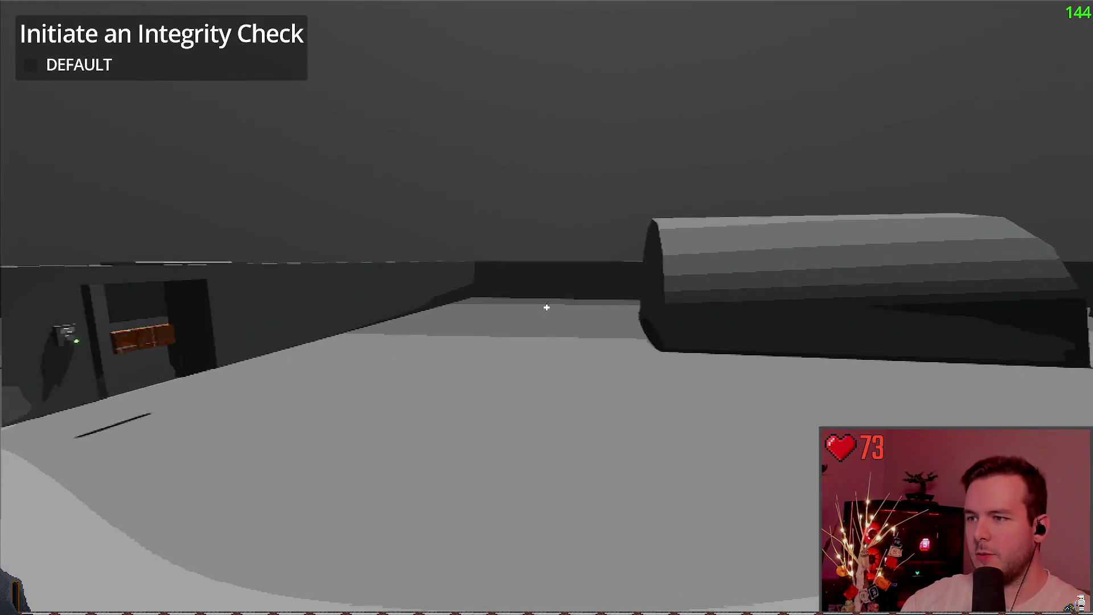
key("w")
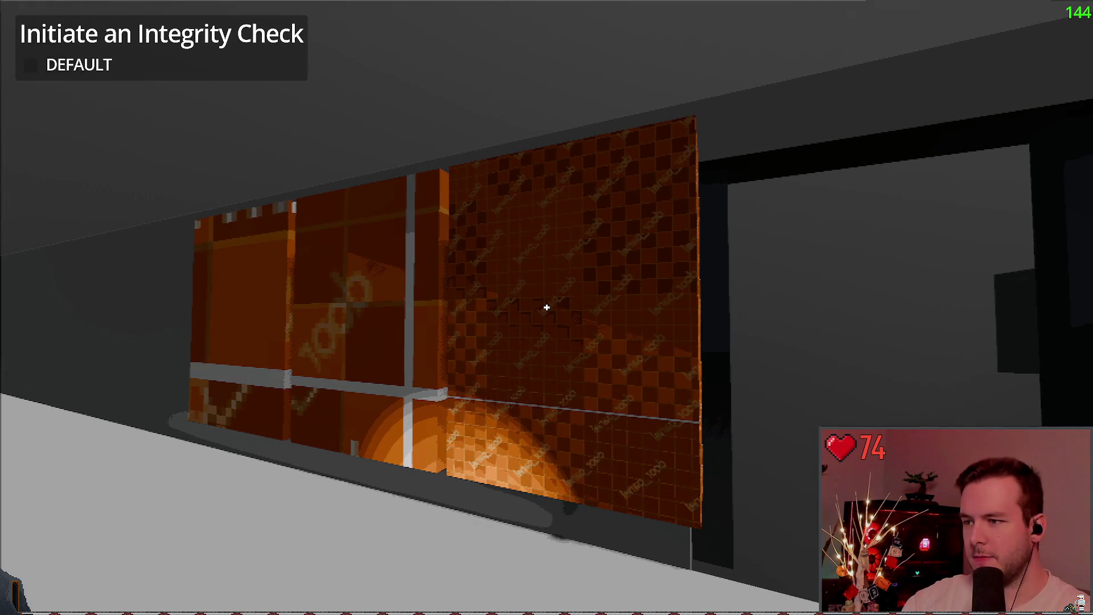
key("w")
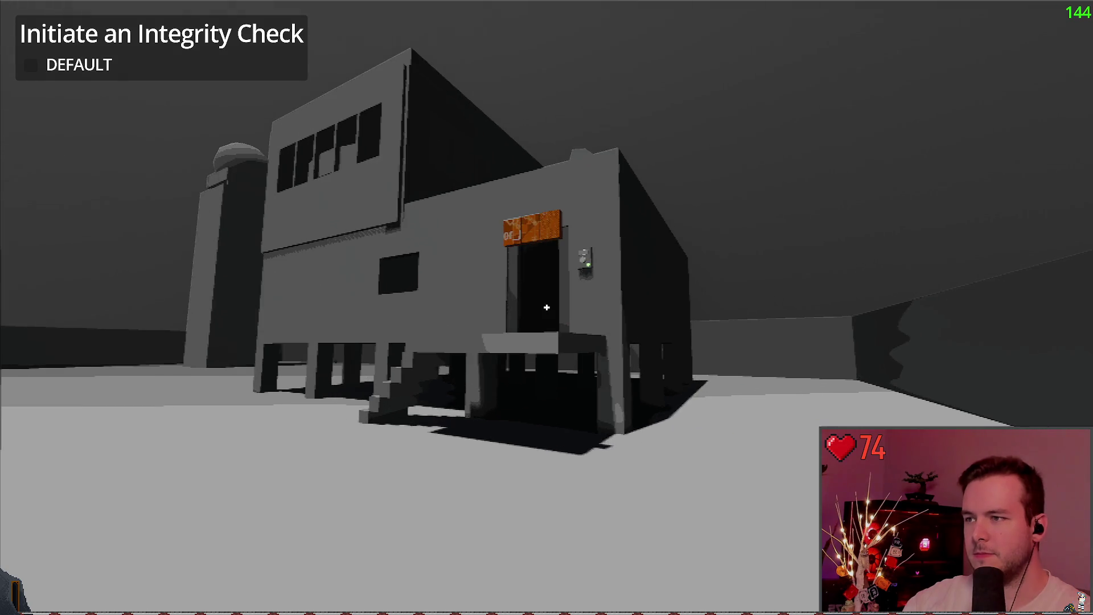
key("w")
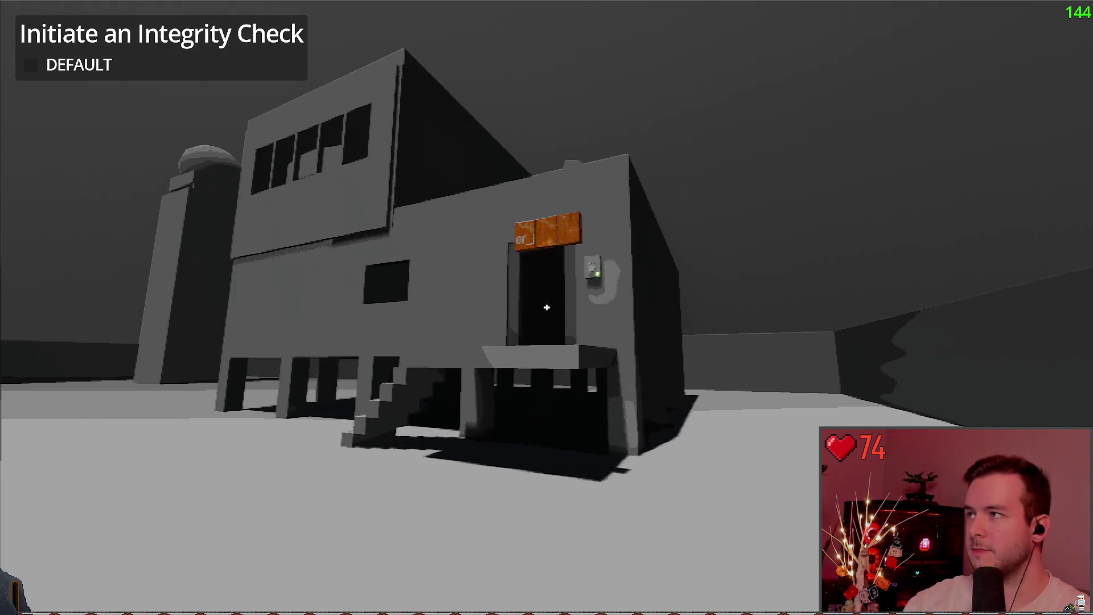
key("w")
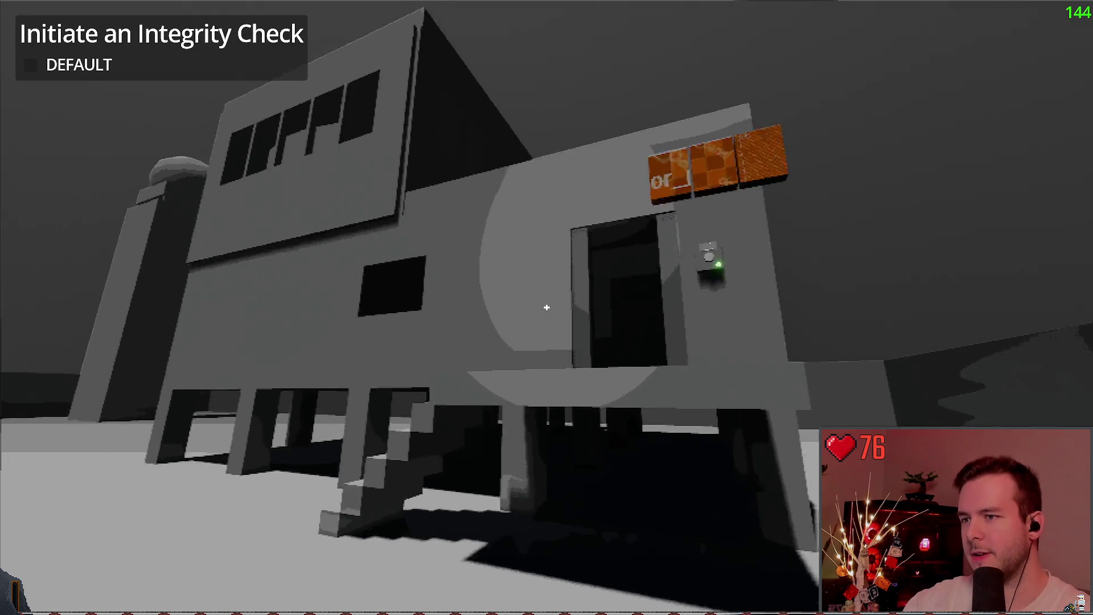
key("w")
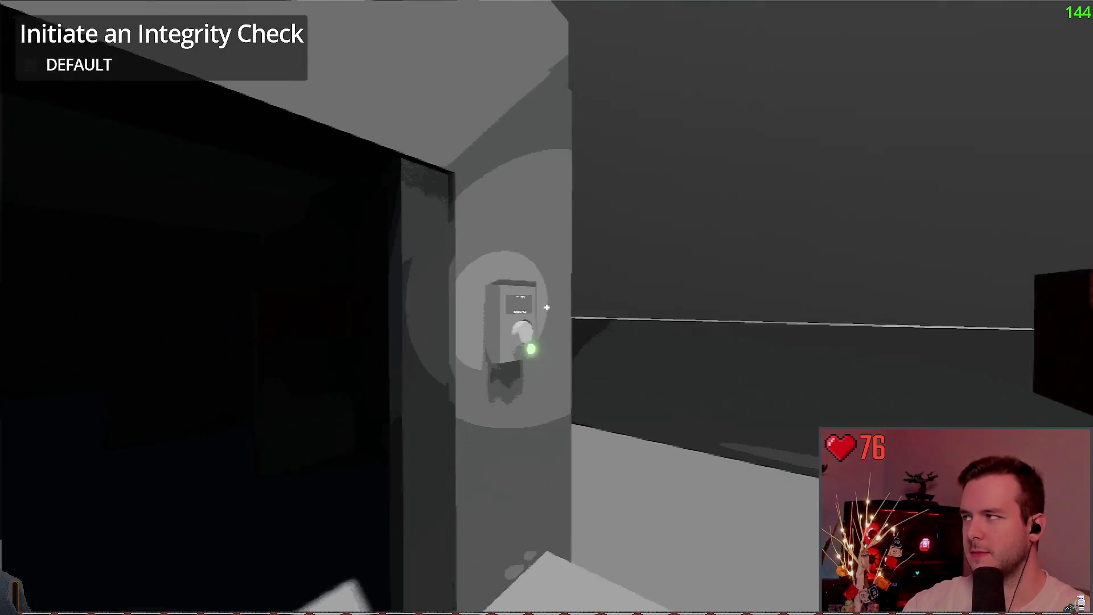
key("w")
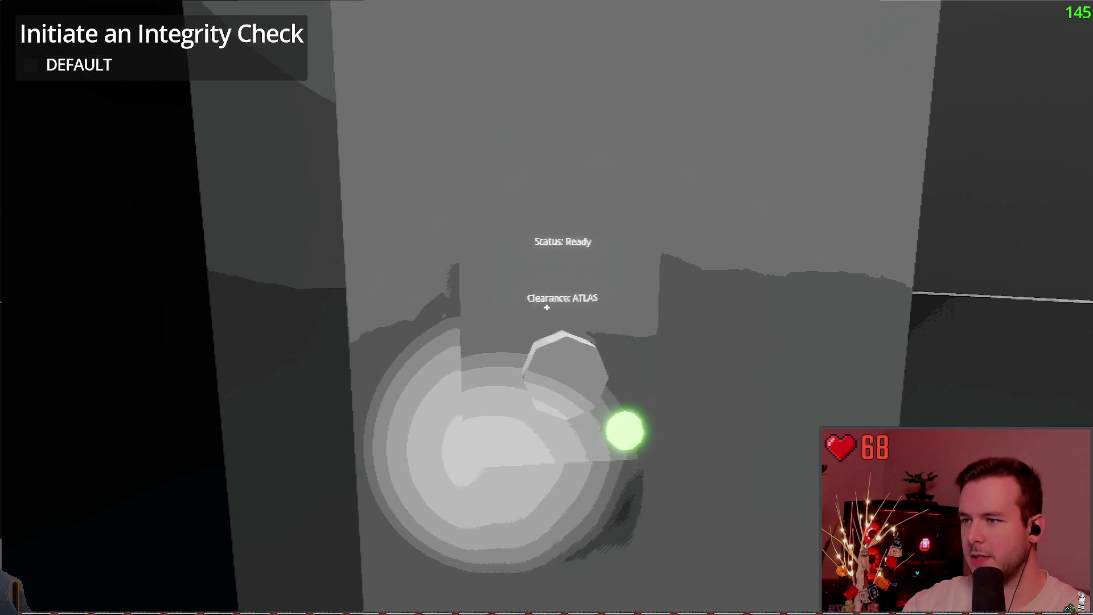
key("w")
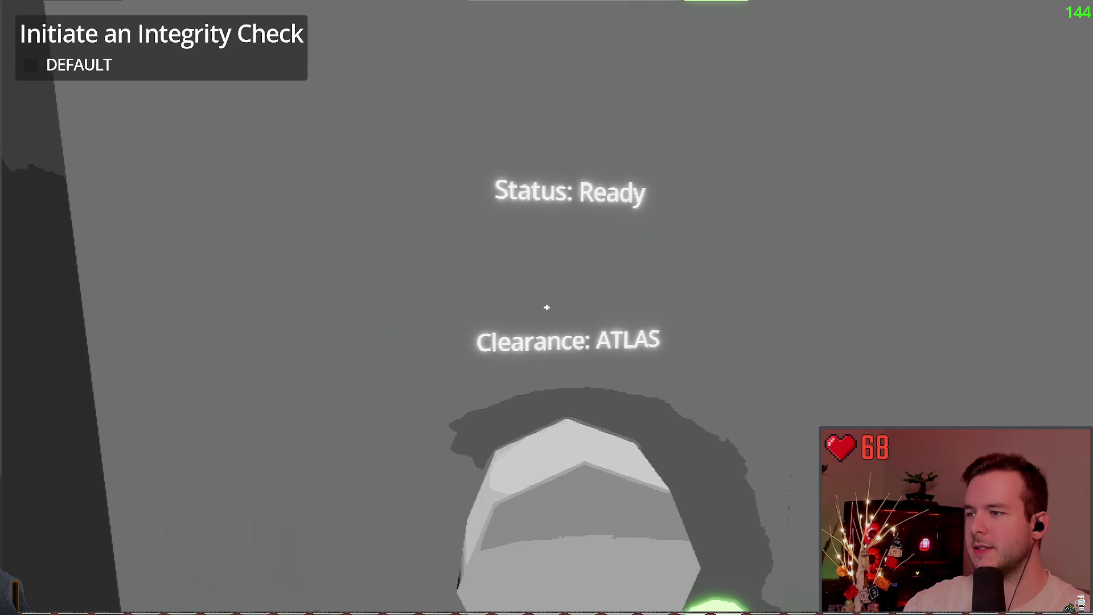
Walk down the dark corridor, through the desk room, to the yellow door.
key("w")
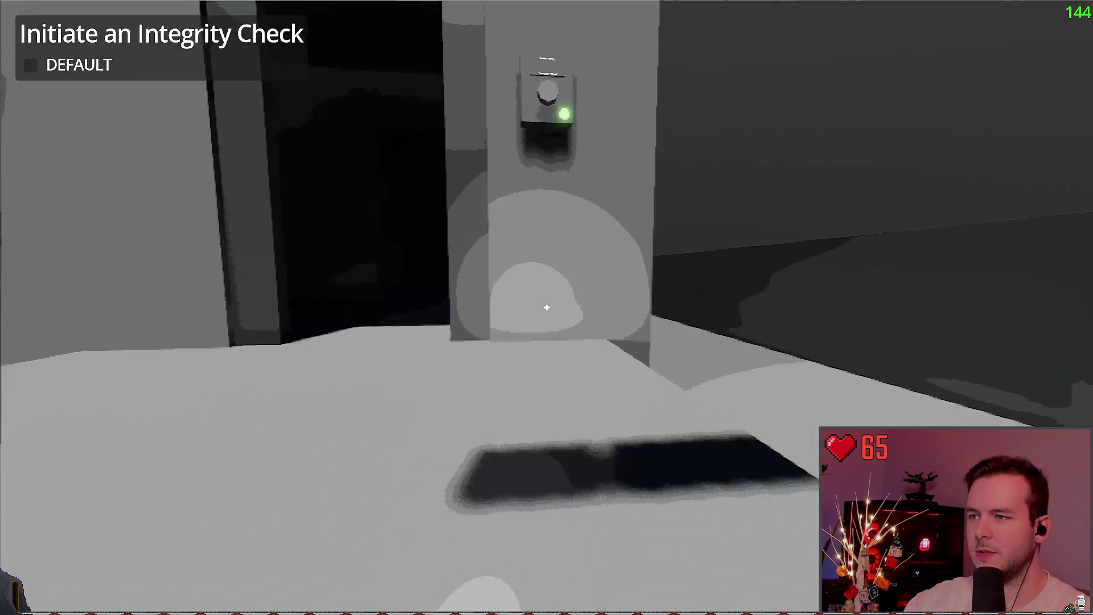
key("w")
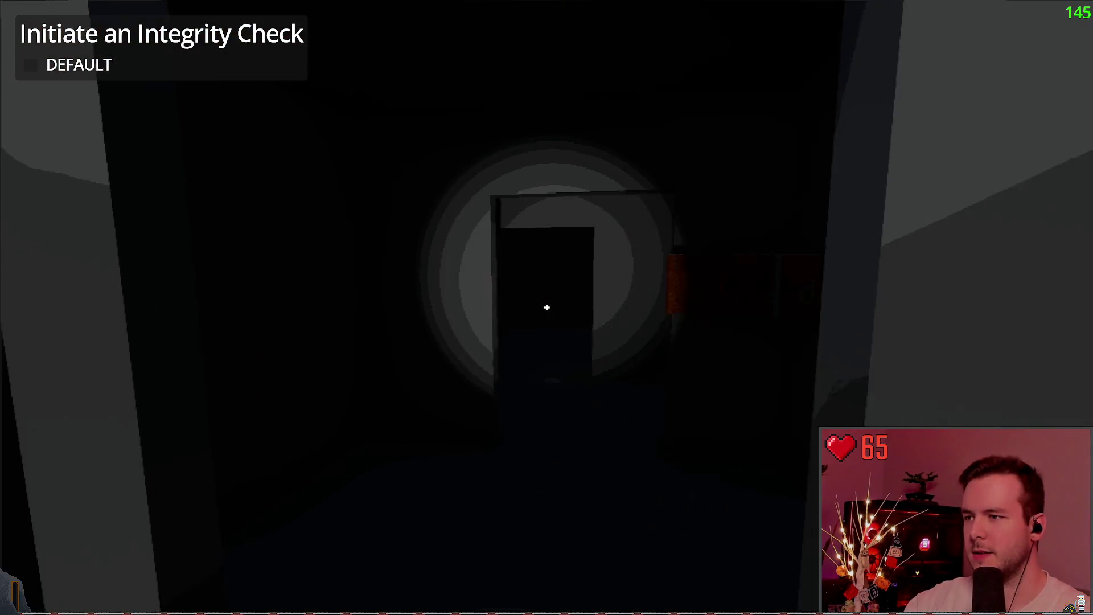
key("w")
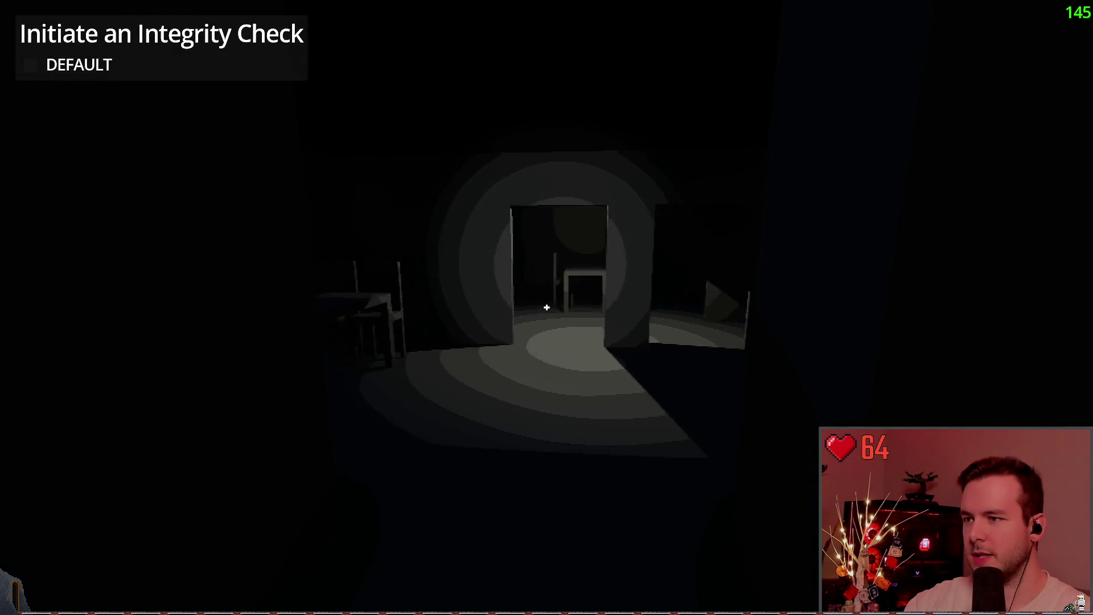
key("w")
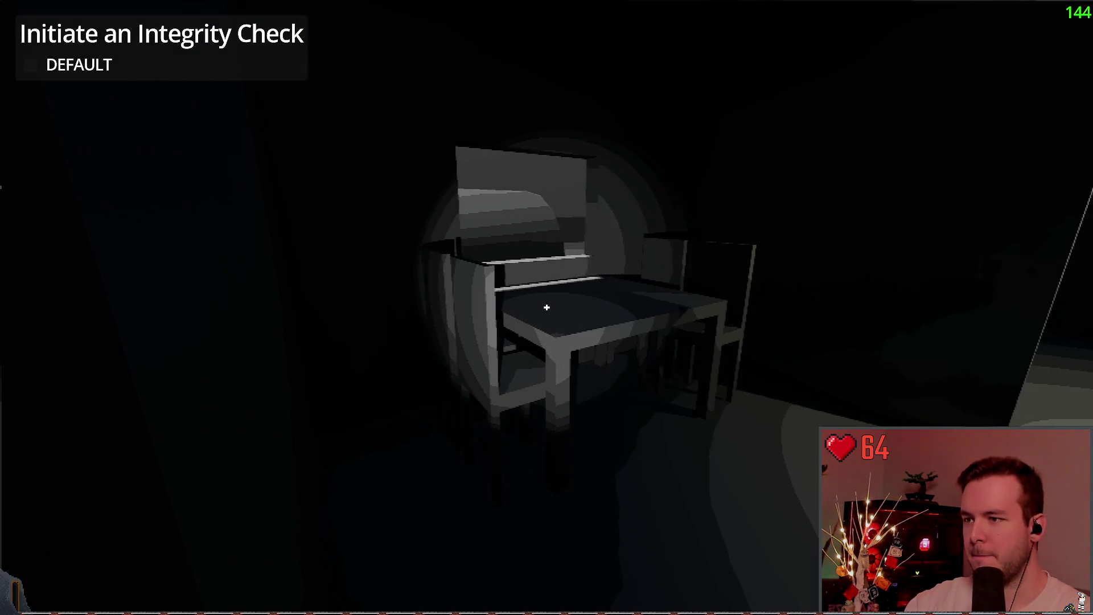
key("w")
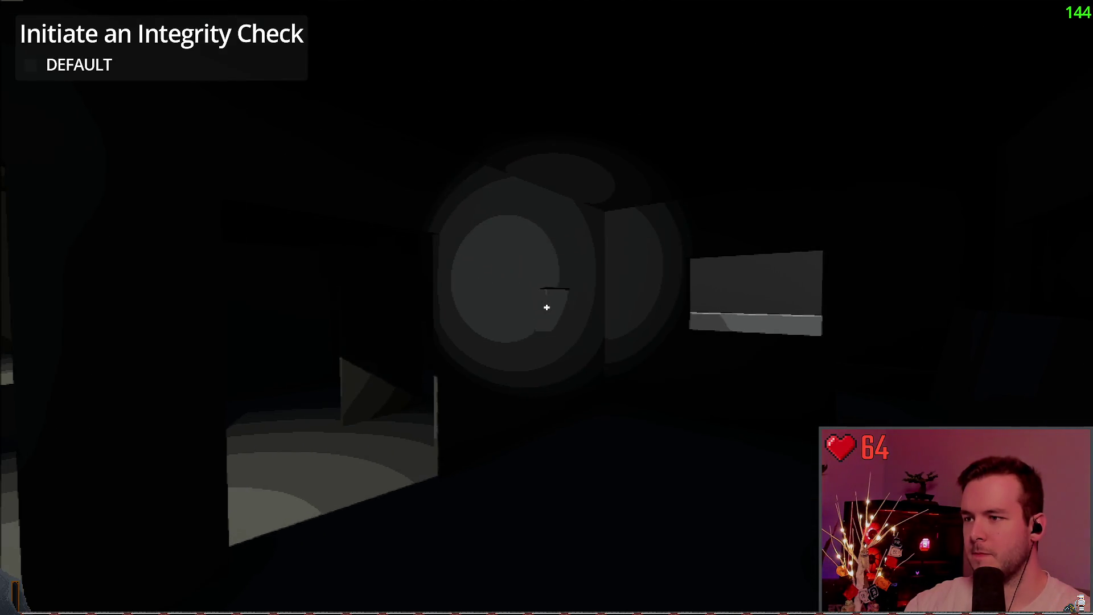
key("w")
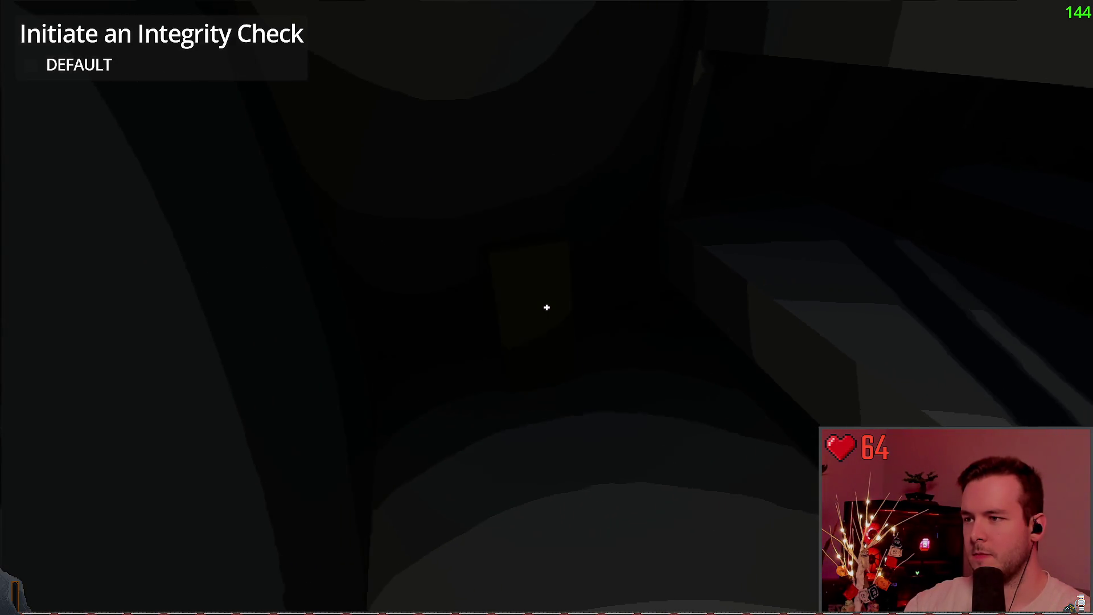
Go through the yellow door, climb the stairwell and boot the monitor into its EMERGENCY menu.
left_click(546, 308)
key("w")
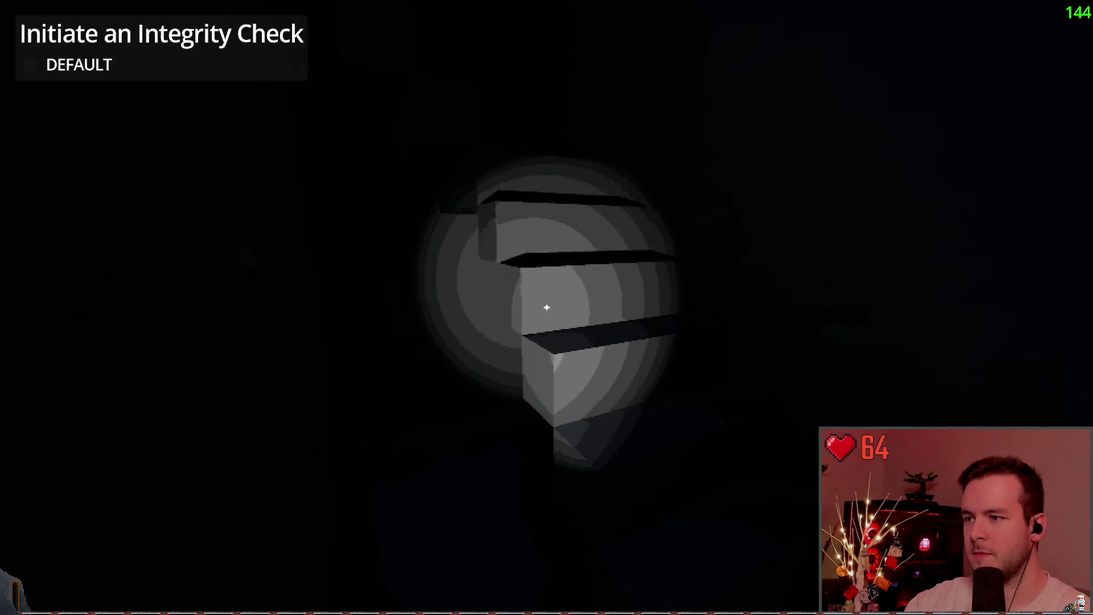
key("w")
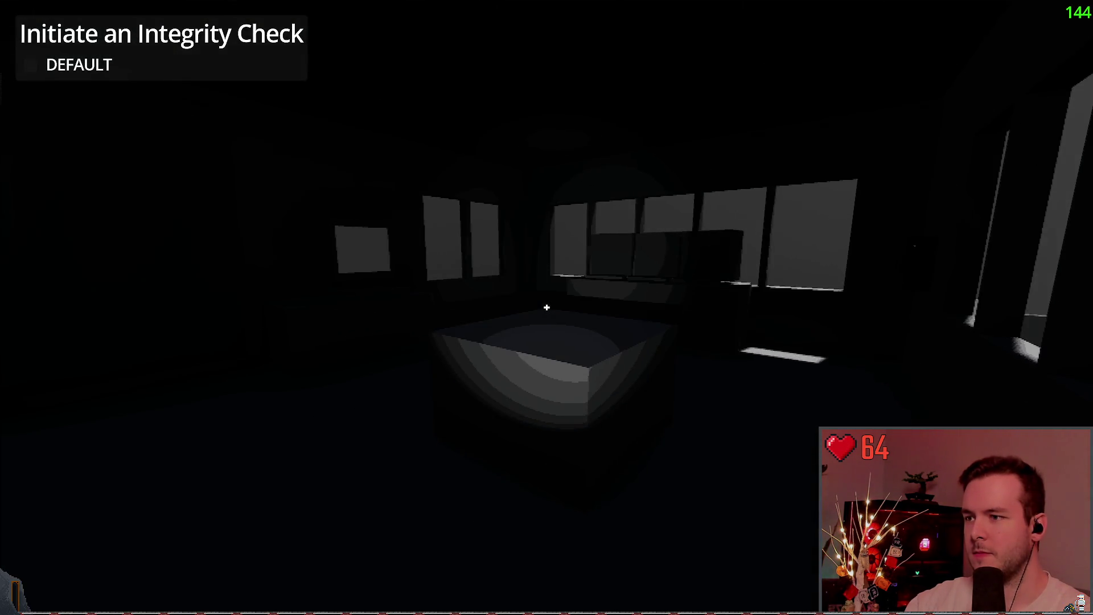
key("w")
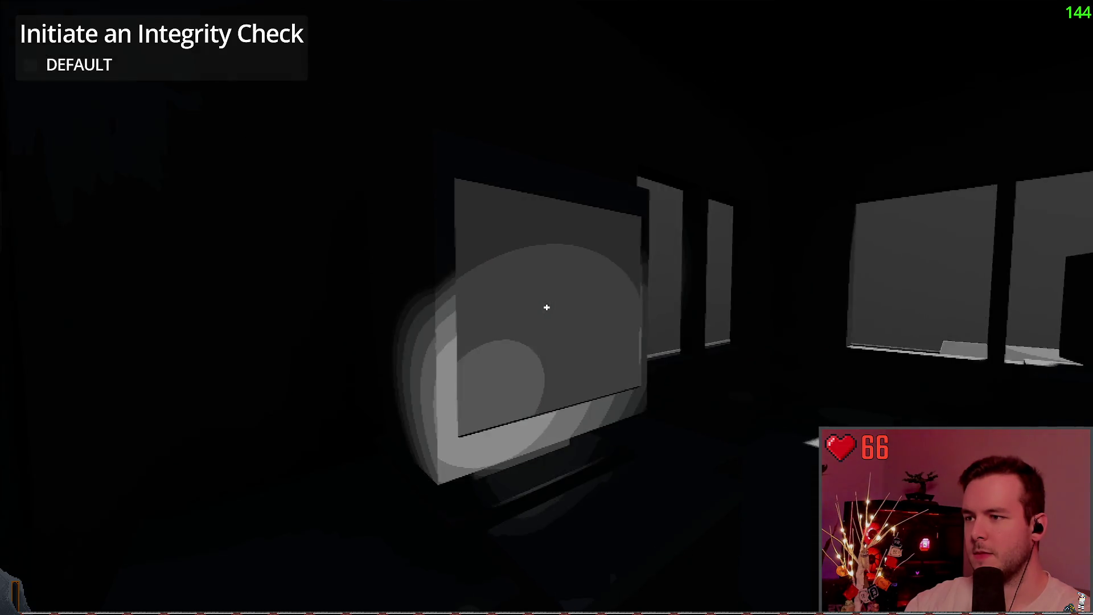
key("w")
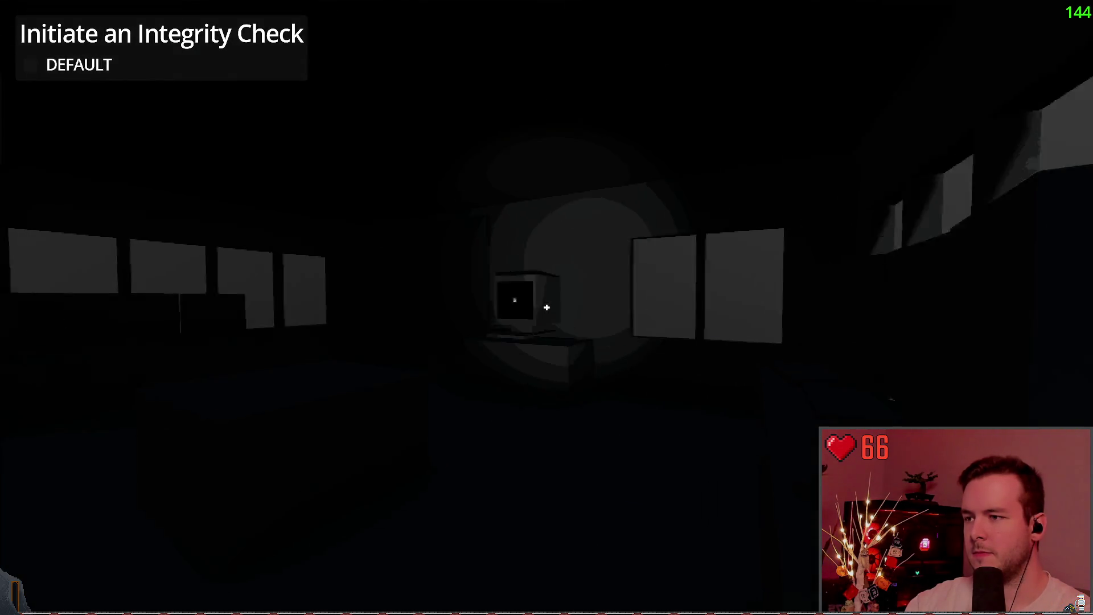
key("w")
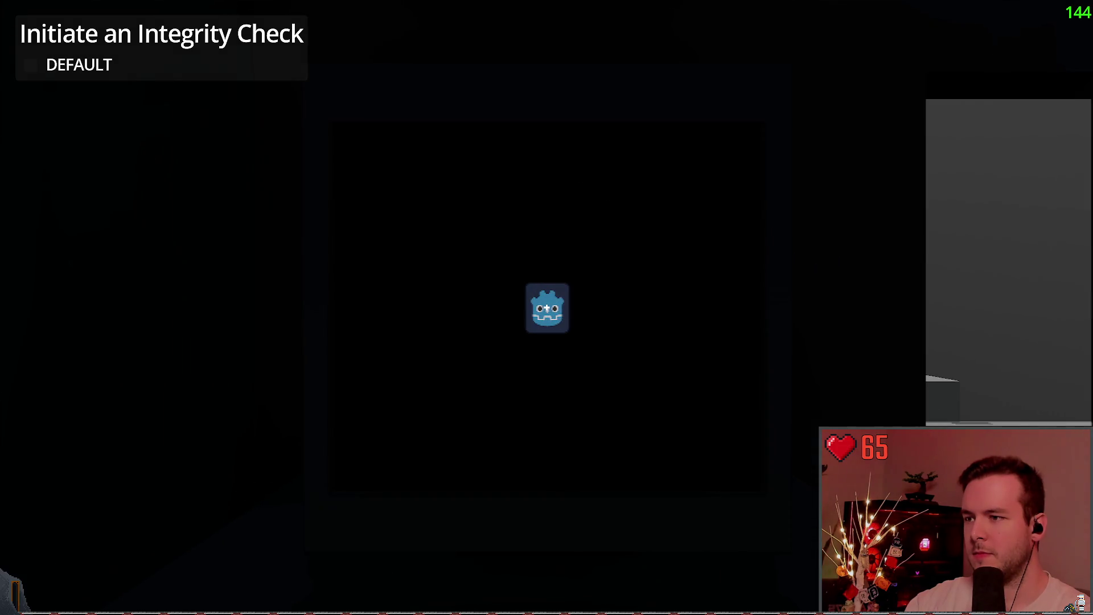
left_click(547, 307)
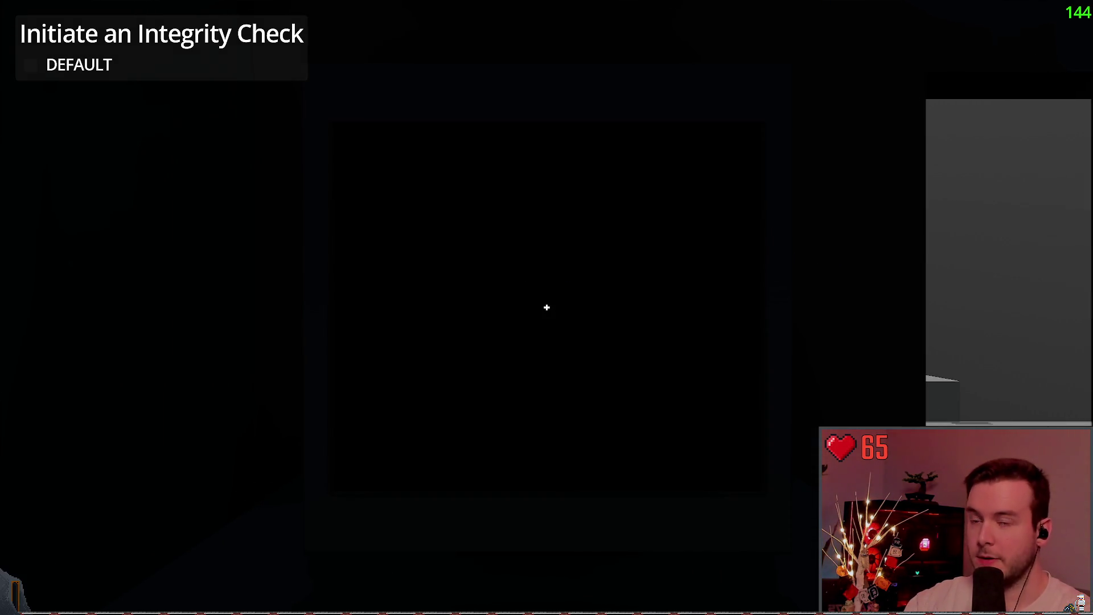
Leave the upper room through the doorway into the grey yard toward the rounded hut.
key("s")
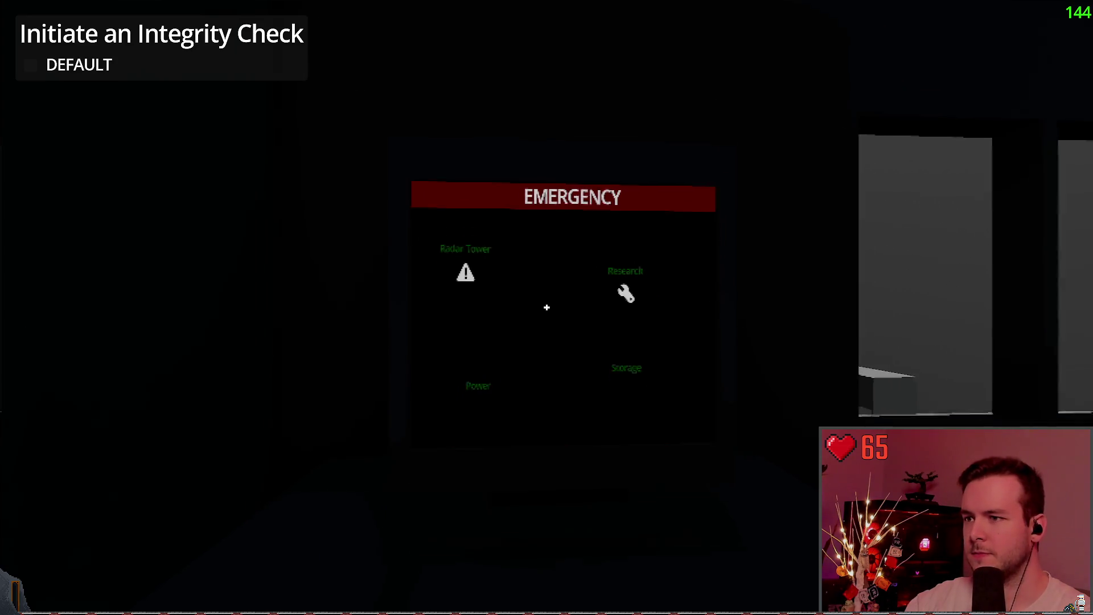
key("w")
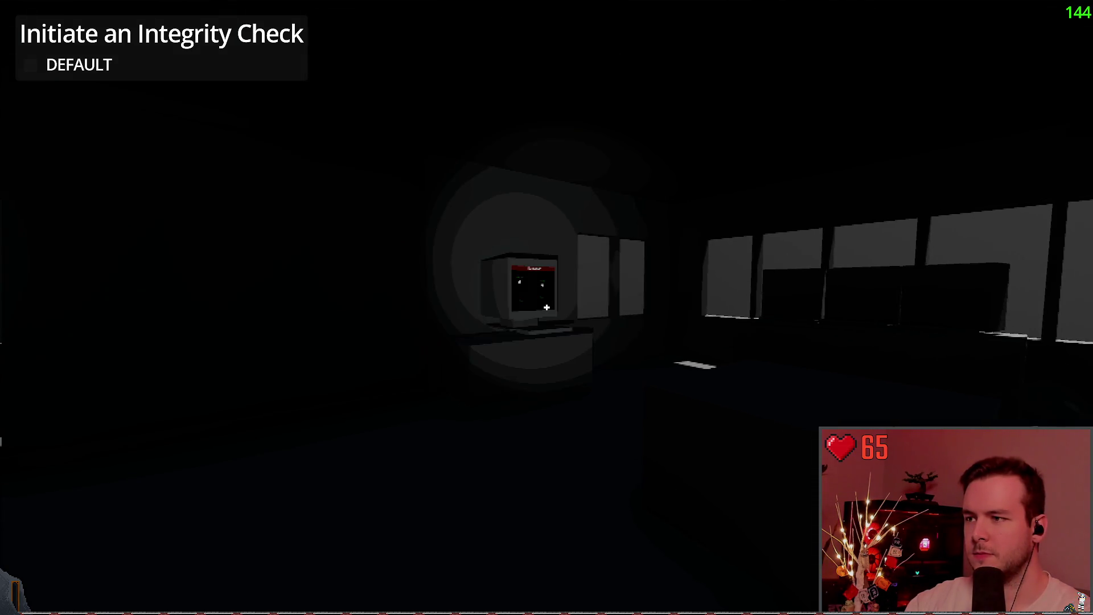
key("w")
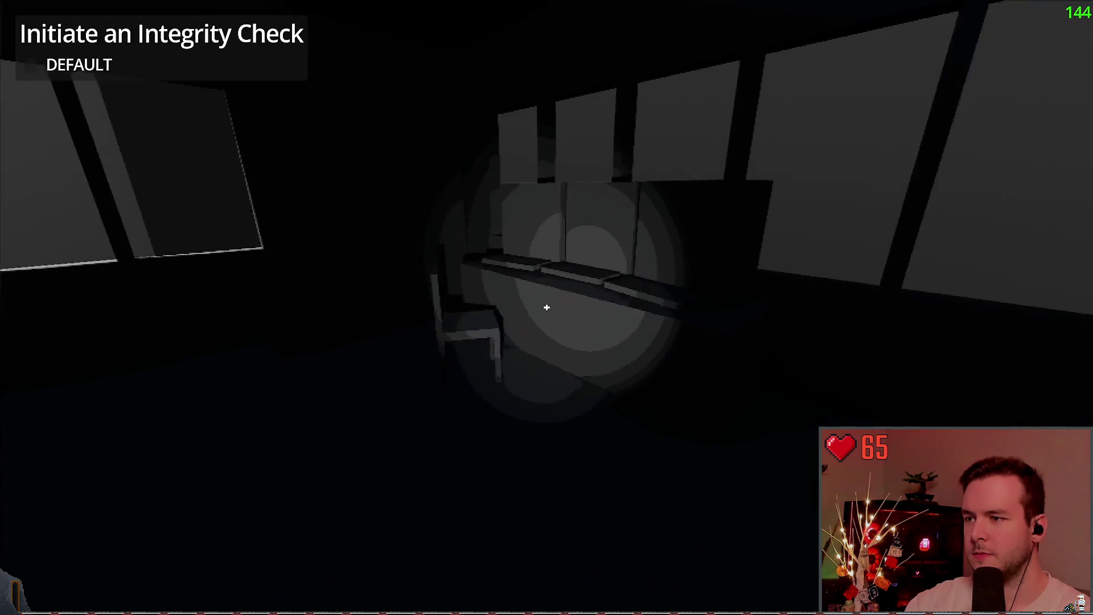
key("w")
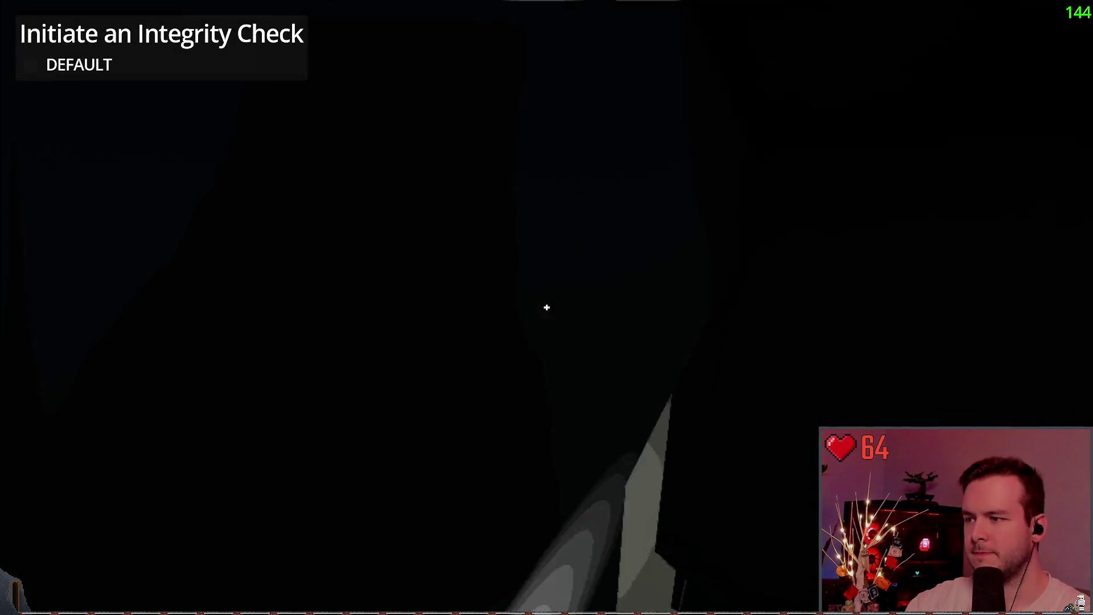
key("w")
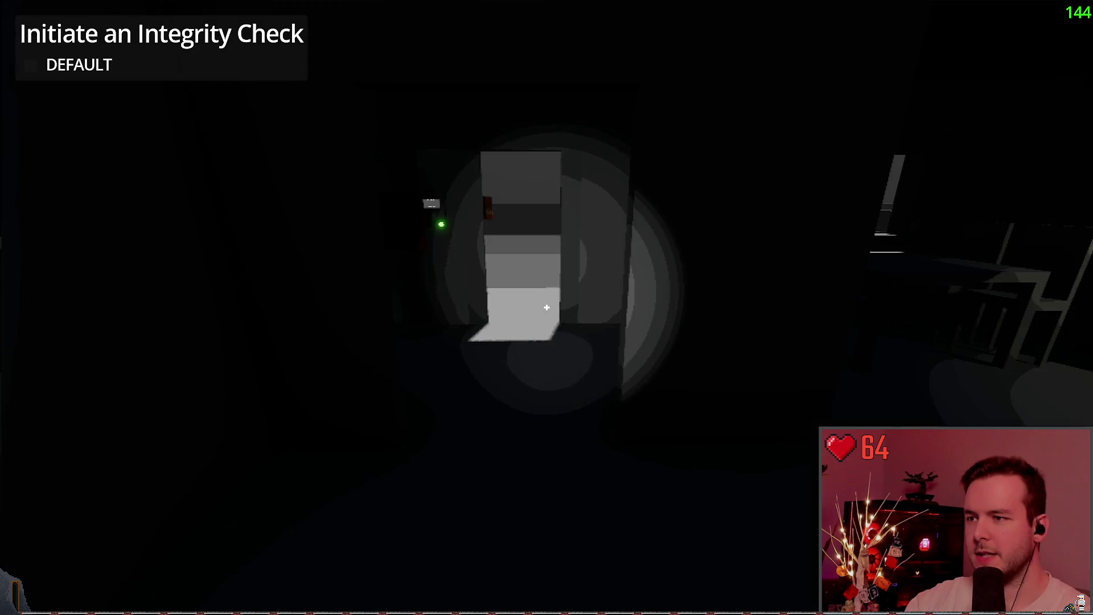
key("w")
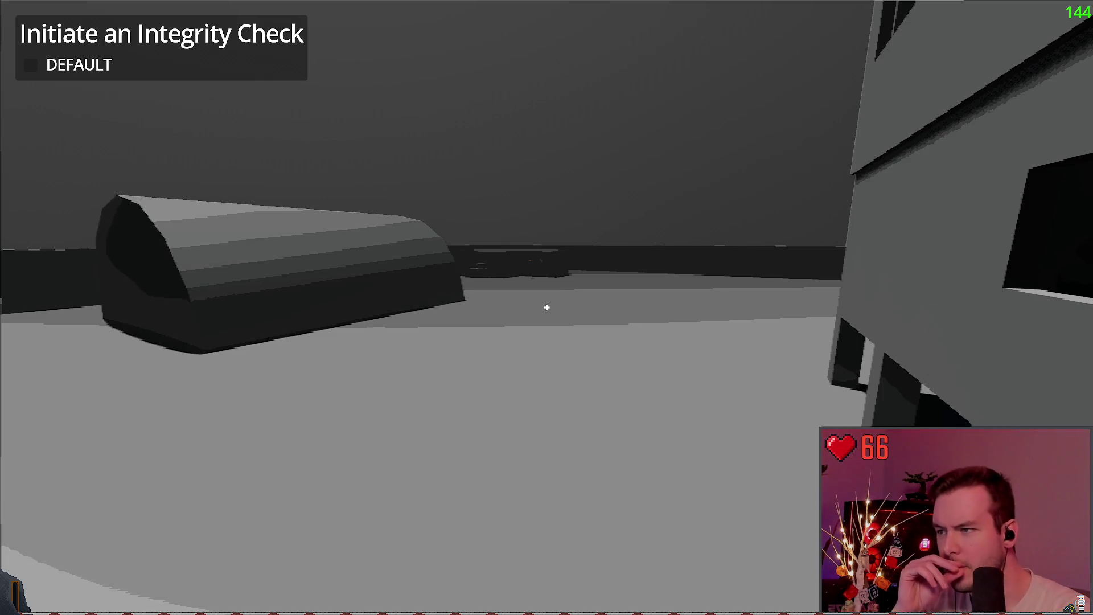
Walk from the rounded hut past the orange-signed door toward the hut, silo and building.
key("s")
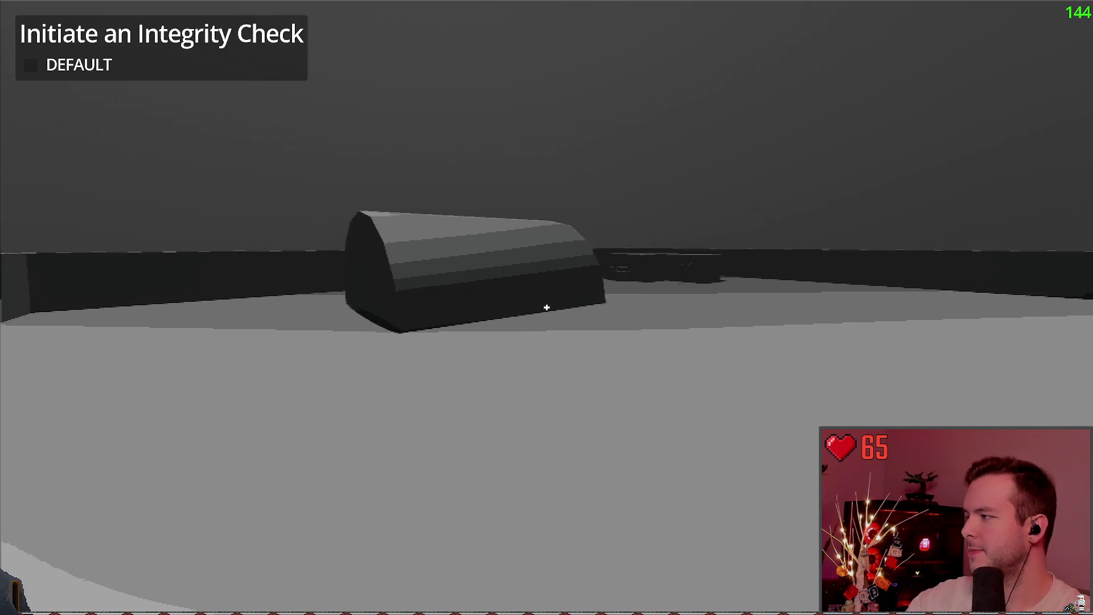
key("w")
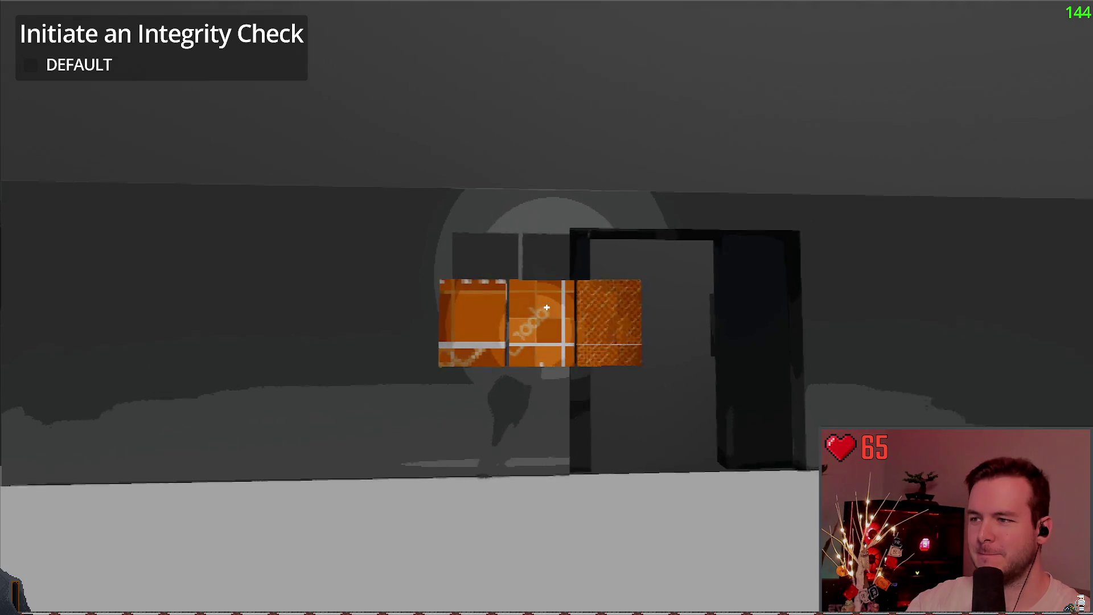
key("a")
key("d")
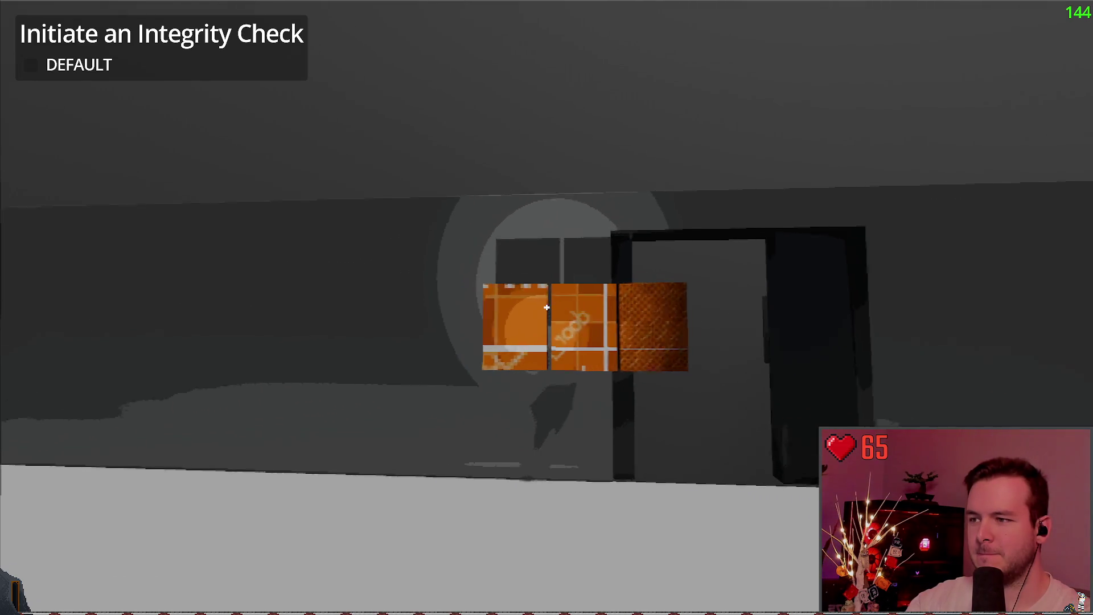
key("w")
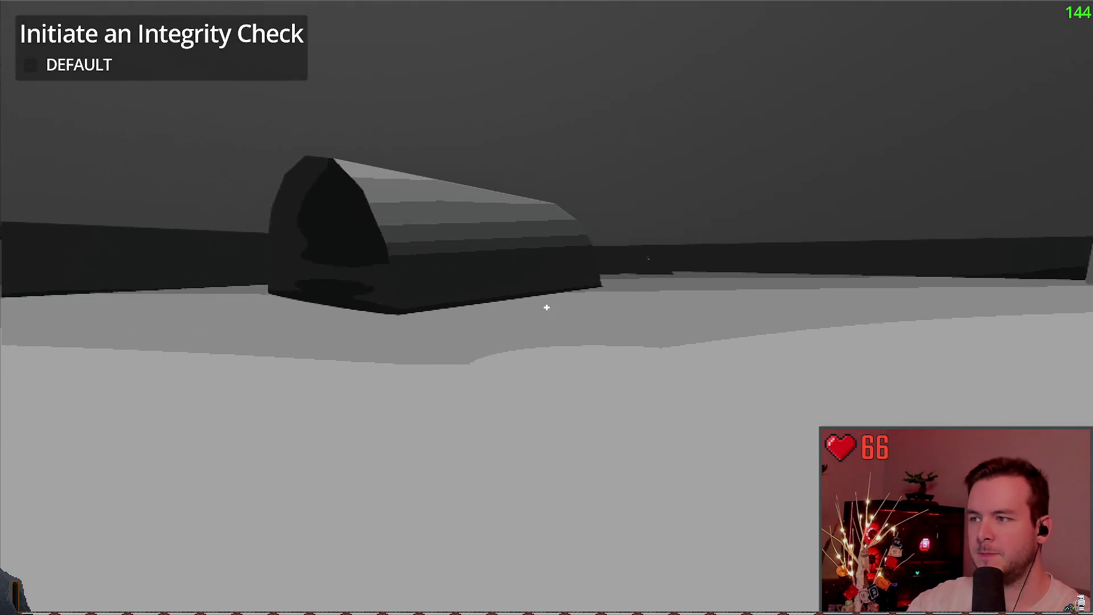
mouse_move(546, 307)
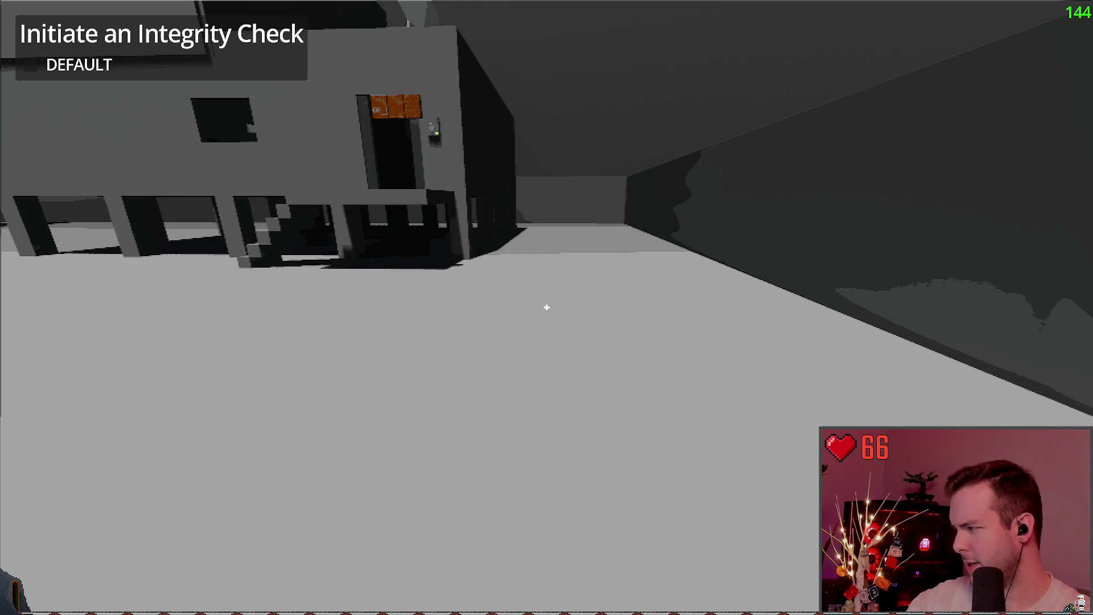
key("w")
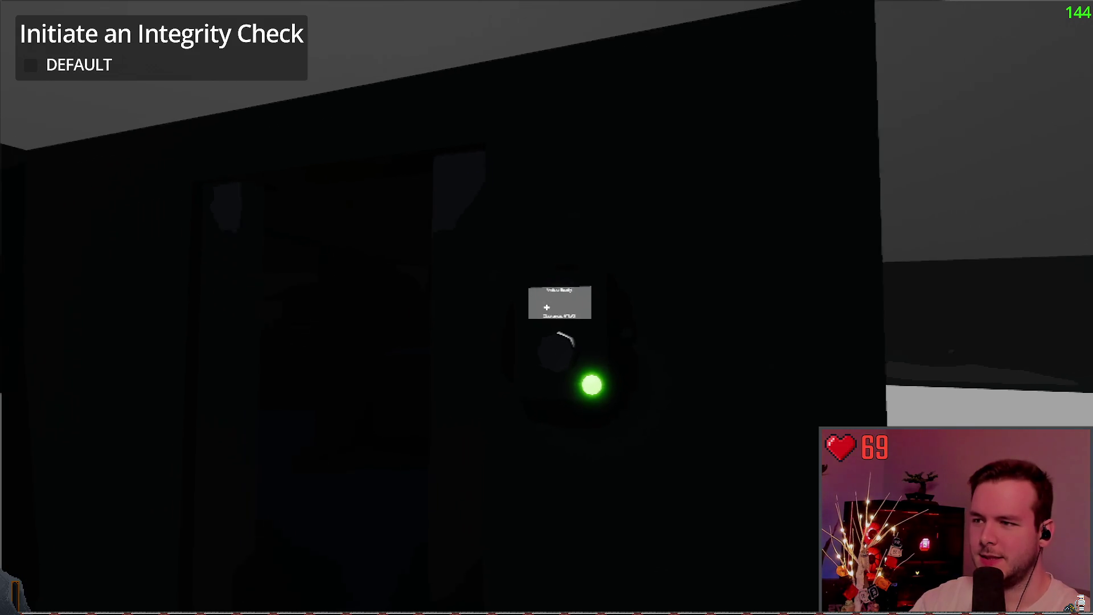
Approach the Status: Ready, Clearance: ATLAS panel and interact with the knob beneath it.
key("w")
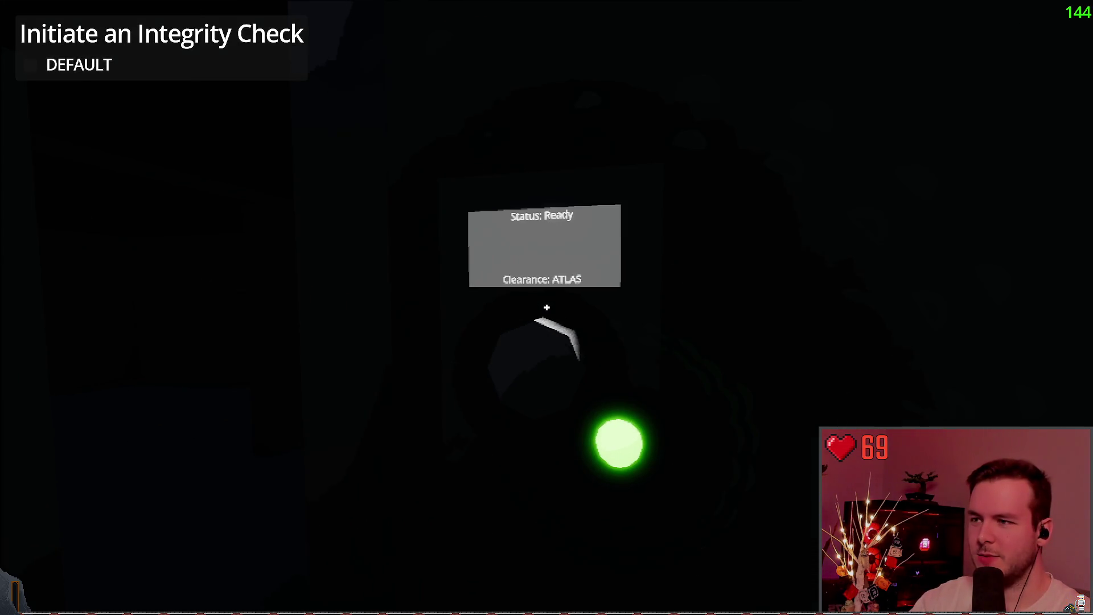
key("s")
key("w")
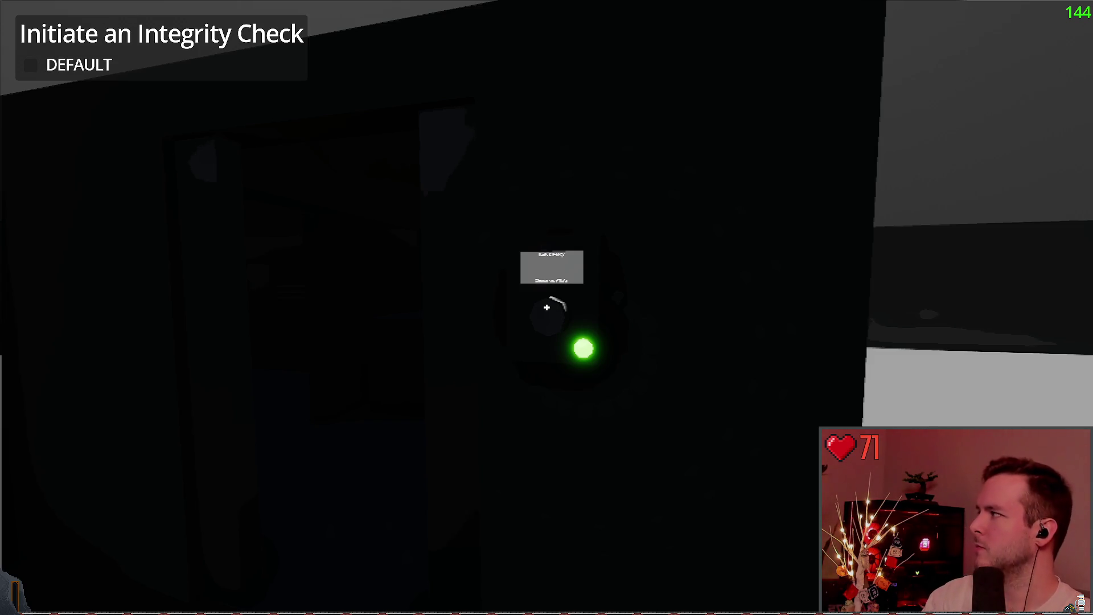
key("w")
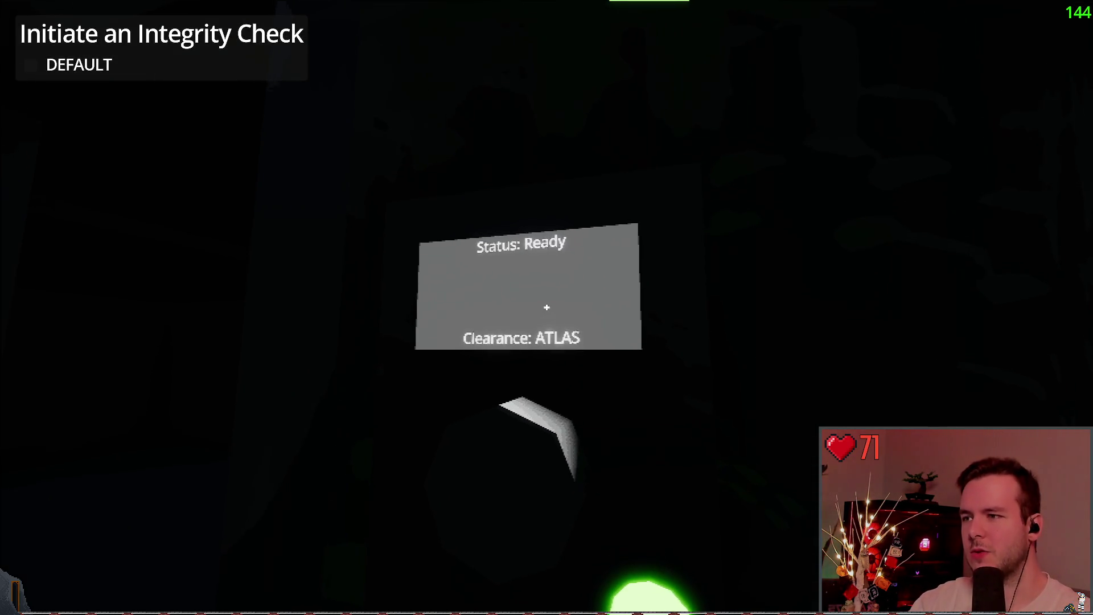
key("w")
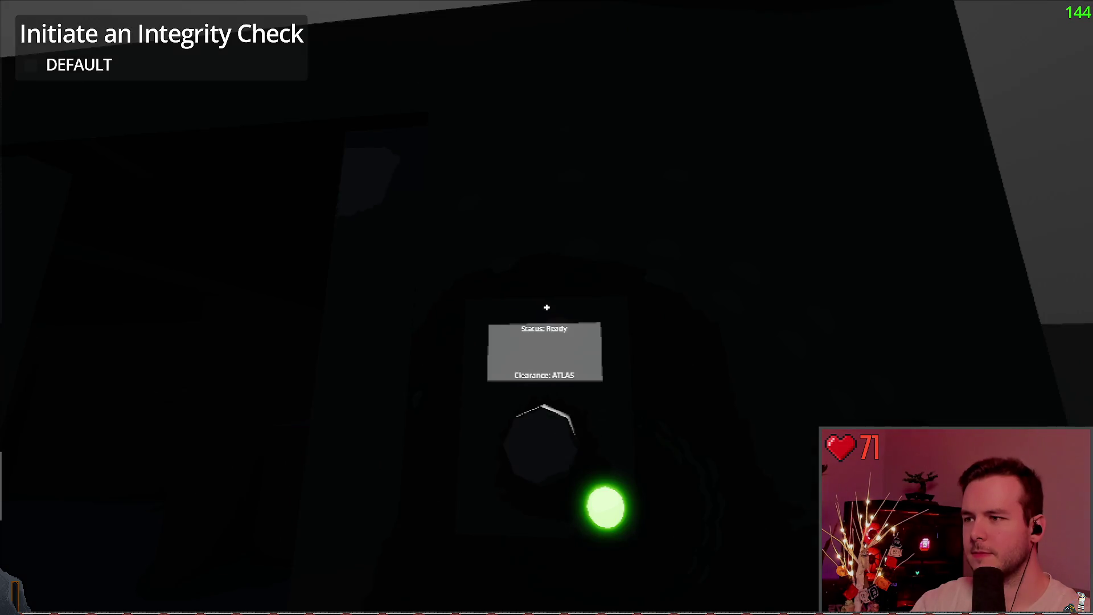
key("w")
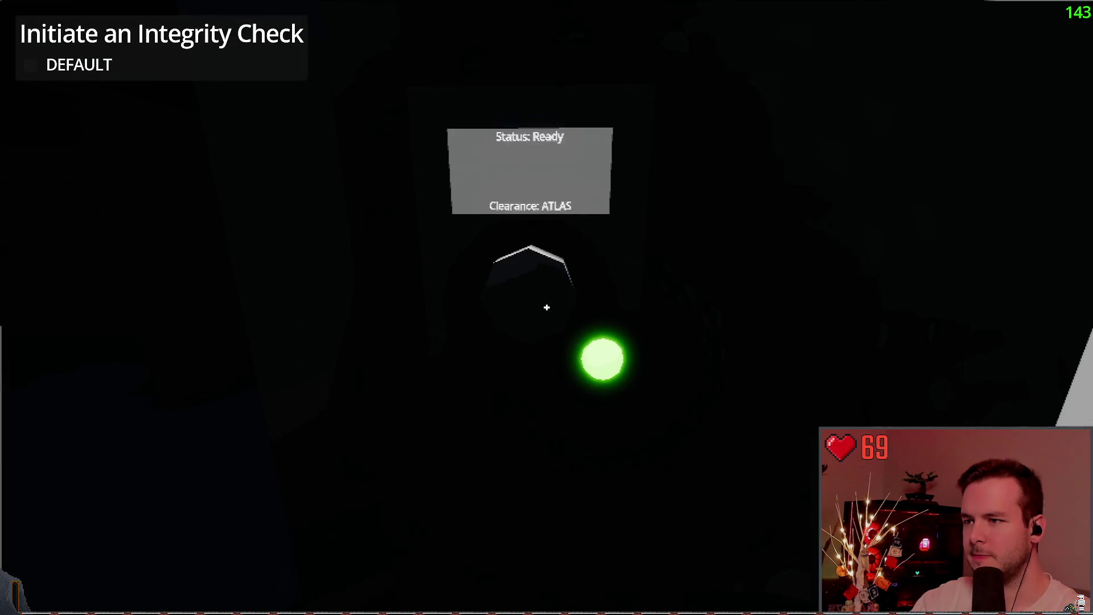
left_click(547, 308)
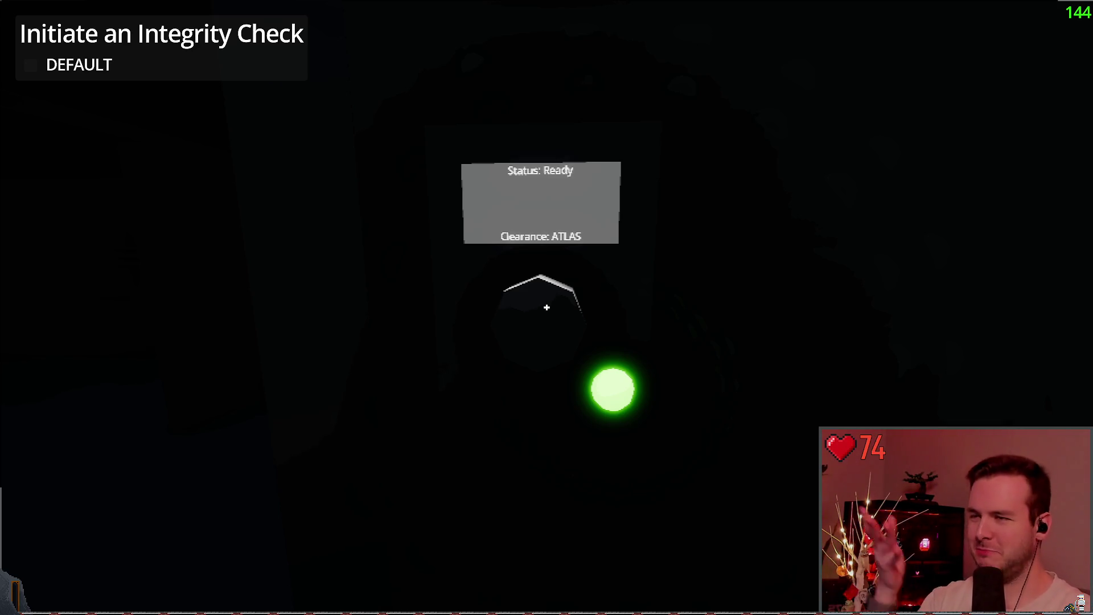
Walk past the pillar into the building to face the power panel reading OFF.
key("w")
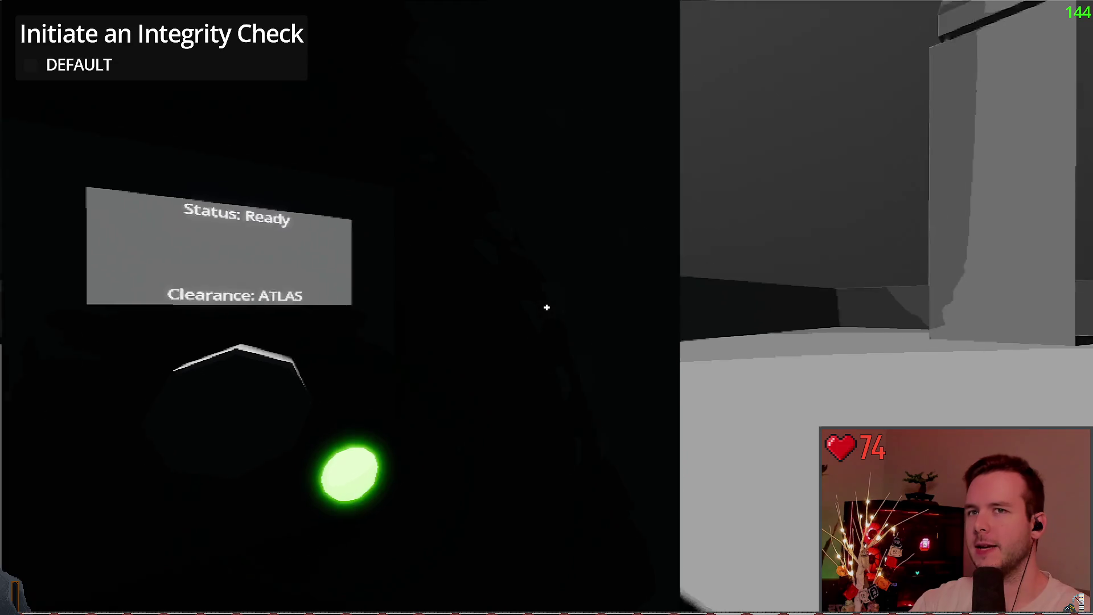
mouse_move(547, 307)
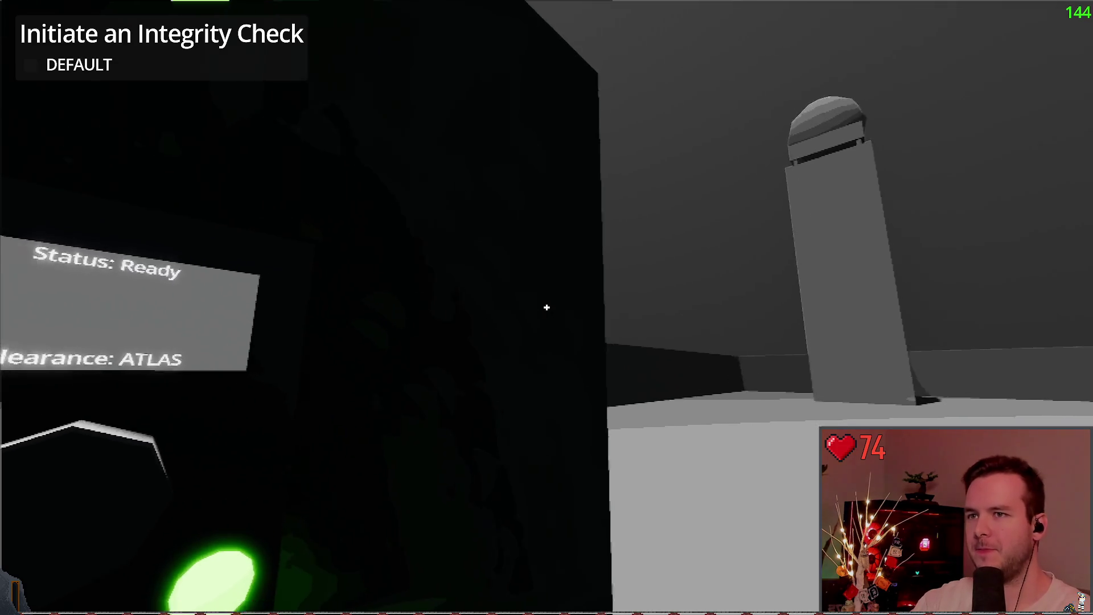
key("w")
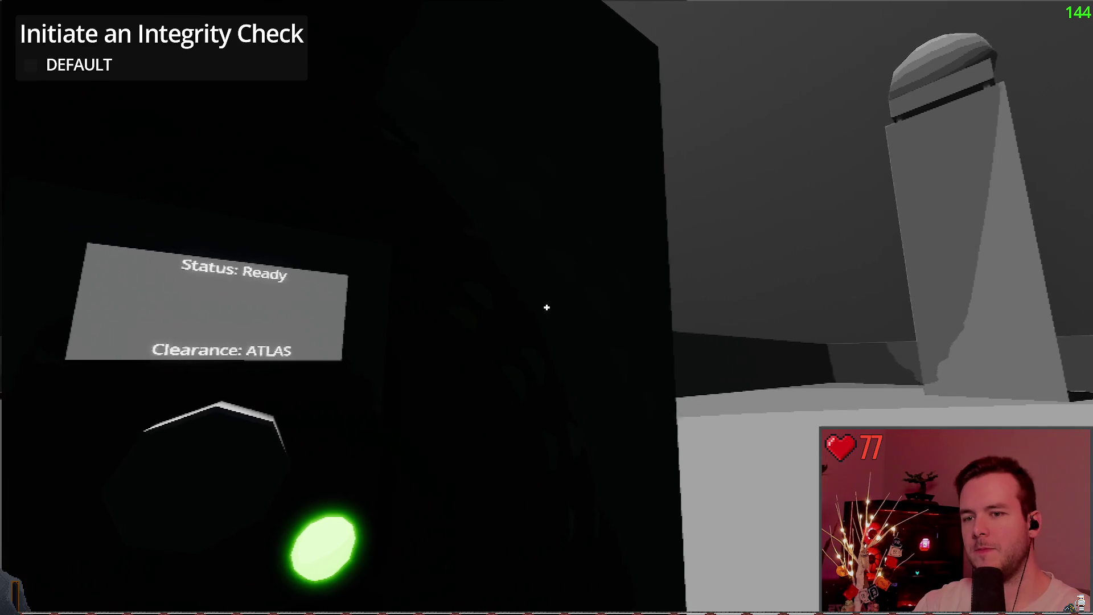
key("s")
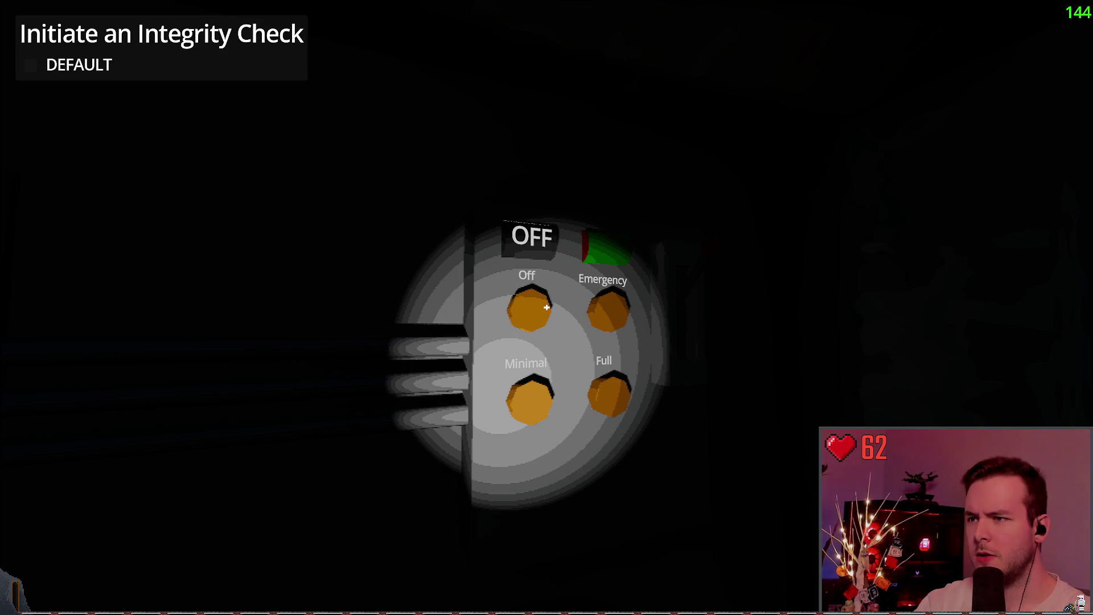
Switch the power panel to Emergency and back to Off, then walk out and open the pause menu.
left_click(547, 307)
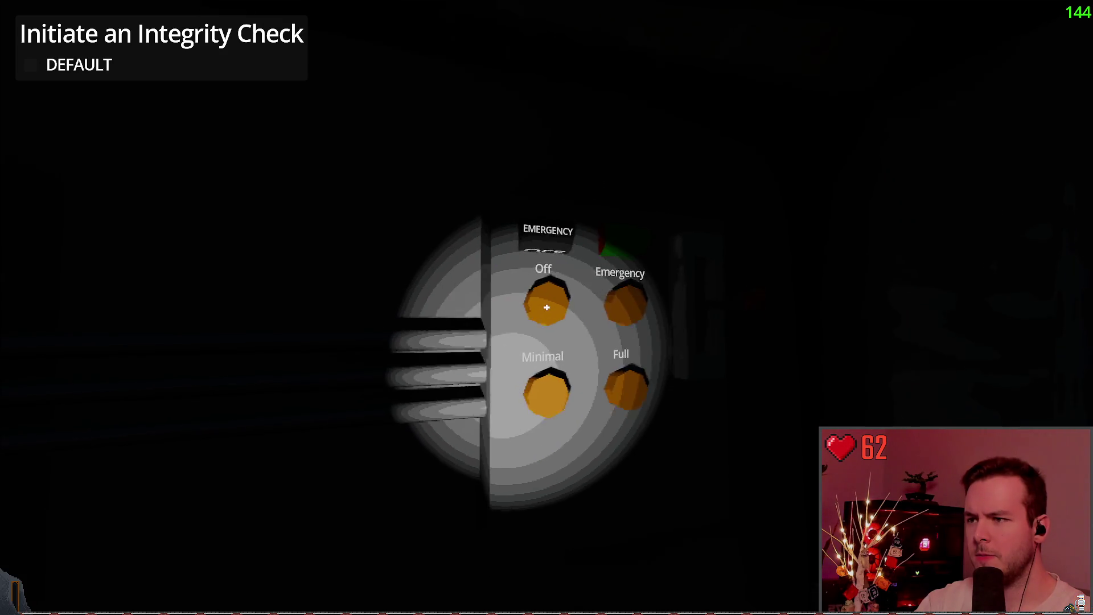
left_click(547, 307)
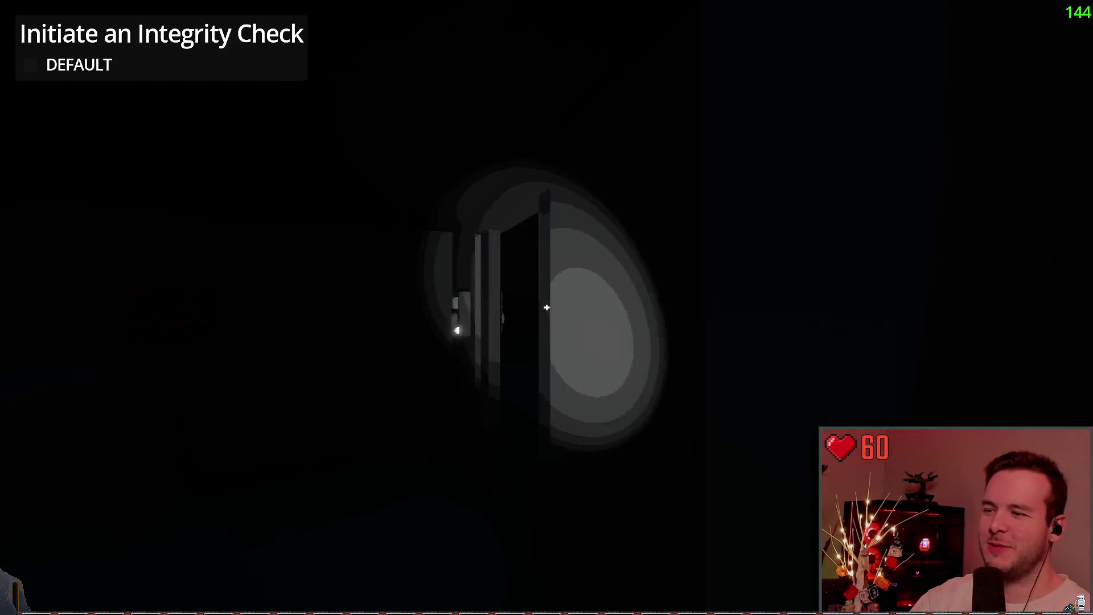
key("f")
key("f")
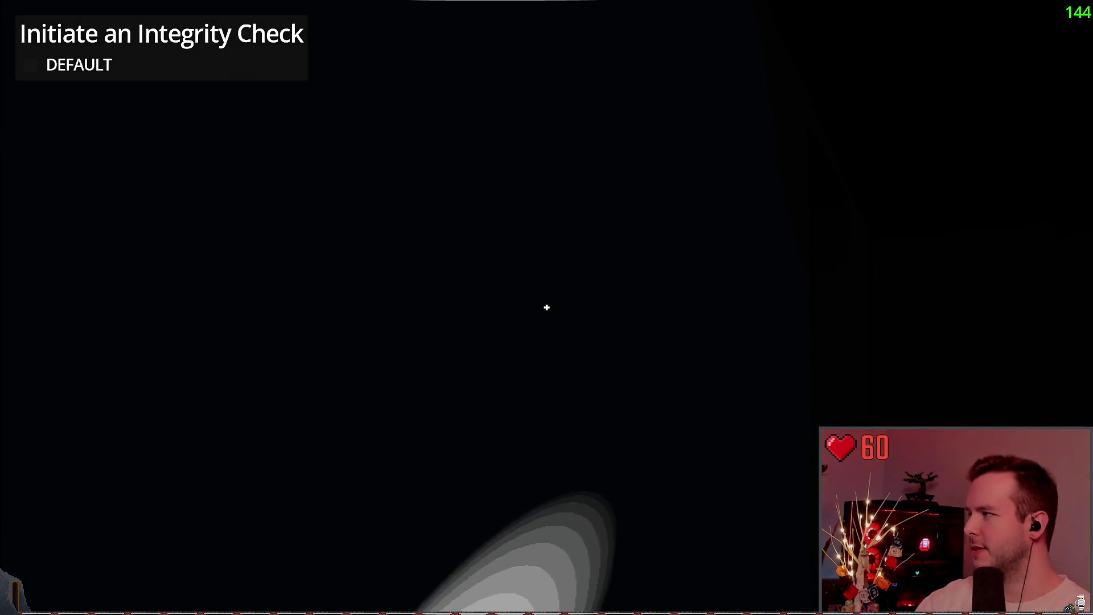
key("w")
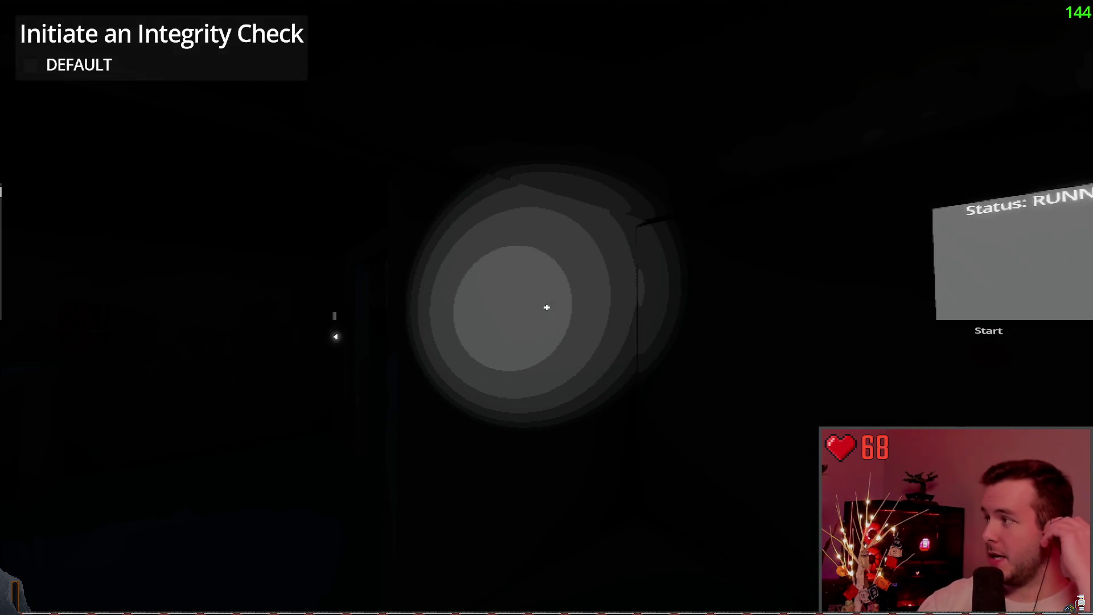
key("s")
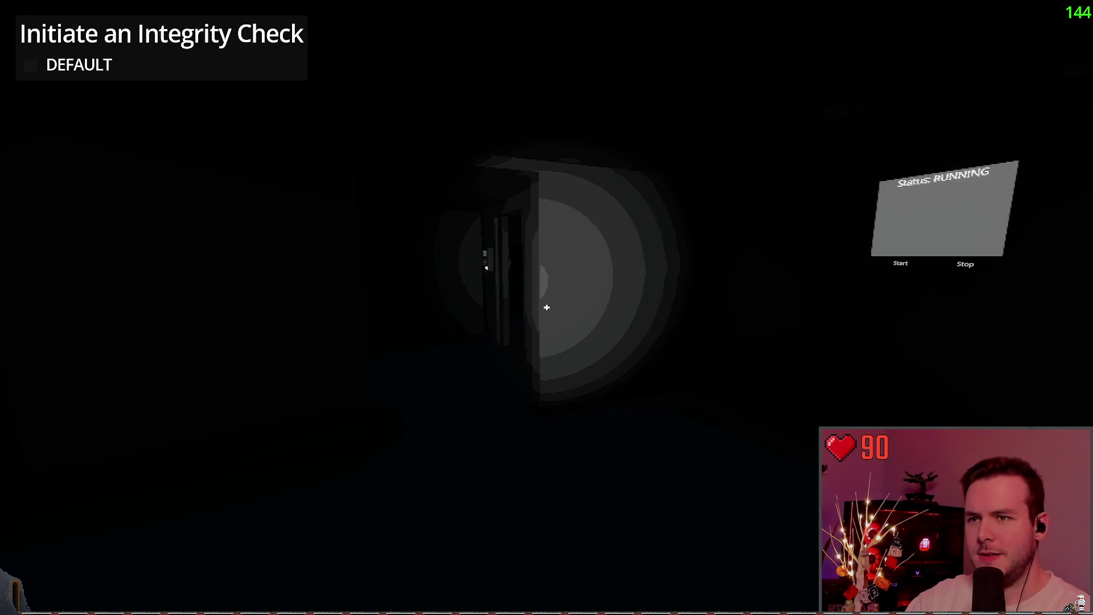
key("Escape")
Quit the running game and toggle visibility of DirectionalLight3D and MeshInstance3D in the scene tree.
left_click(74, 385)
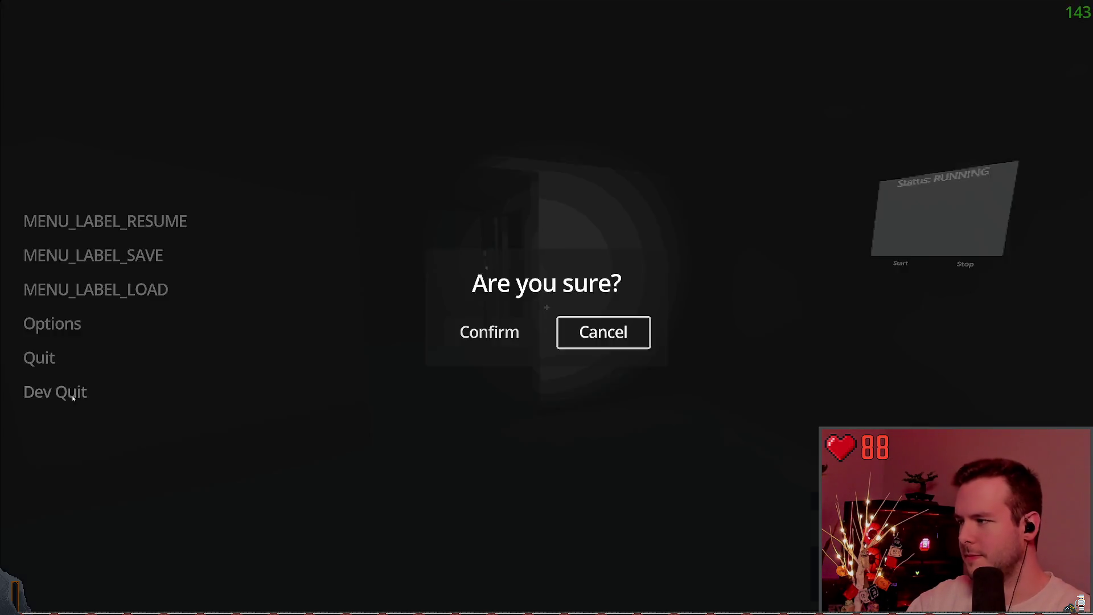
left_click(490, 330)
left_click(885, 83)
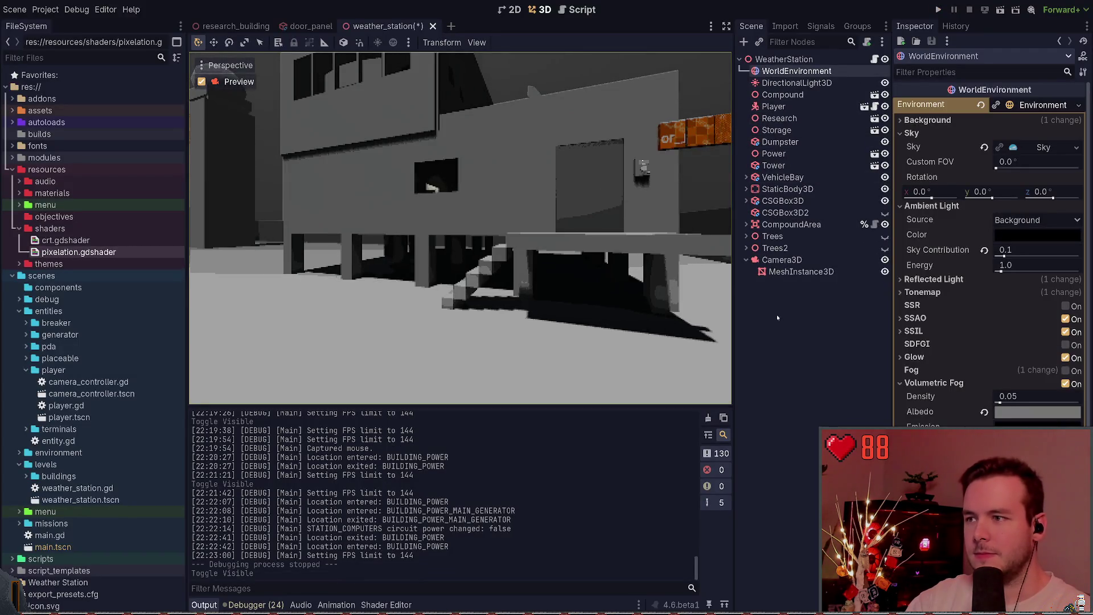
left_click(843, 272)
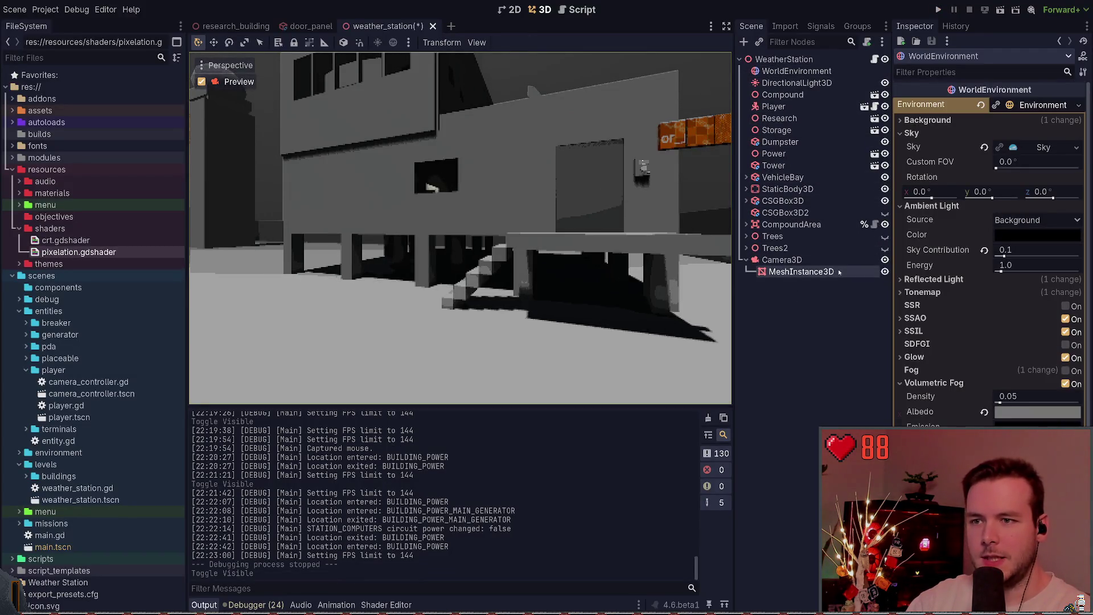
left_click(885, 271)
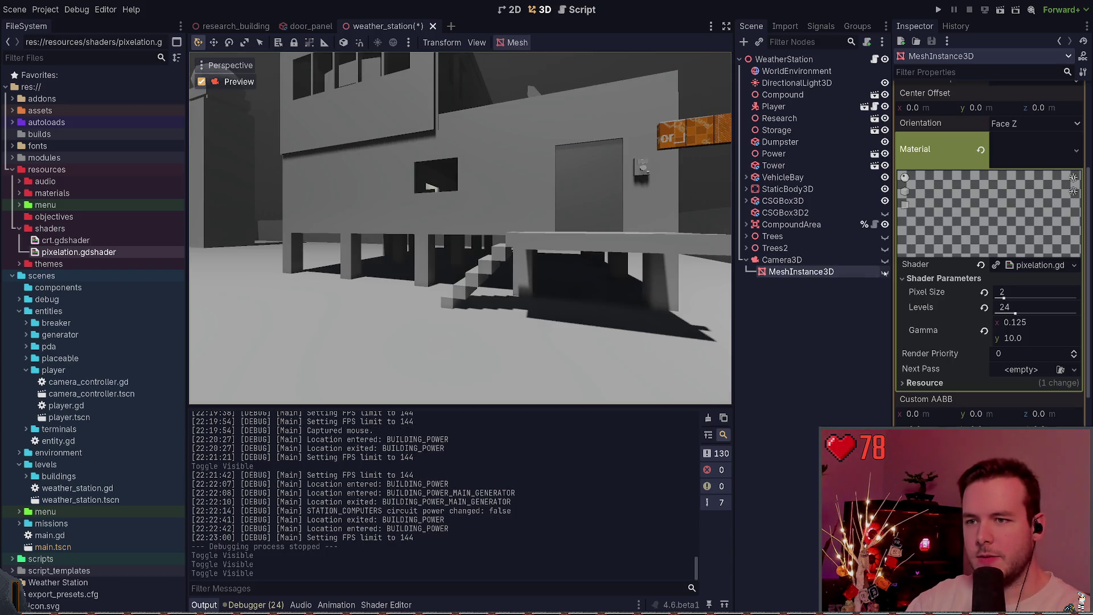
left_click(885, 271)
left_click(846, 305)
Save the weather station scene, leave the camera preview, and open breaker_box.tscn.
key("ctrl+s")
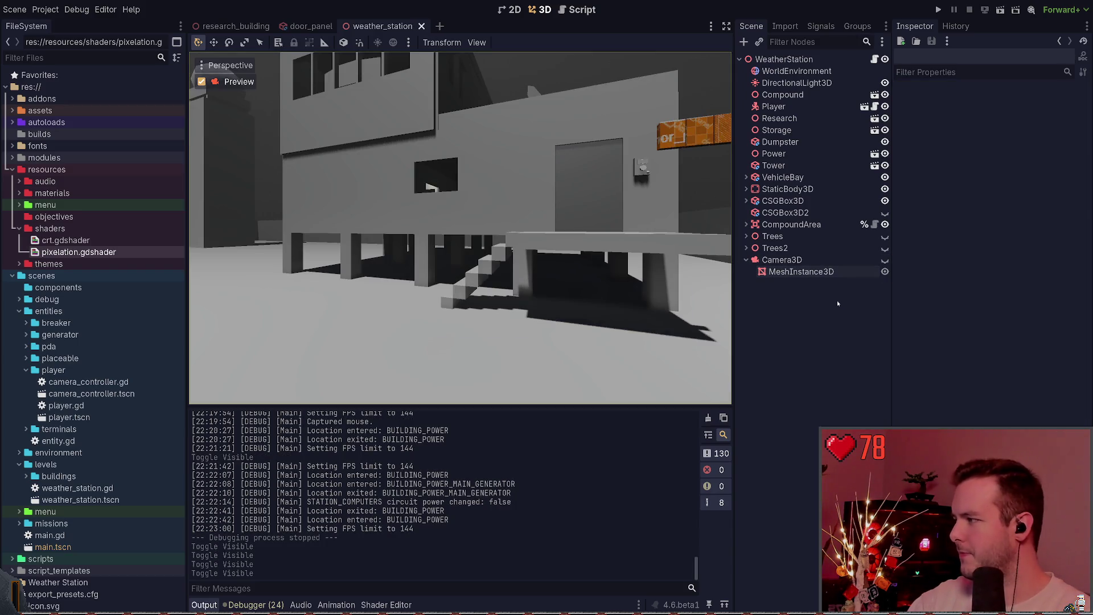
key("ctrl+p")
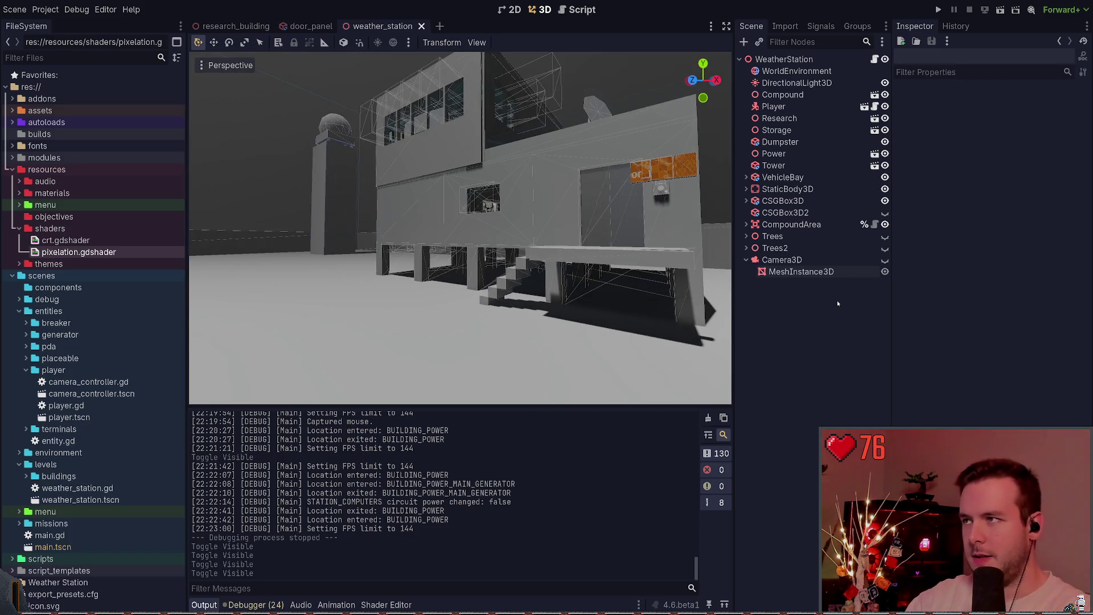
key("ctrl+shift+p")
key("Escape")
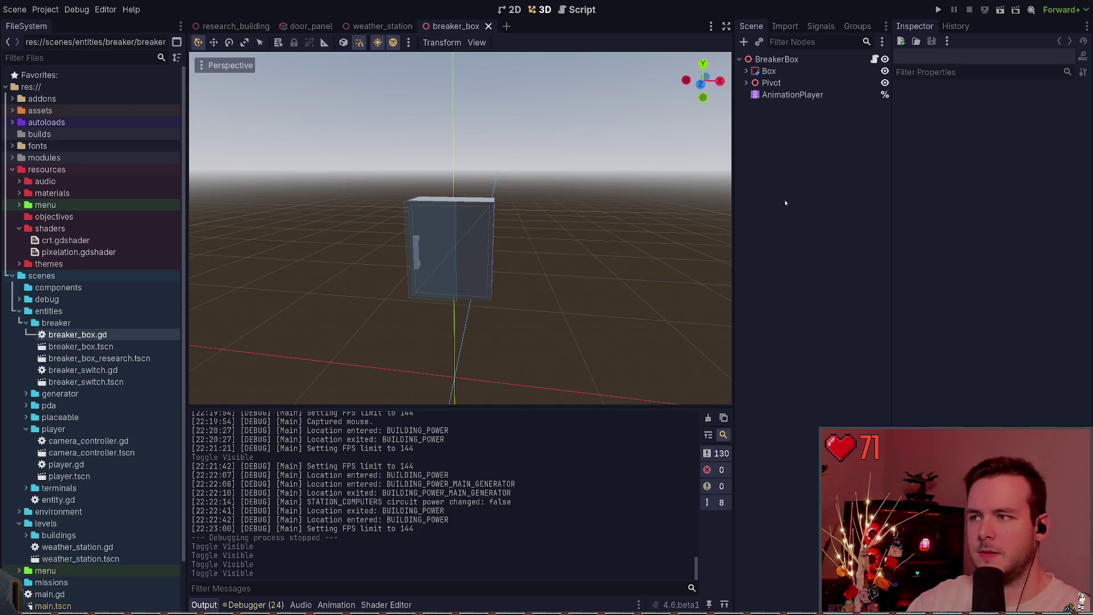
Open breaker_switch.tscn and inspect its AudioStreamPlayer3D and its 1.19s WAV in the Inspector.
mouse_move(789, 91)
left_mouse_down()
mouse_move(765, 72)
mouse_move(744, 83)
mouse_move(766, 72)
mouse_move(777, 126)
left_mouse_up()
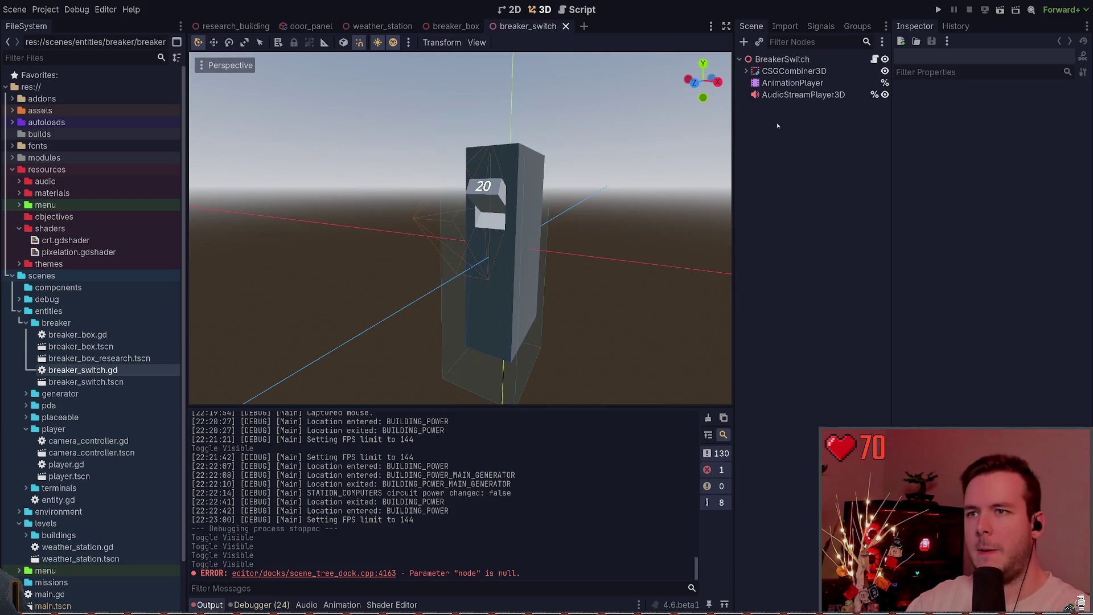
left_click(791, 96)
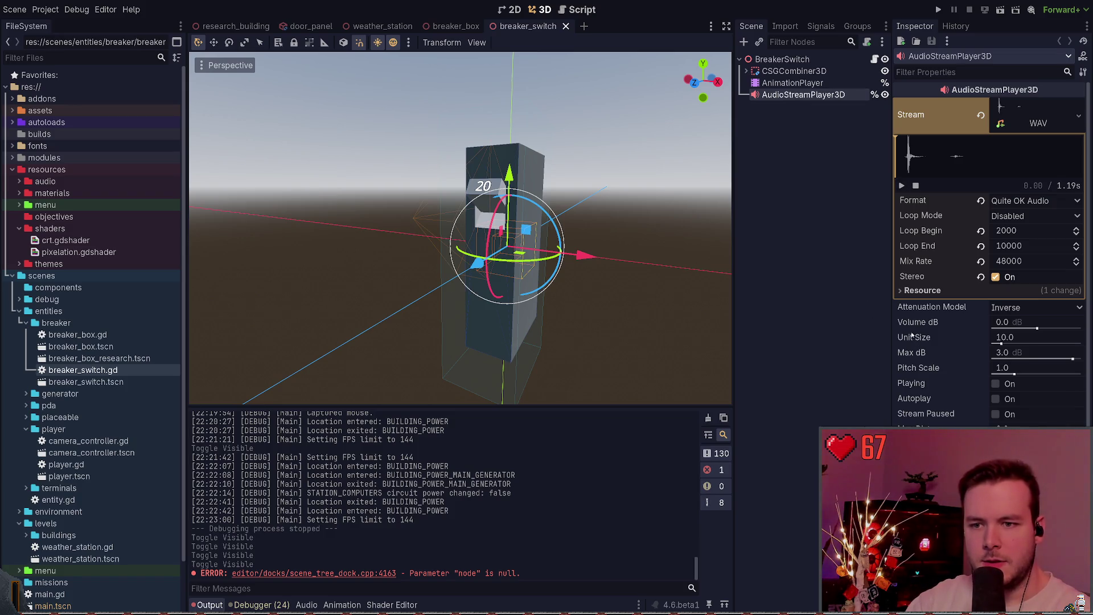
scroll(917, 322, "down", 2)
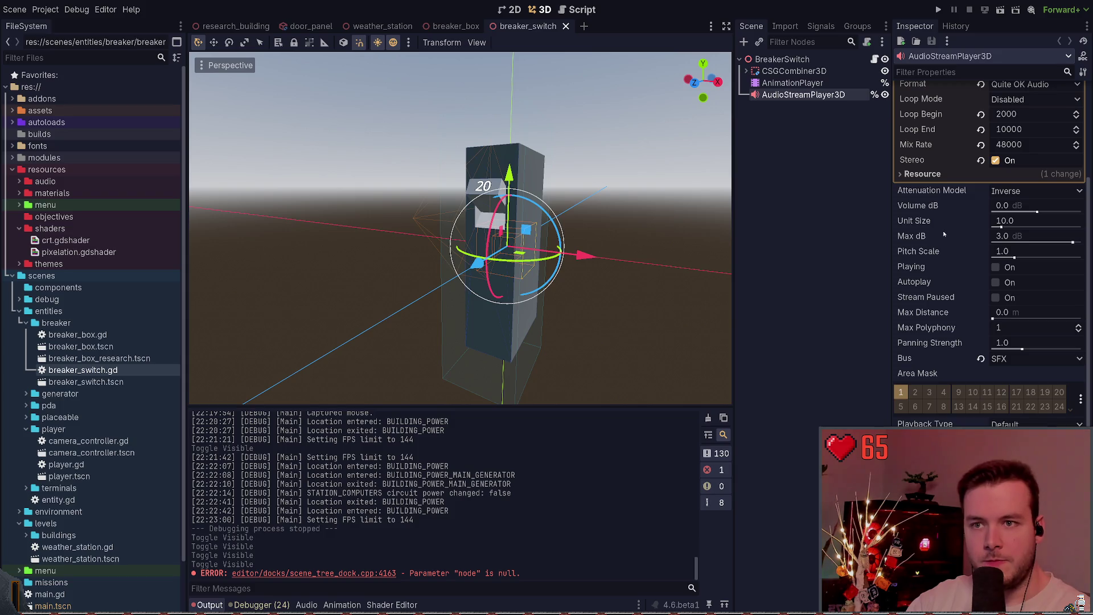
scroll(944, 234, "up", 2)
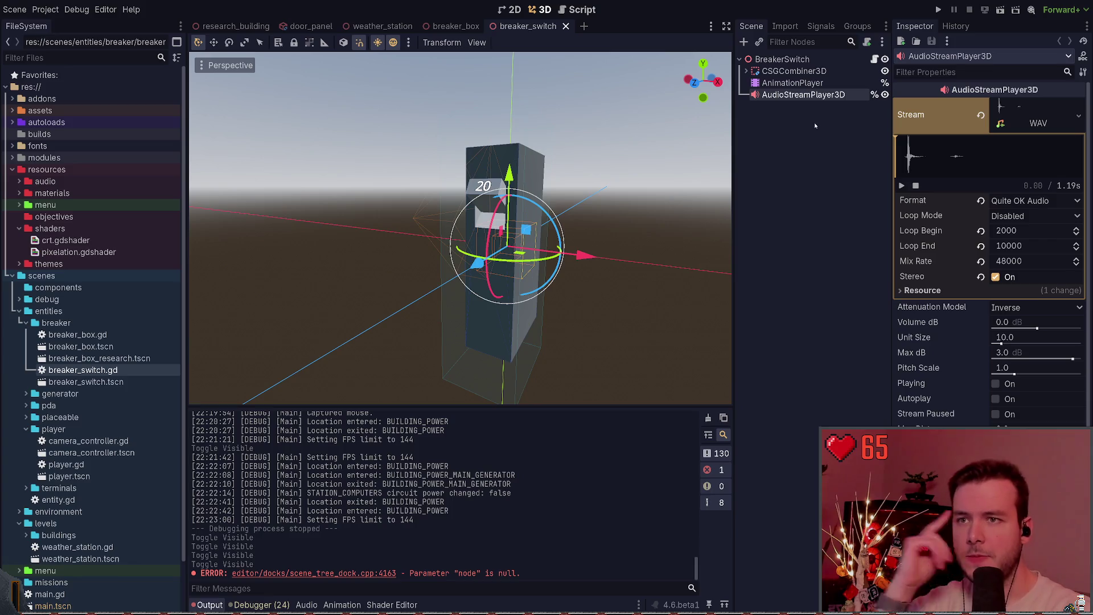
Abandon the 'spati' node search and enable Emission Angle on the switch's audio player.
key("ctrl+a")
type("spati")
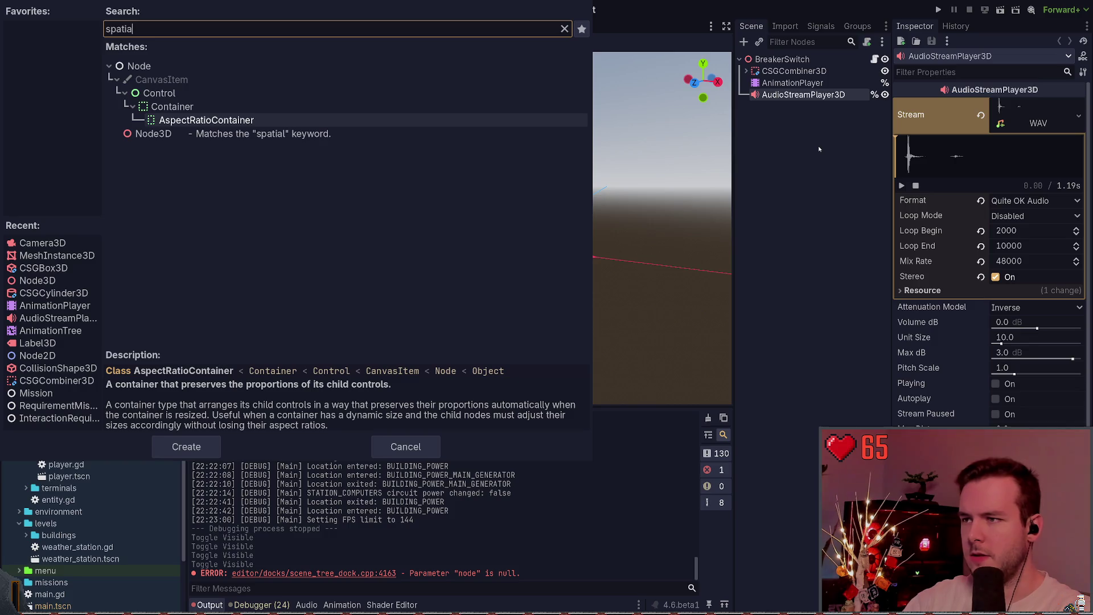
key("ctrl+a")
key("BackSpace")
key("Escape")
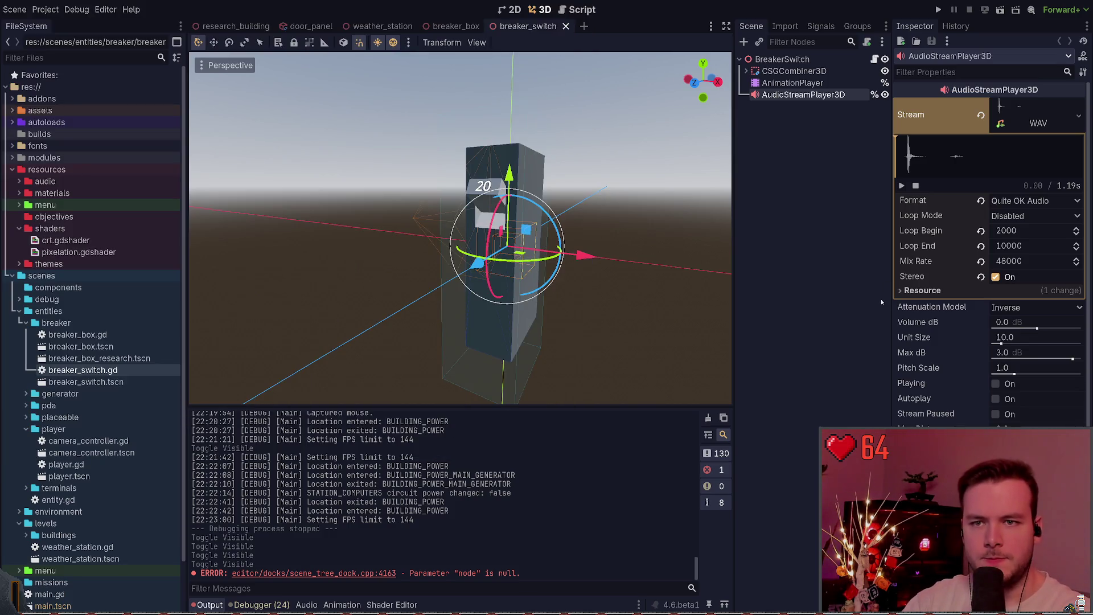
scroll(940, 257, "down", 2)
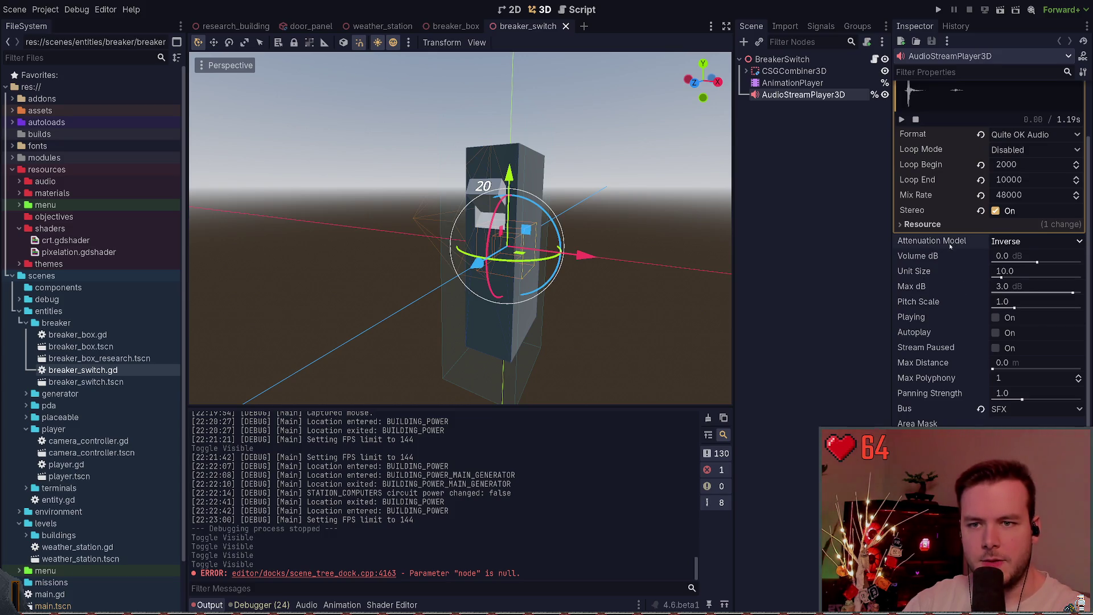
scroll(948, 244, "down", 2)
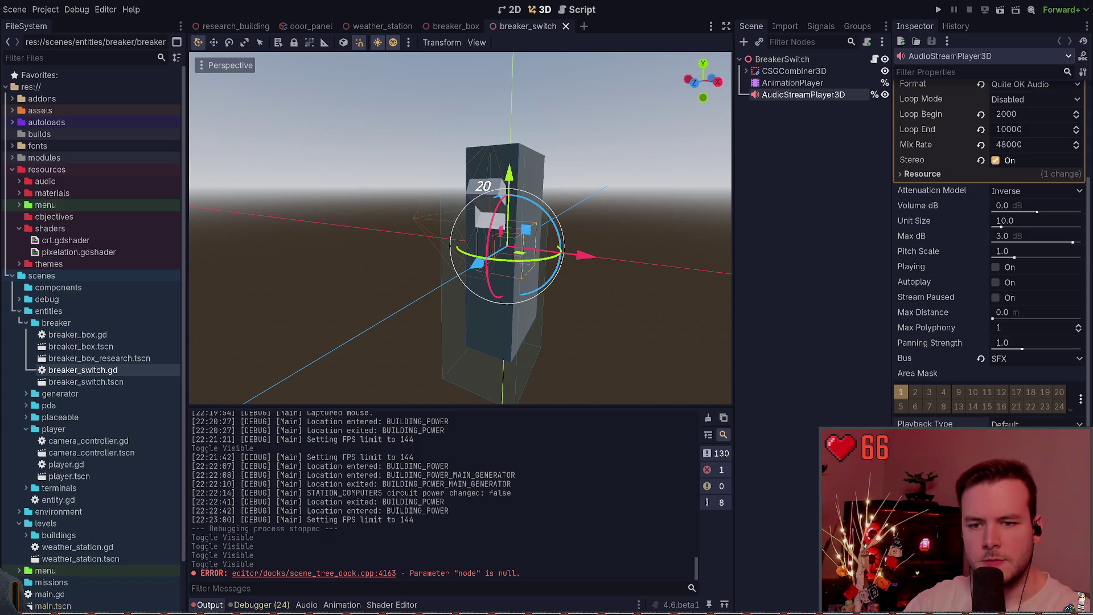
left_click(995, 454)
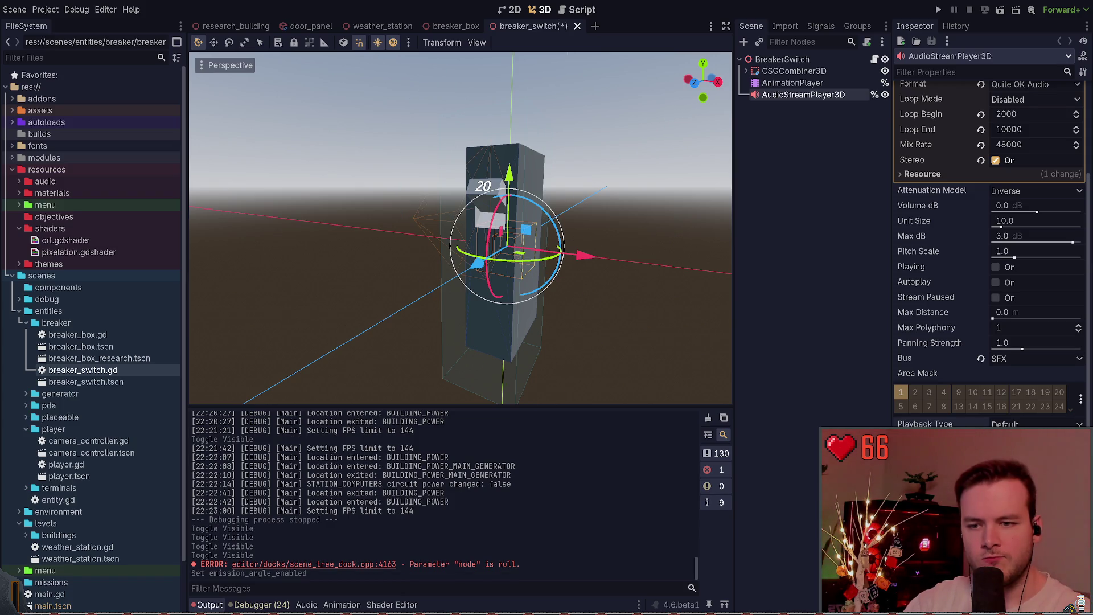
Set the audio player's Max Distance to 1 m, save the breaker switch scene, and run the game.
scroll(995, 454, "down", 1)
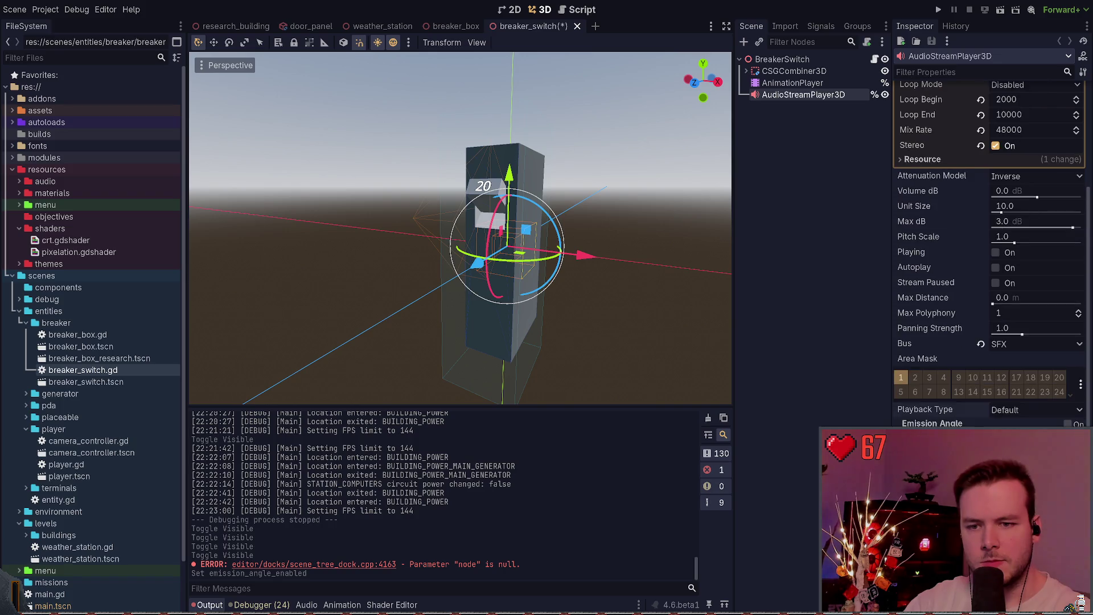
scroll(995, 454, "up", 1)
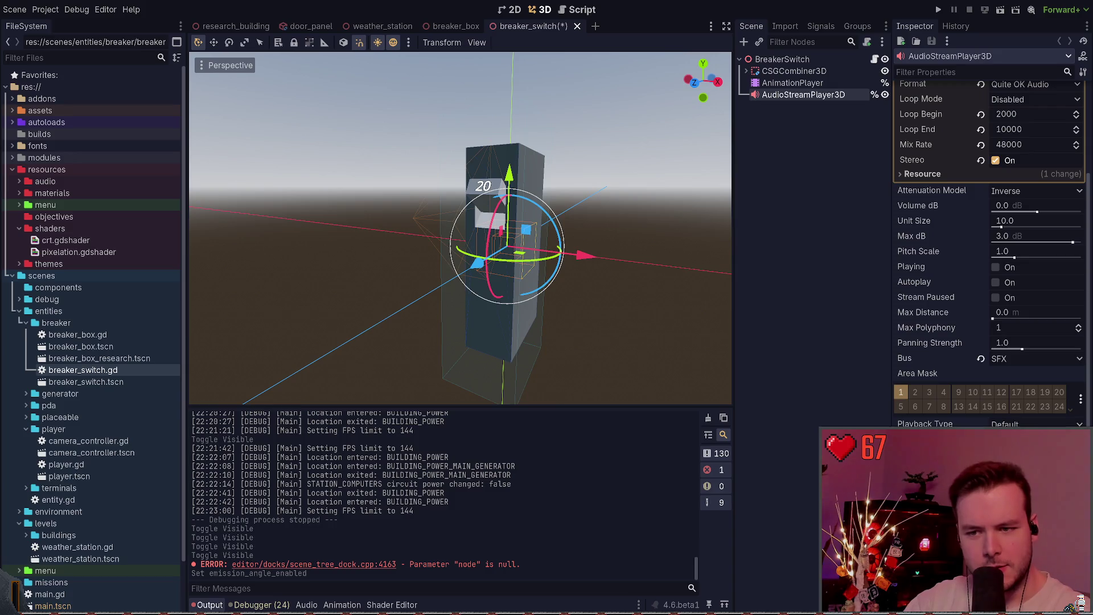
scroll(906, 393, "up", 4)
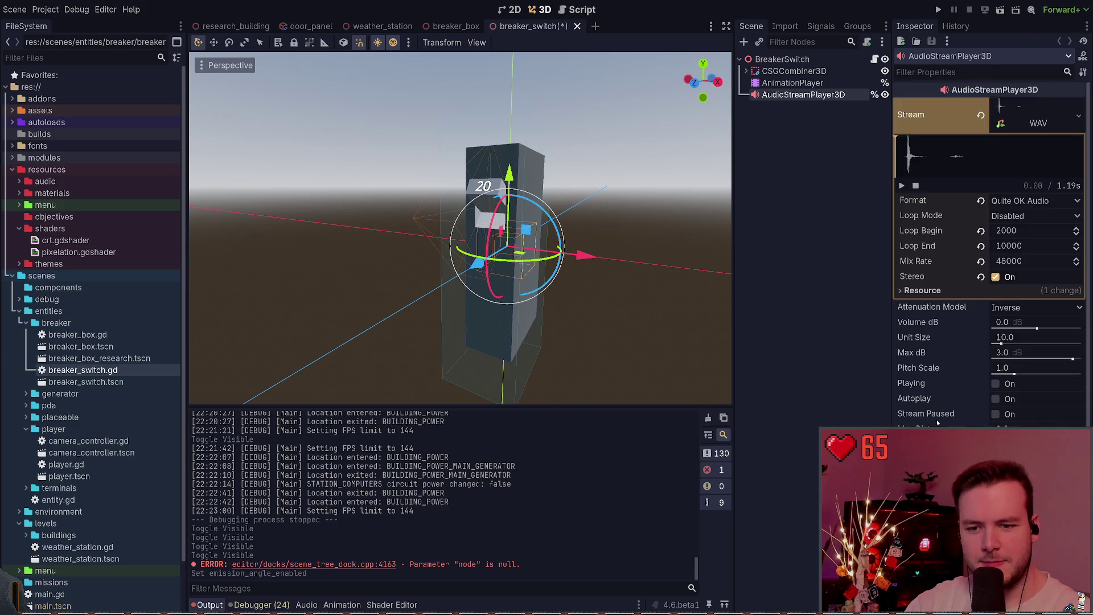
scroll(938, 422, "down", 4)
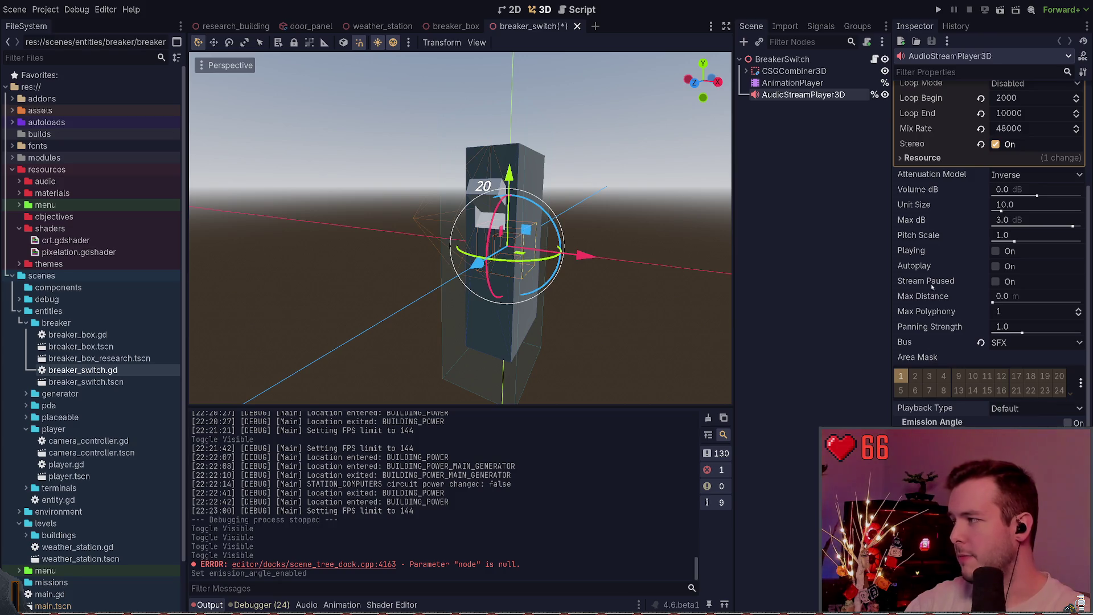
left_click(994, 299)
type("1")
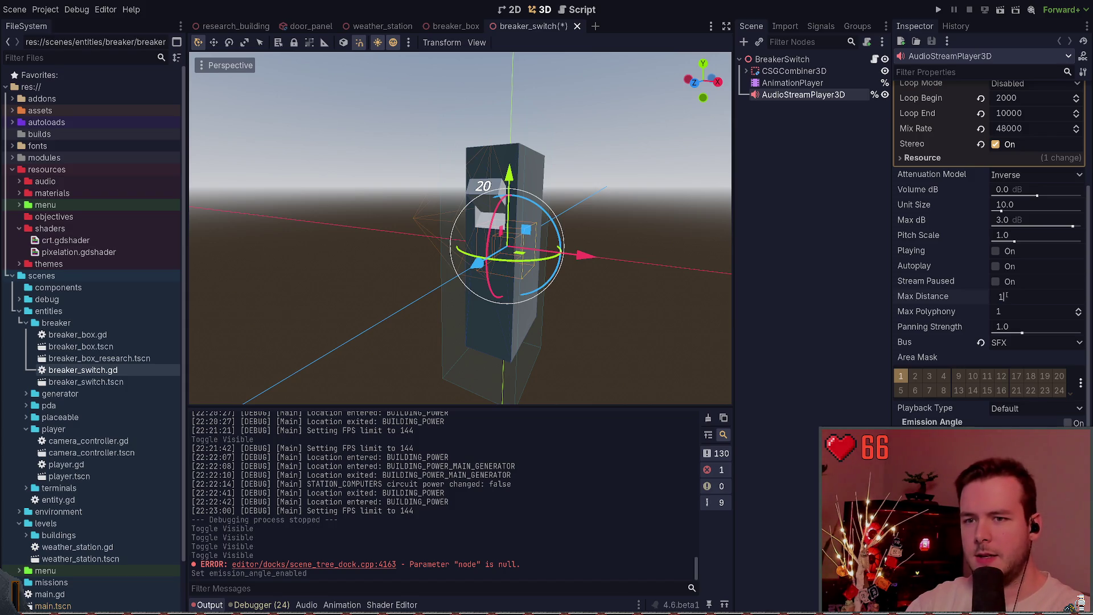
key("Return")
key("ctrl+s")
left_click(939, 11)
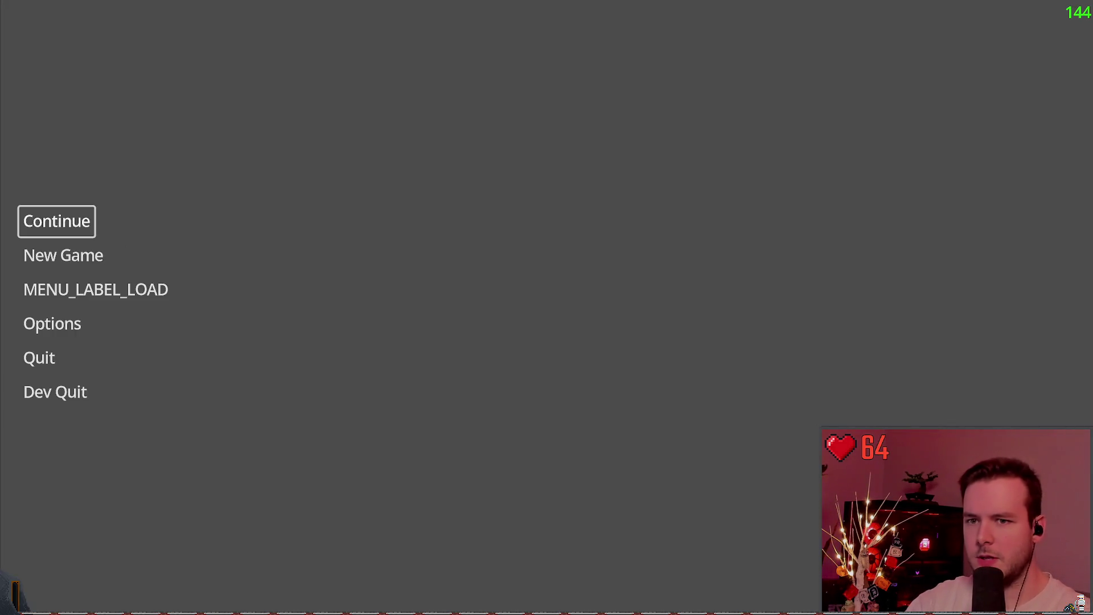
Continue the saved game, walk to the breakers, and toggle the left breaker switch on and off.
key("Return")
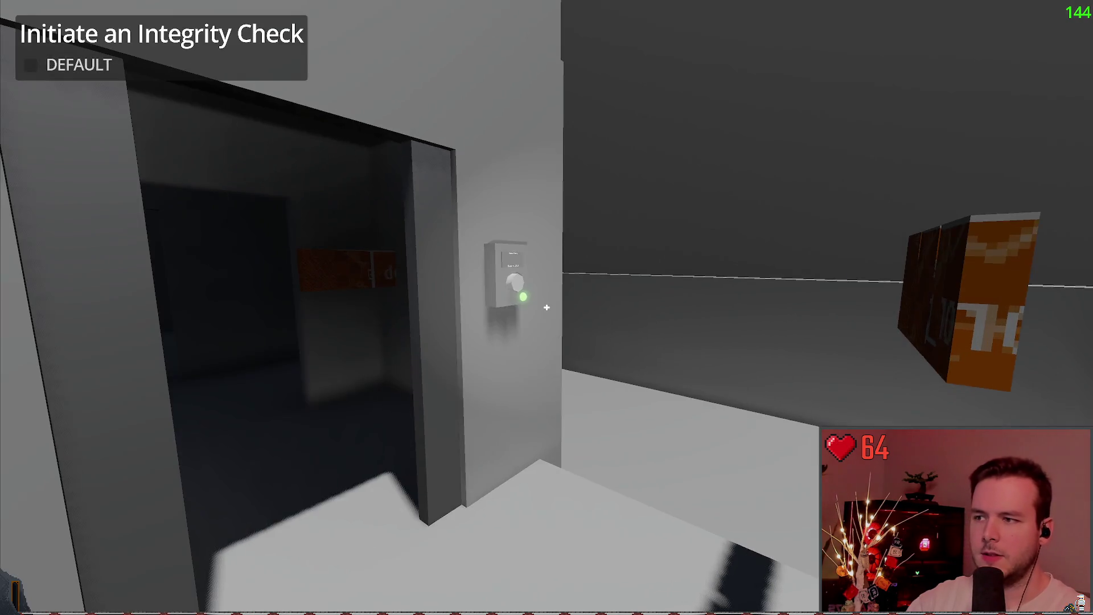
key("w")
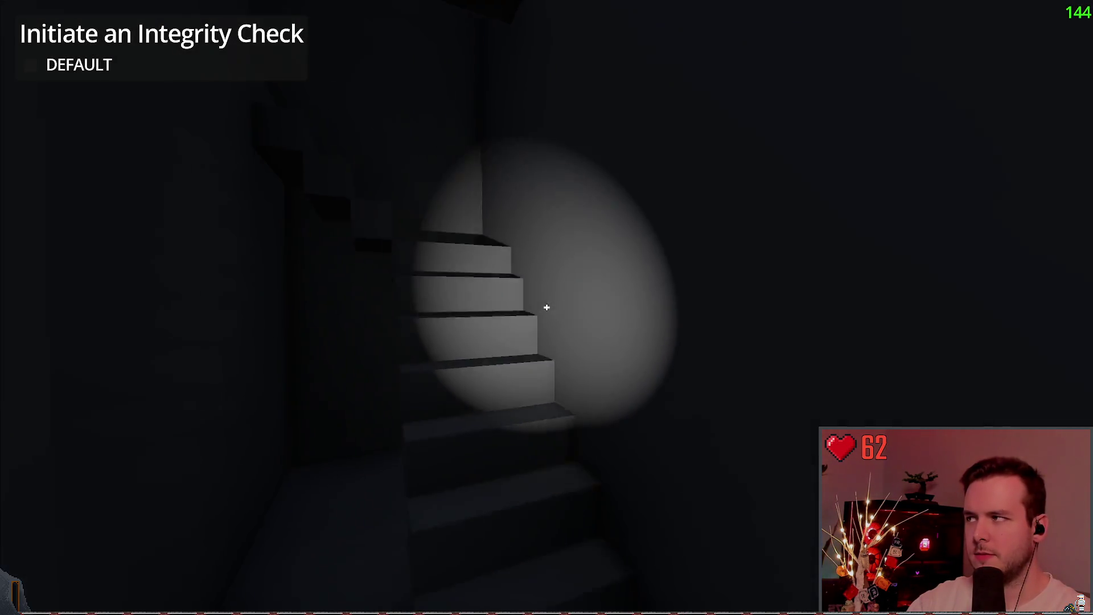
key("w")
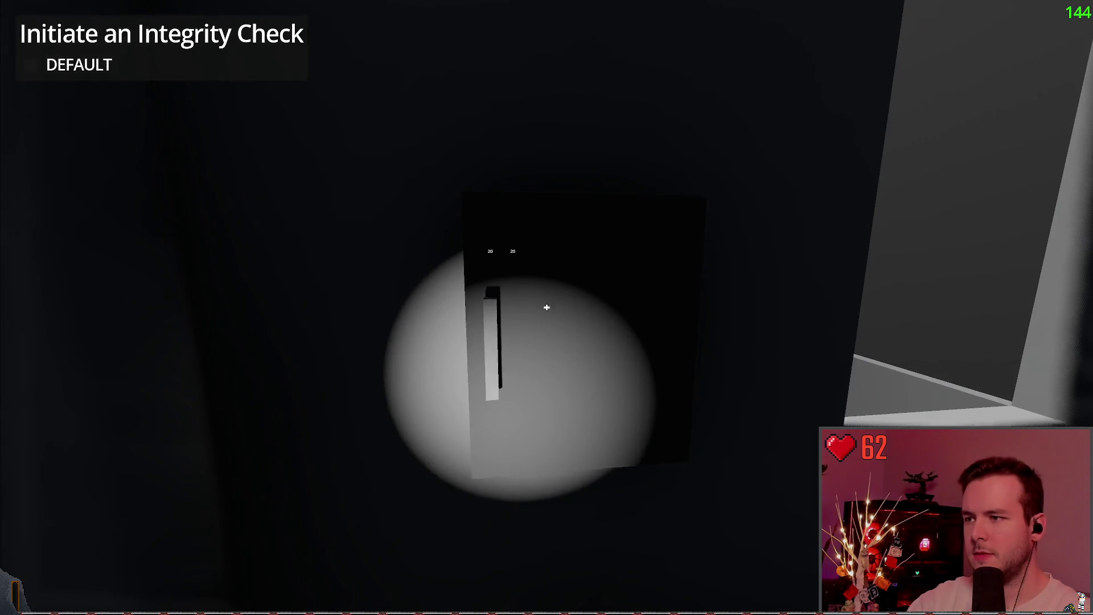
key("w")
left_click(547, 307)
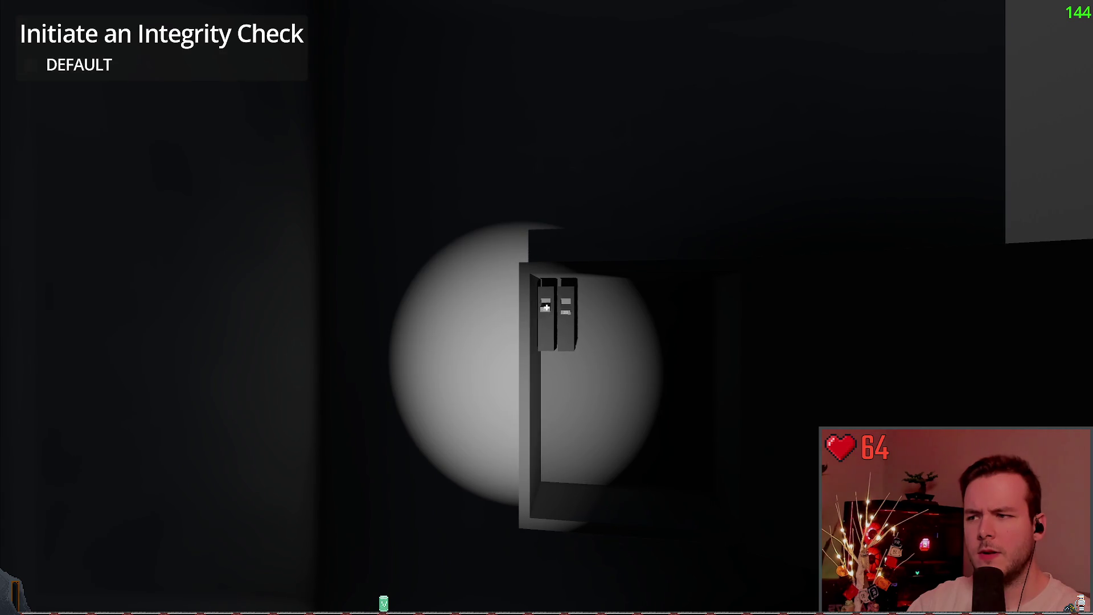
left_click(546, 308)
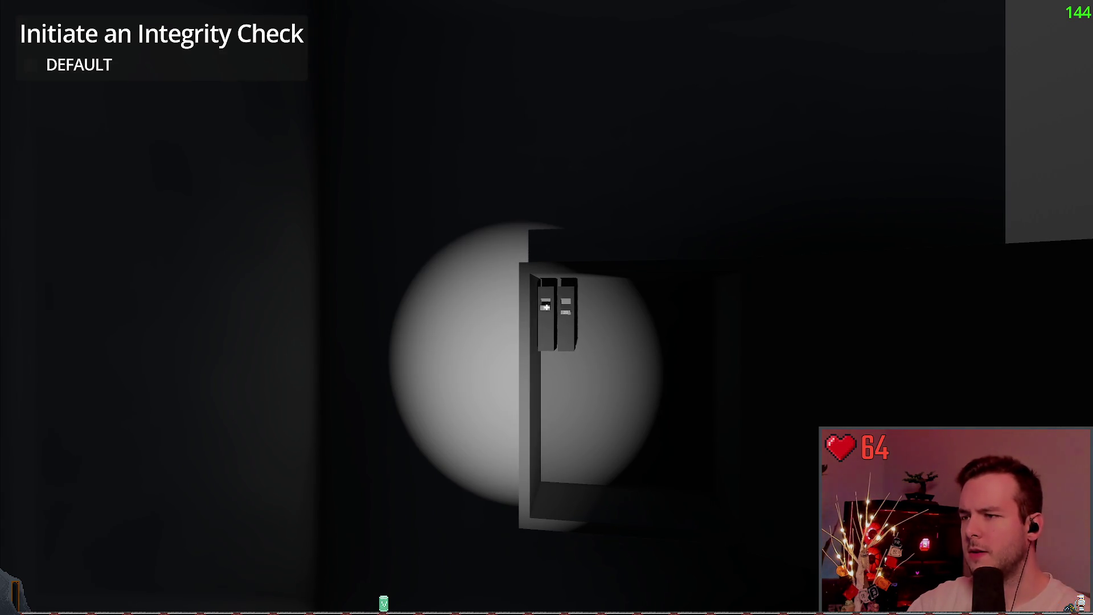
left_click(546, 307)
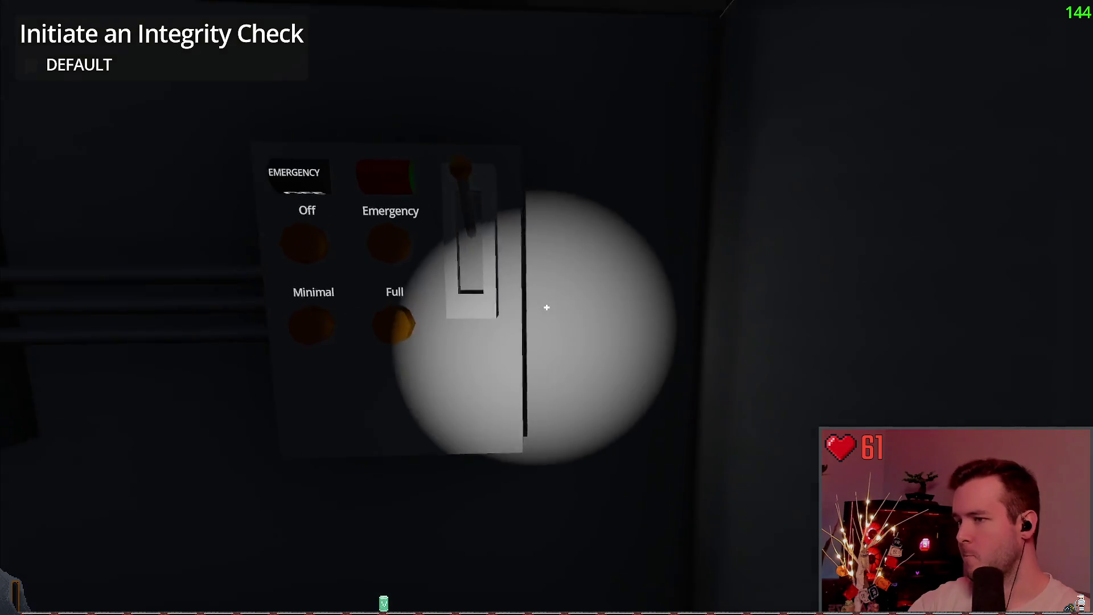
Pull the power panel lever, switch it Off, then quit the game back to the editor.
left_click(547, 308)
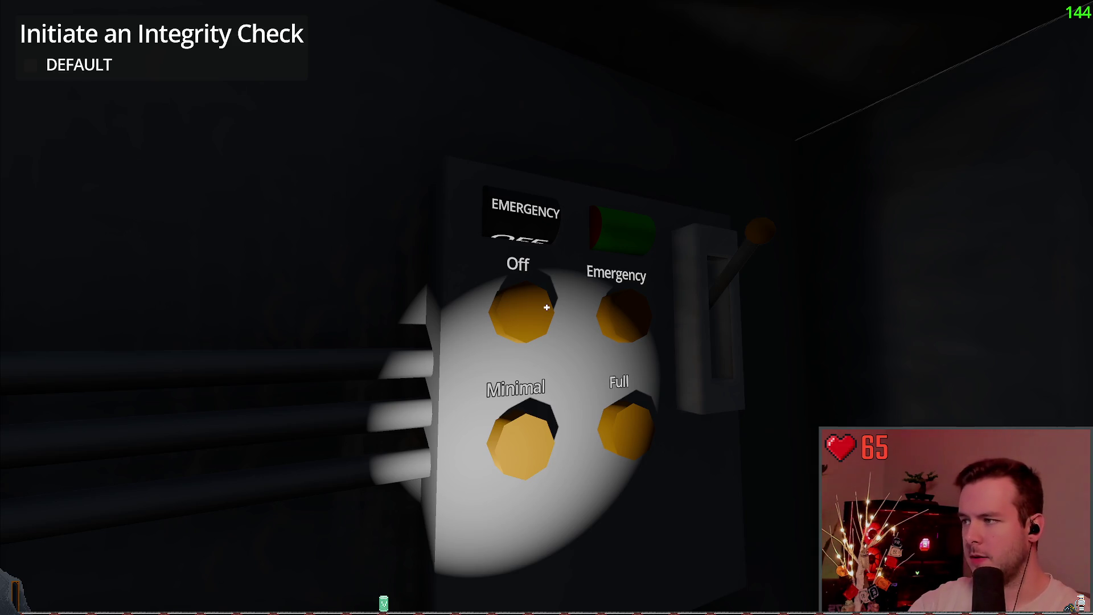
left_click(547, 307)
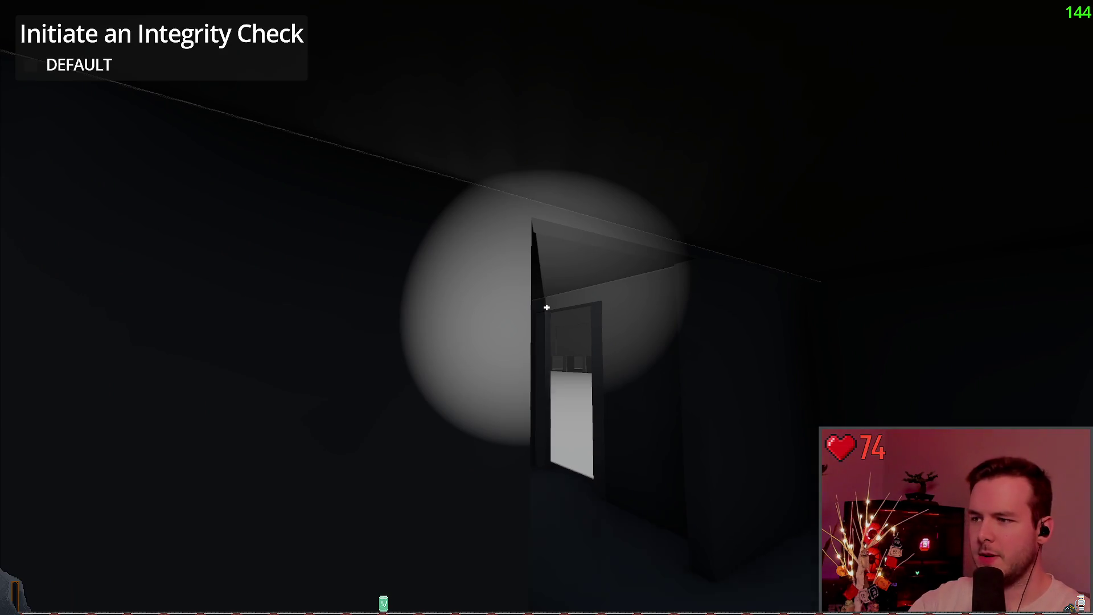
key("Escape")
left_click(43, 391)
left_click(780, 243)
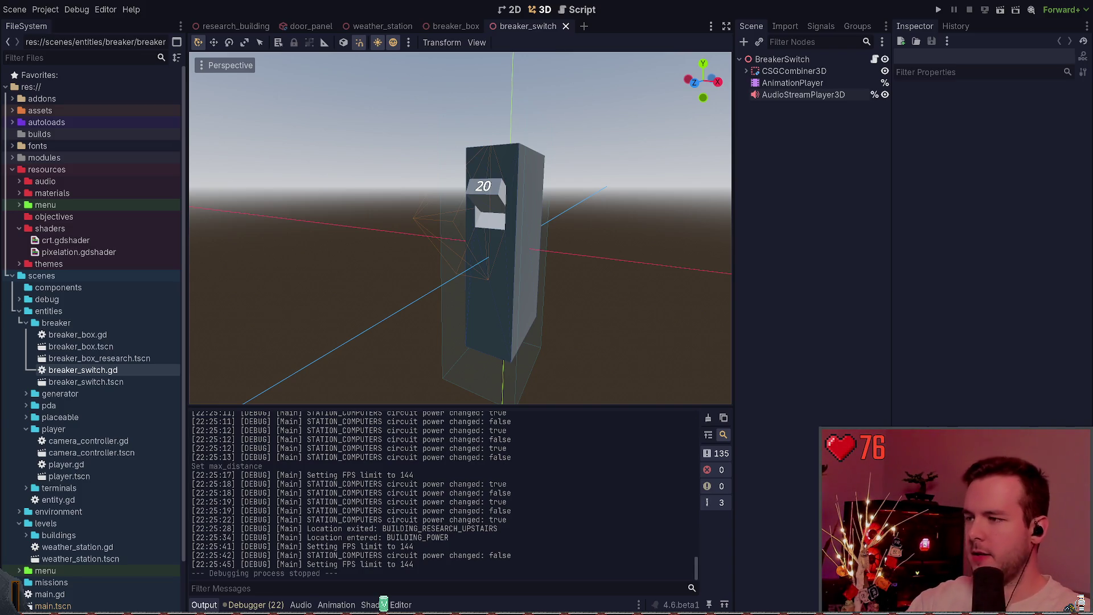
Close the breaker_switch and breaker_box scene tabs and run the game with F5.
left_click(566, 26)
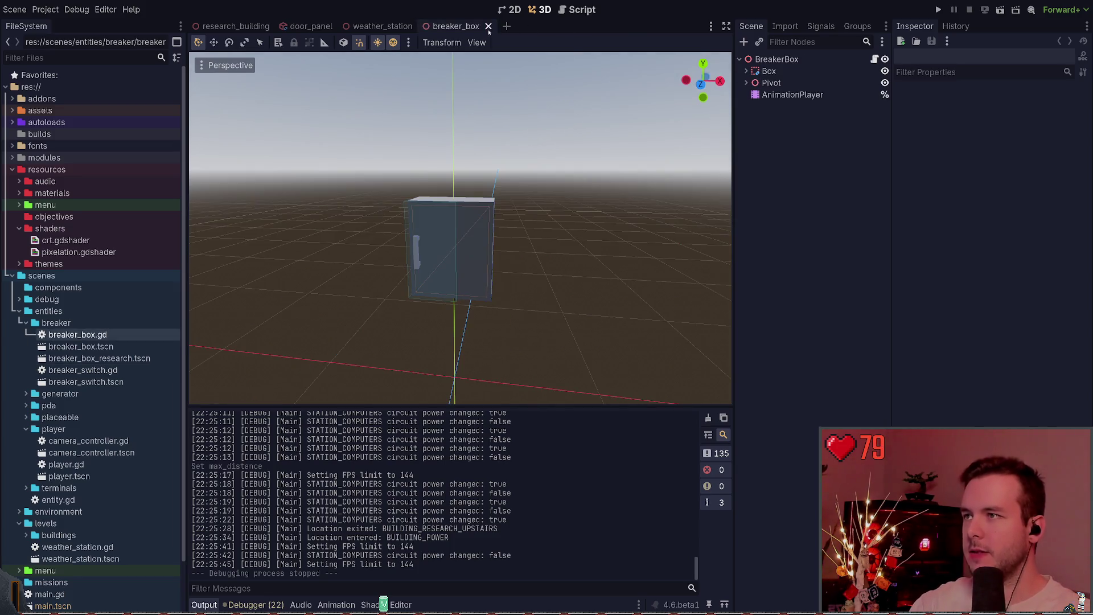
left_click(424, 28)
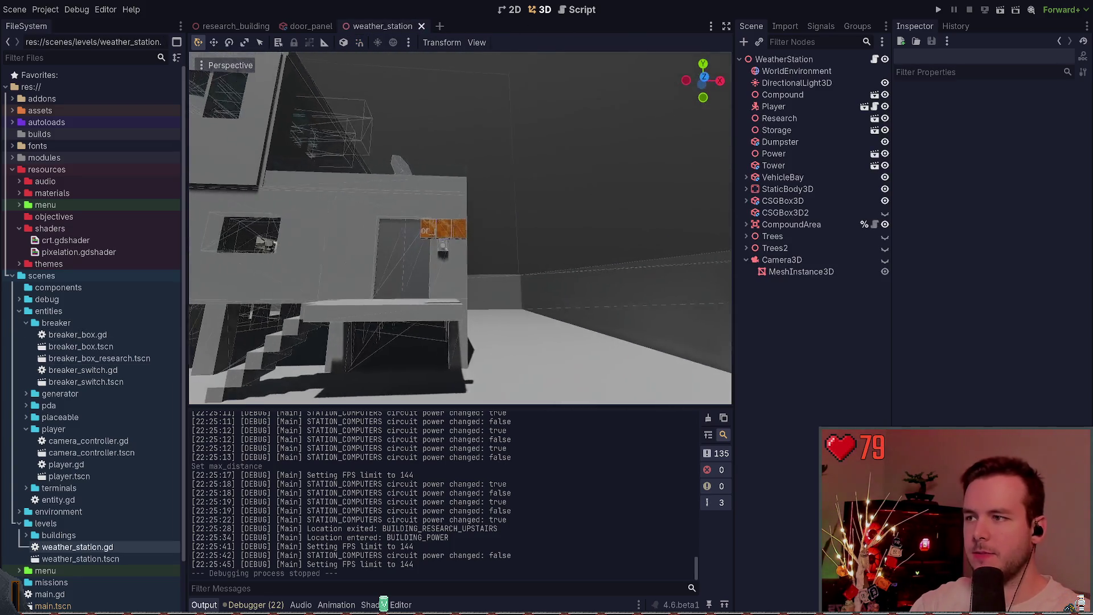
key("F5")
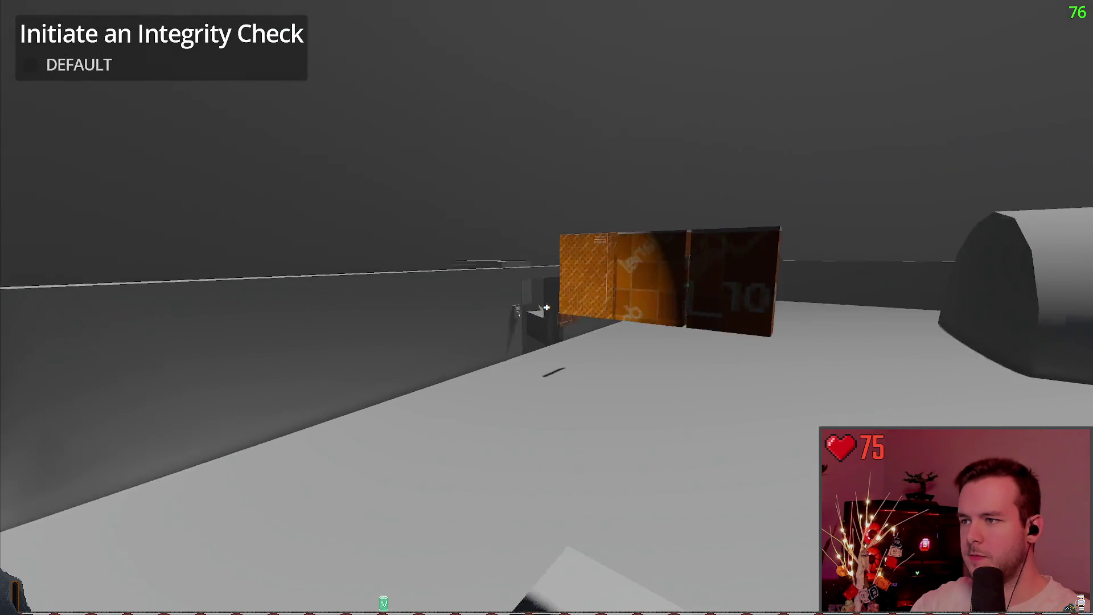
Walk up to the orange crate panels by the doorway, then back away from them.
key("w")
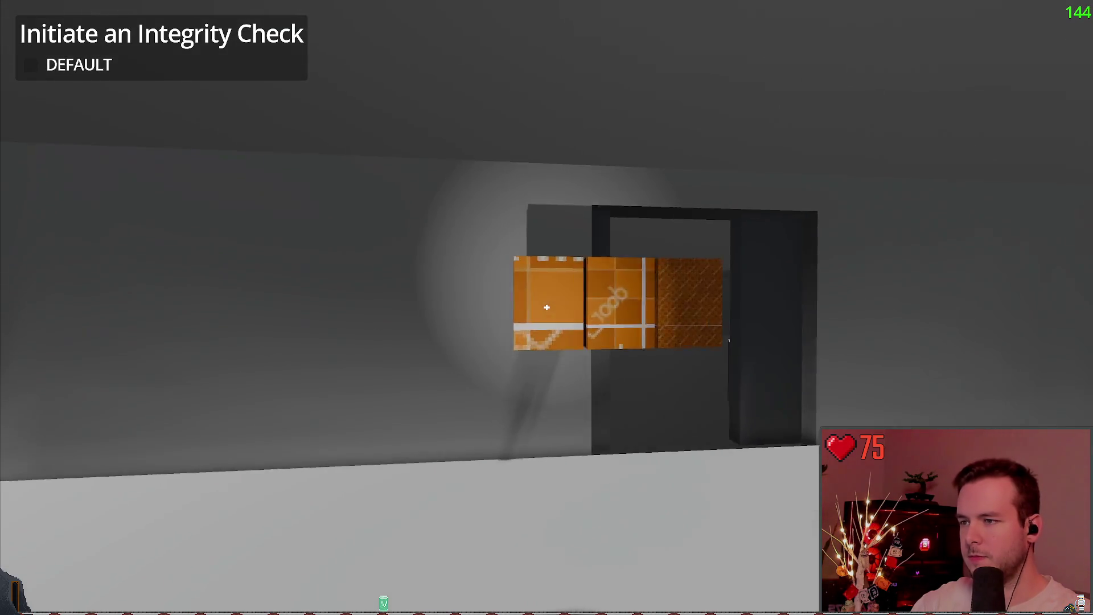
key("w")
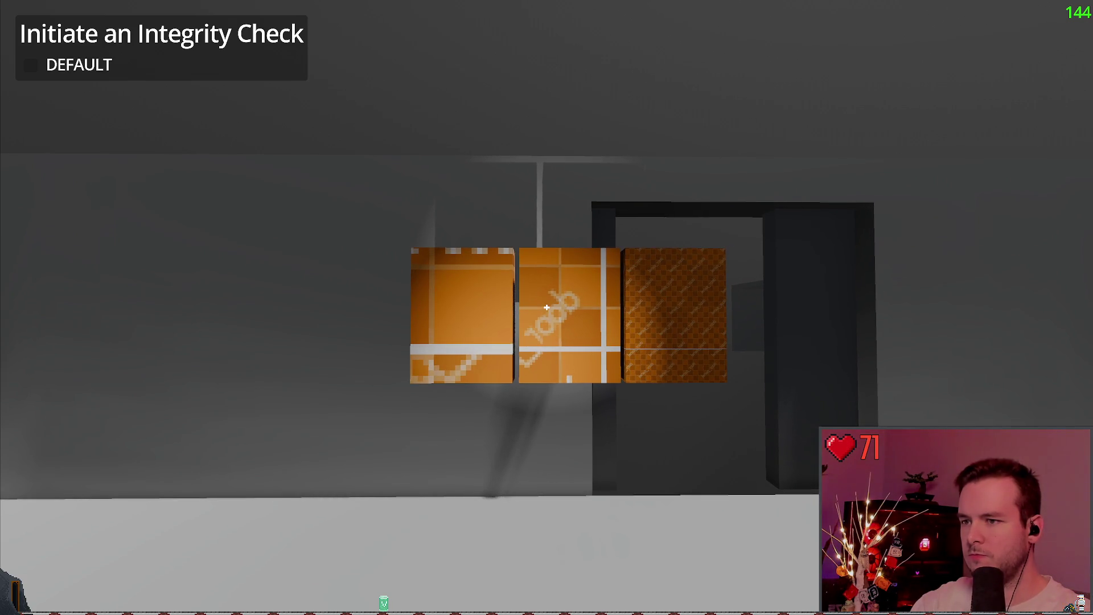
key("s")
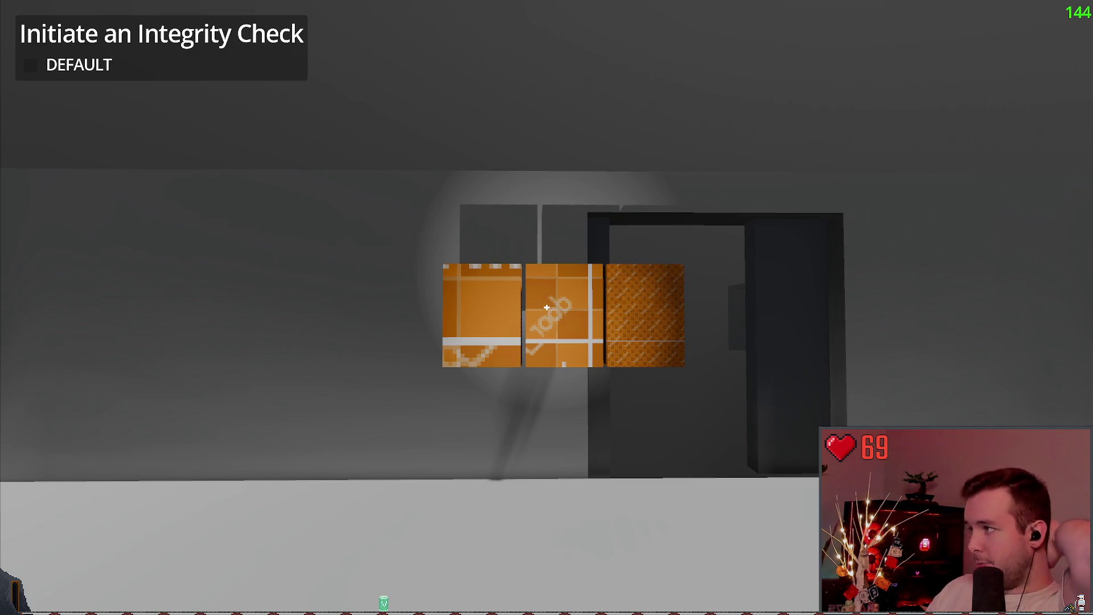
Back out of the building and walk past the curved wall toward the distant door.
key("s")
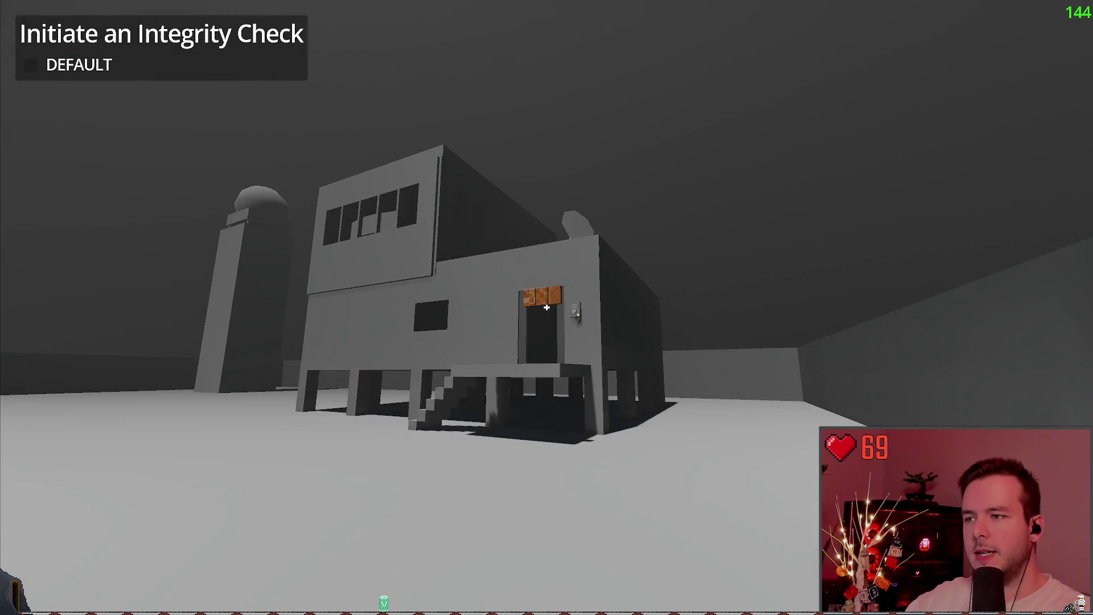
key("w")
key("s")
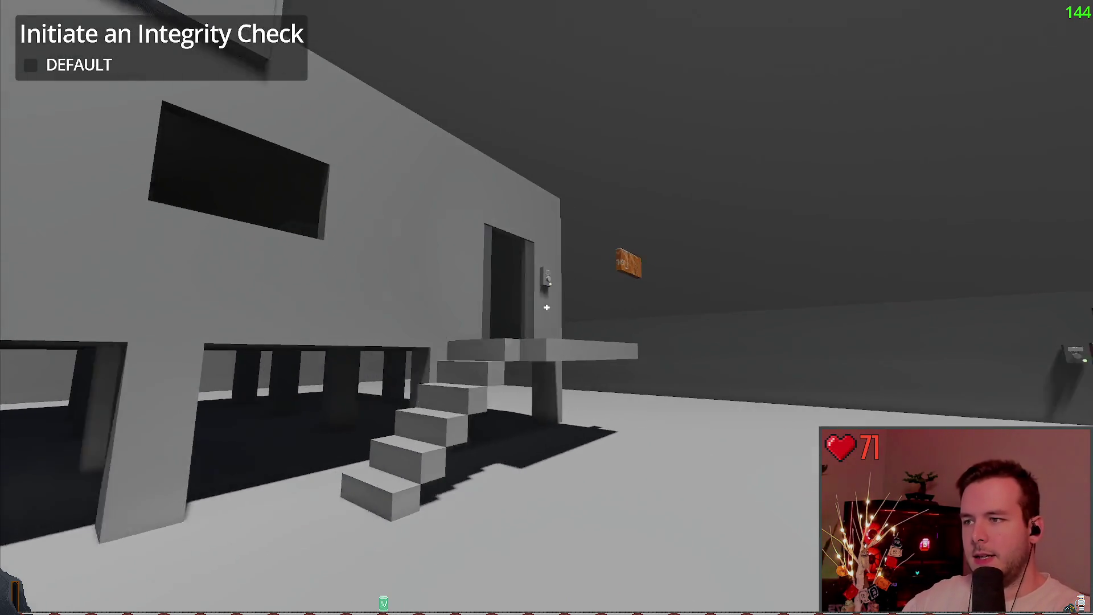
key("w")
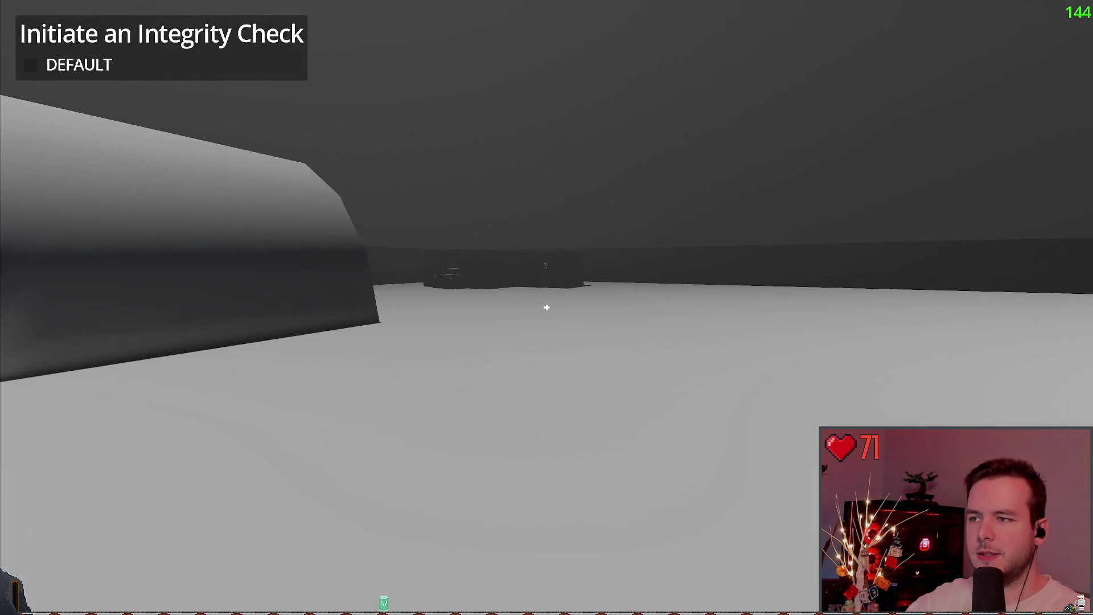
key("w")
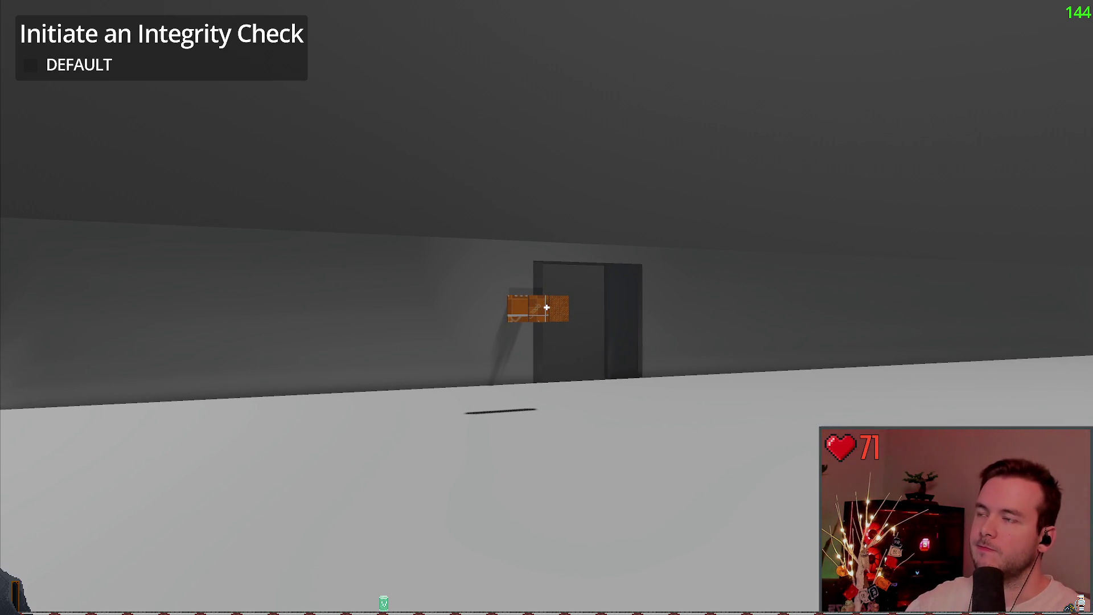
key("w")
key("s")
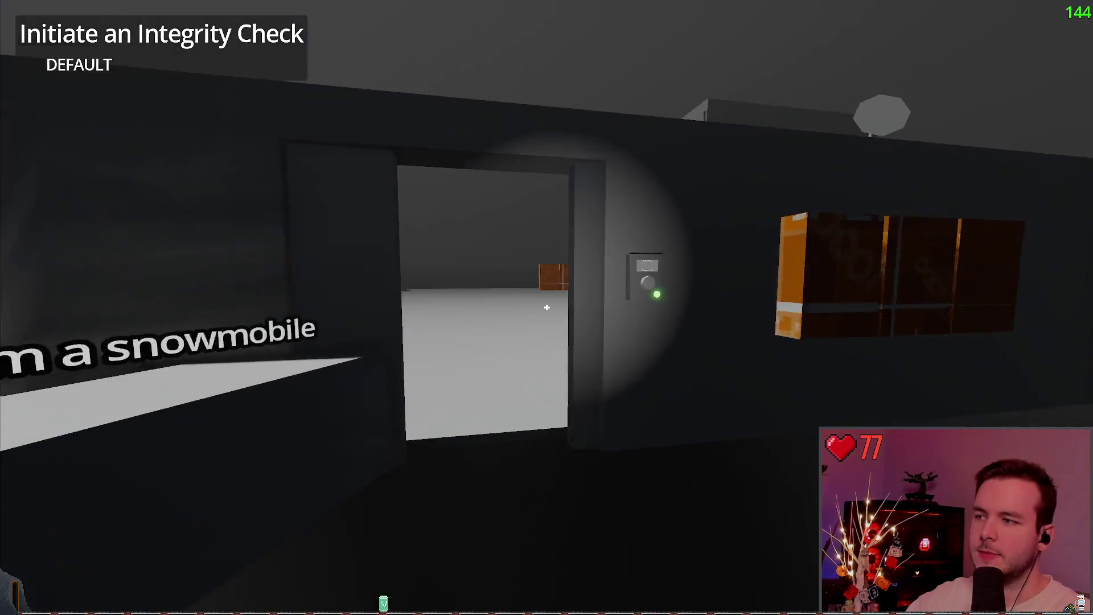
Walk through the white room and climb the stairs to the elevator status panel.
key("w")
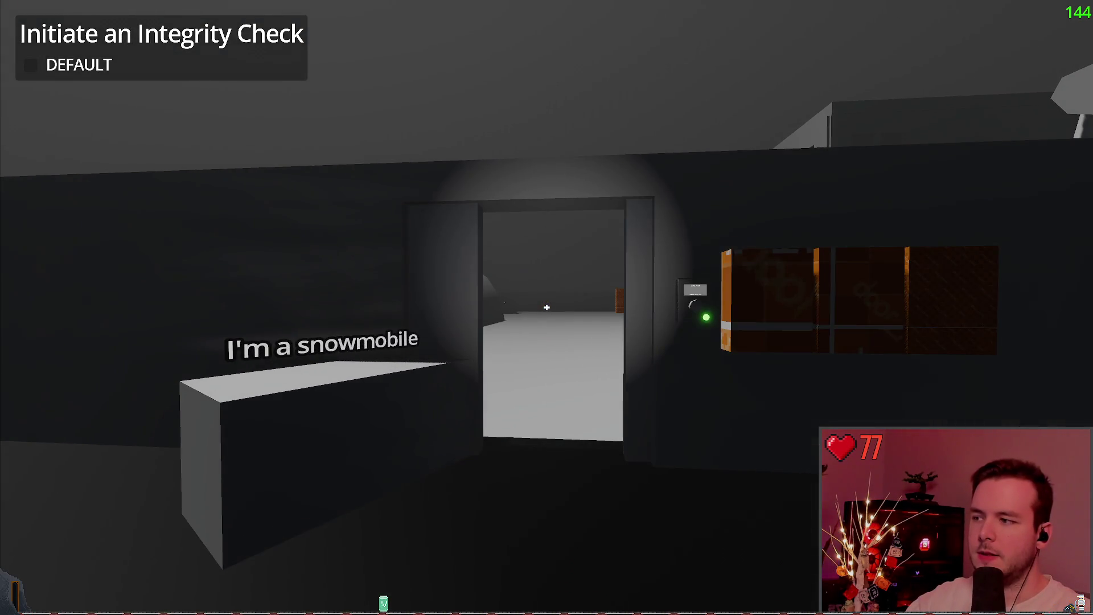
key("w")
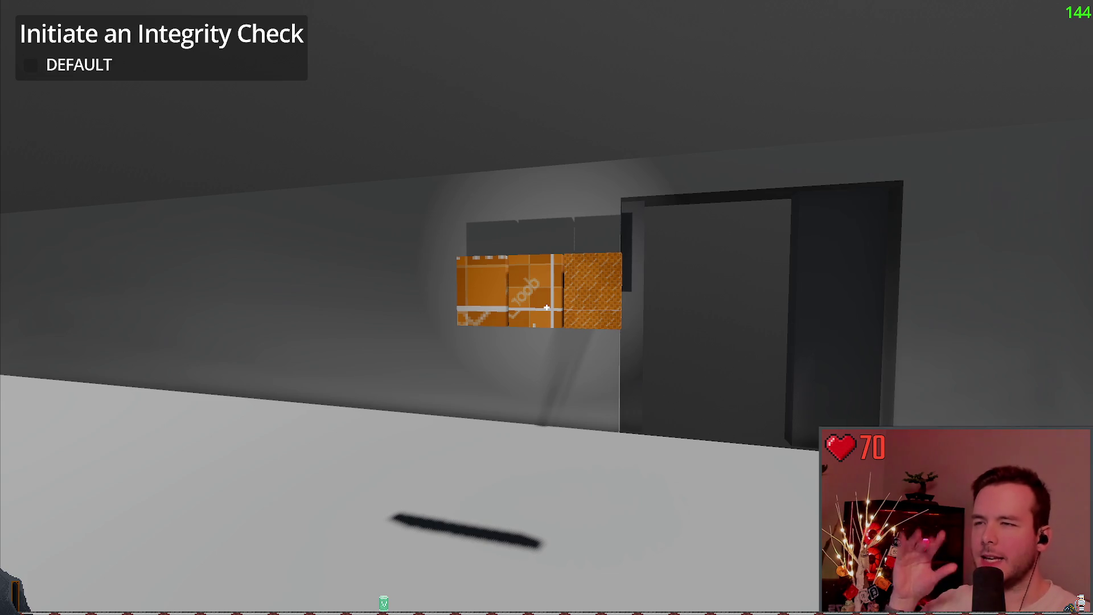
key("w")
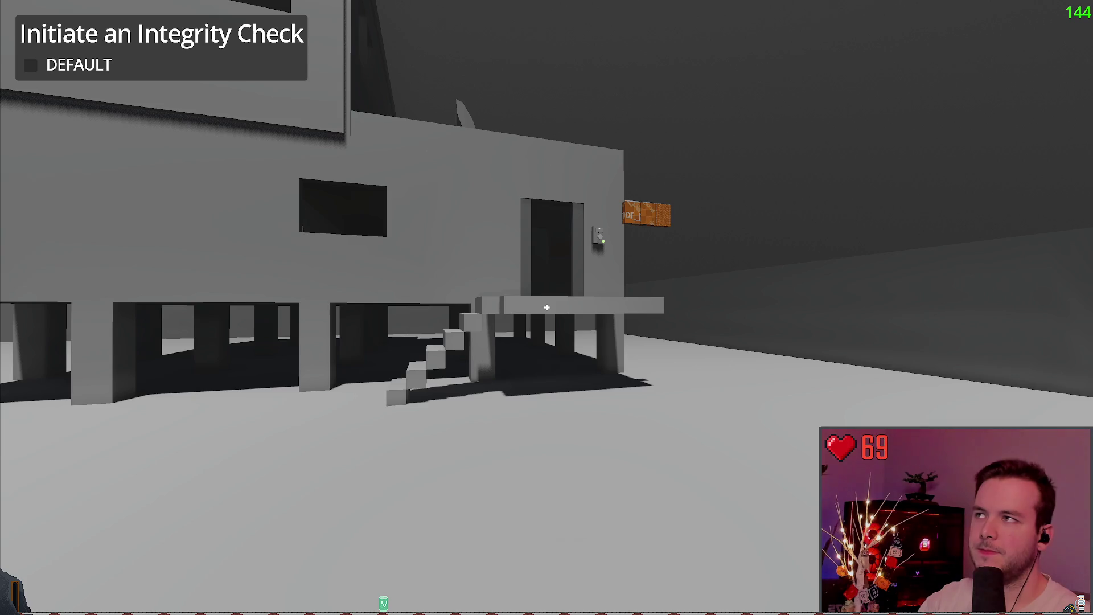
key("w")
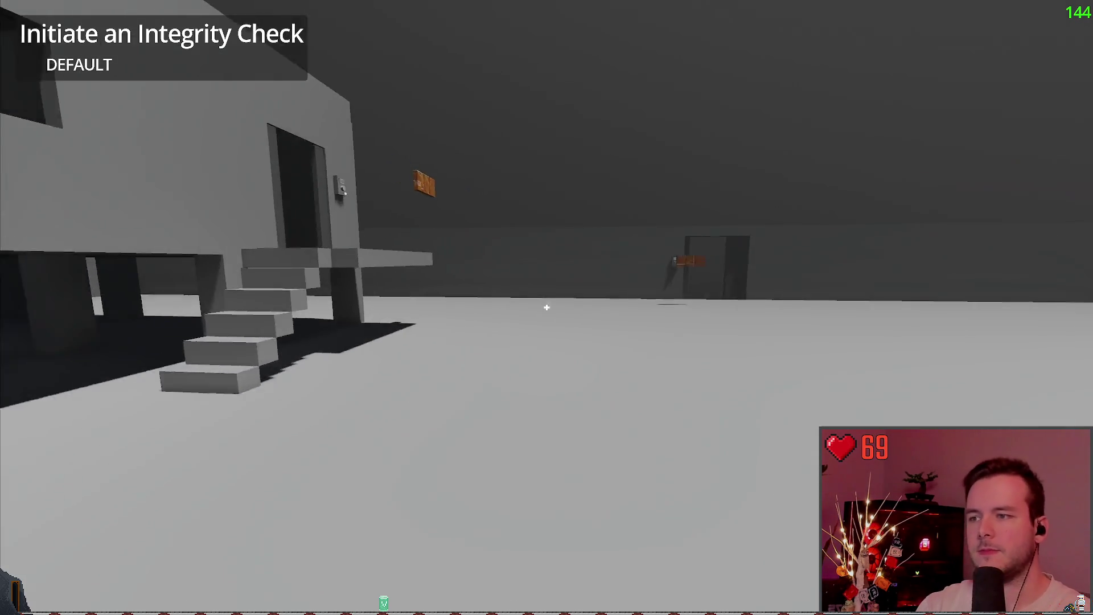
key("w")
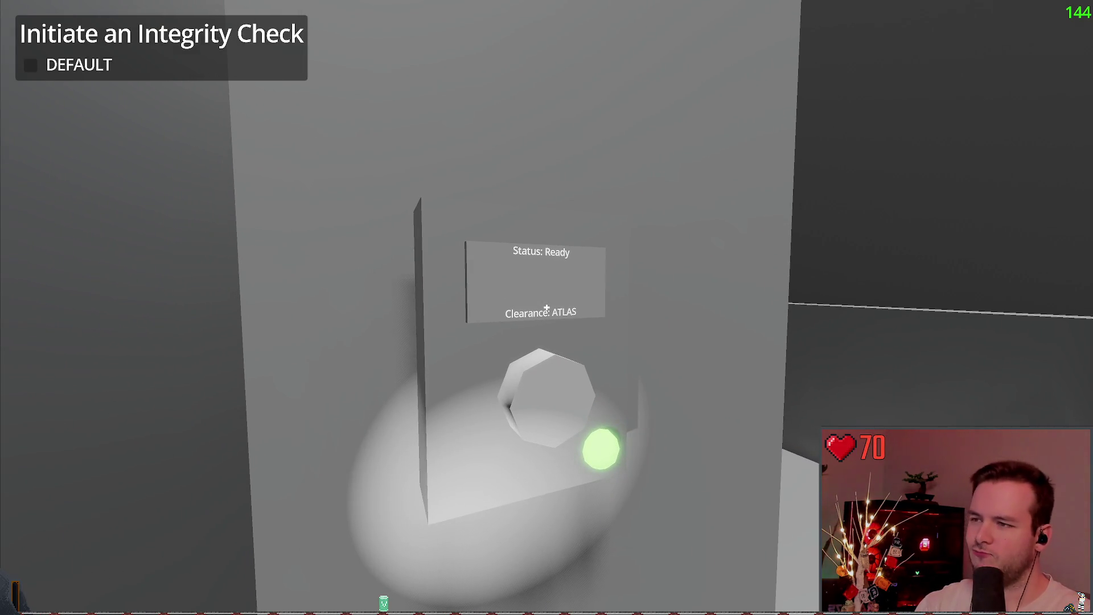
Step back from the elevator panel and walk past the dome toward the dark building.
key("s")
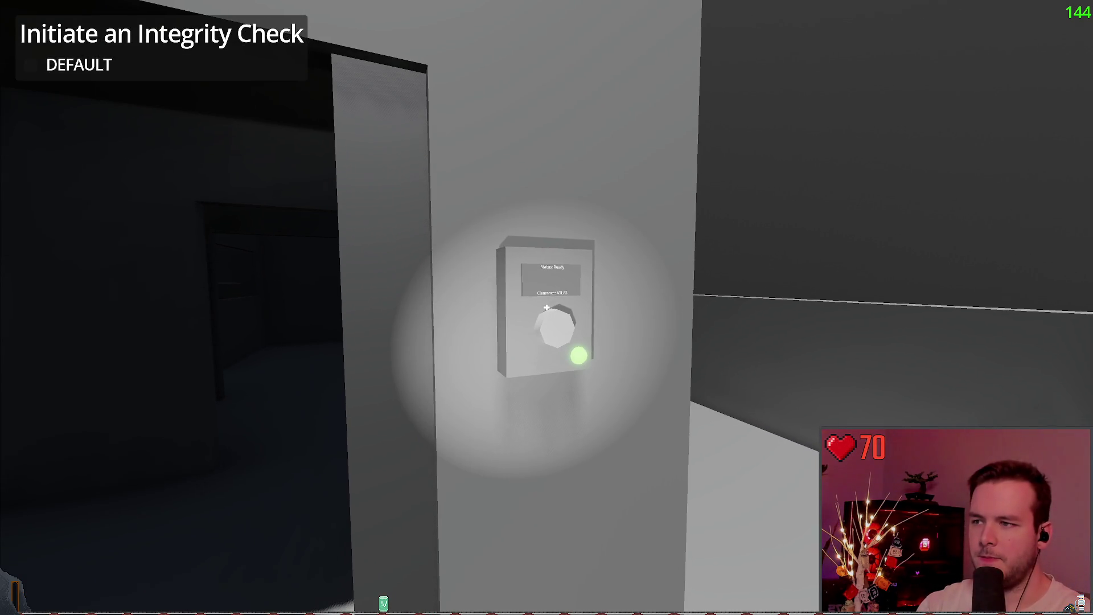
key("w")
key("w")
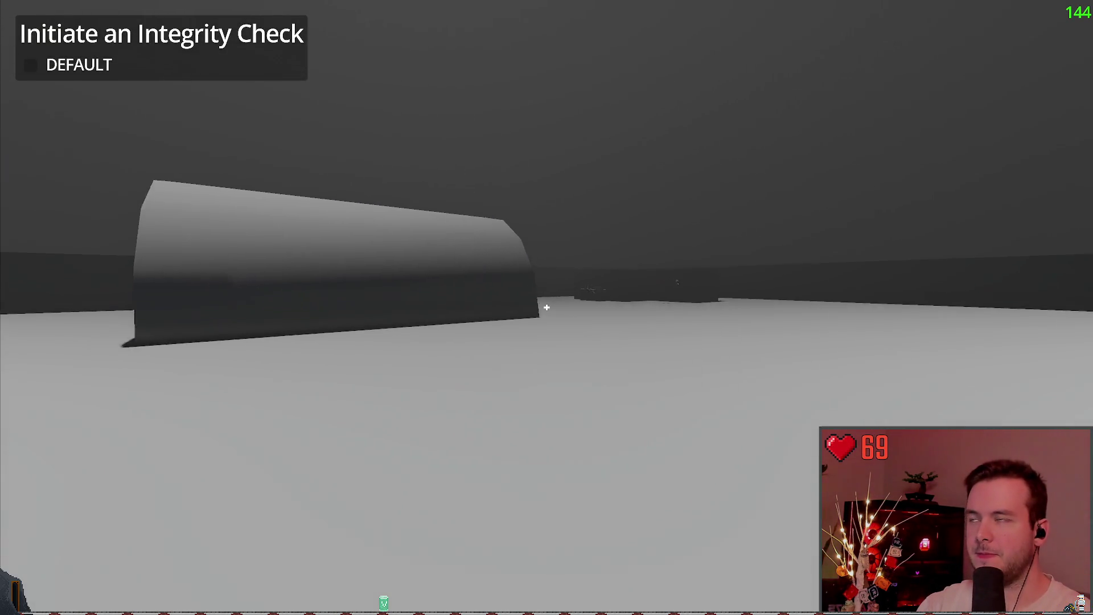
key("w")
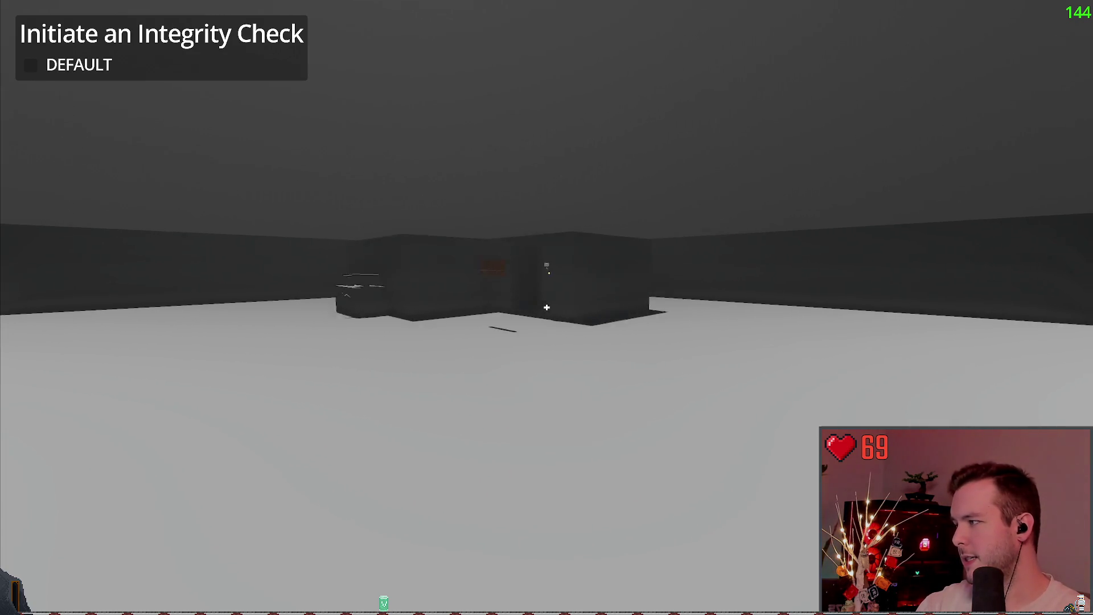
key("w")
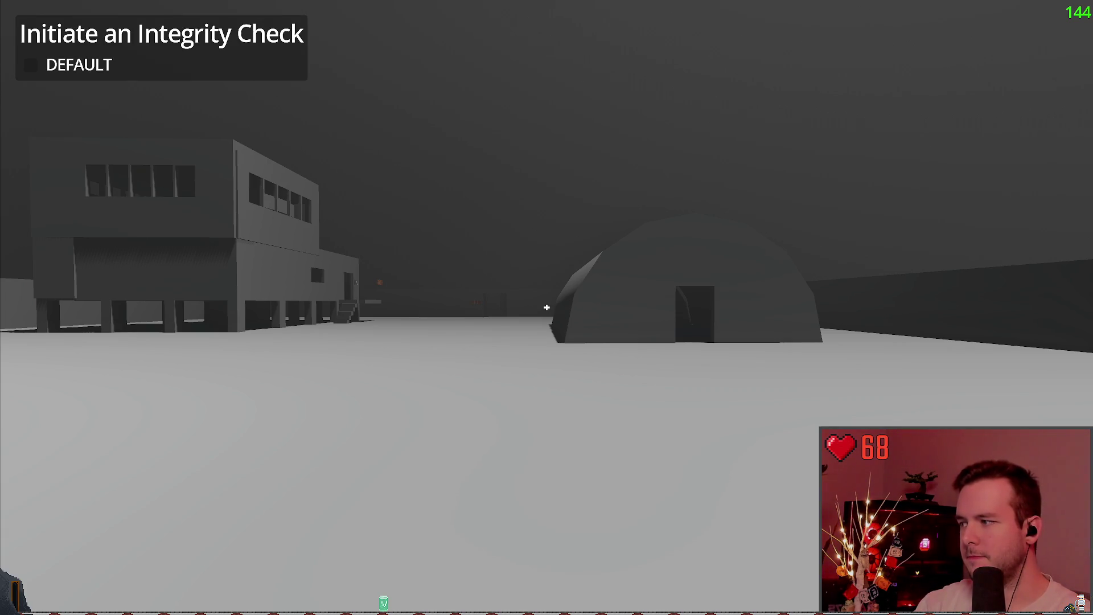
Stop the running weather station game with F8 to return to the editor.
key("F8")
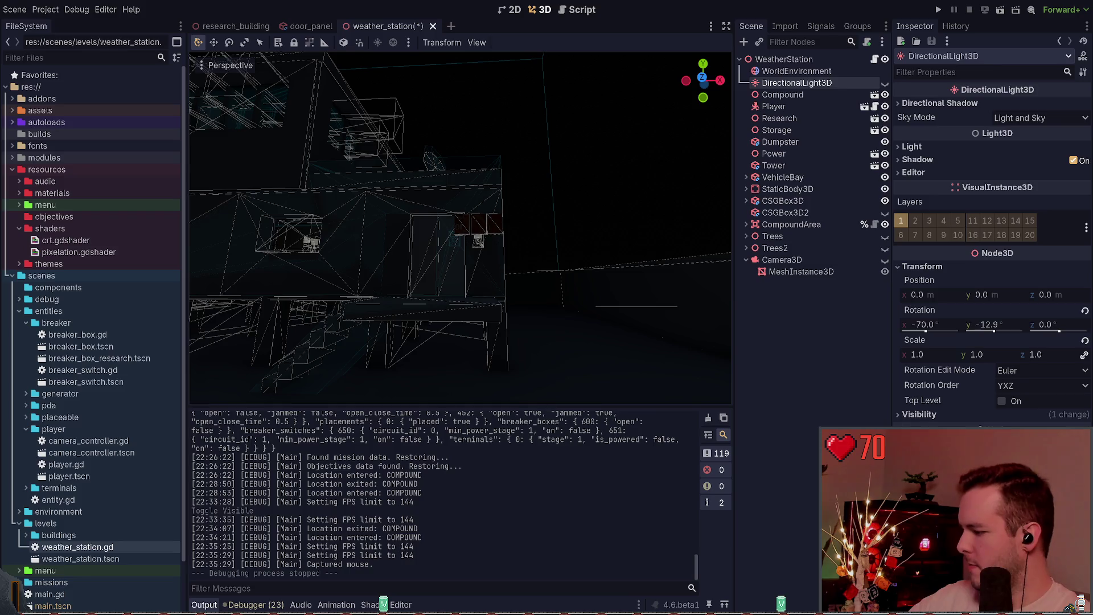
Switch from the Godot editor to the Obsidian window with Alt+Tab.
key("alt+Tab")
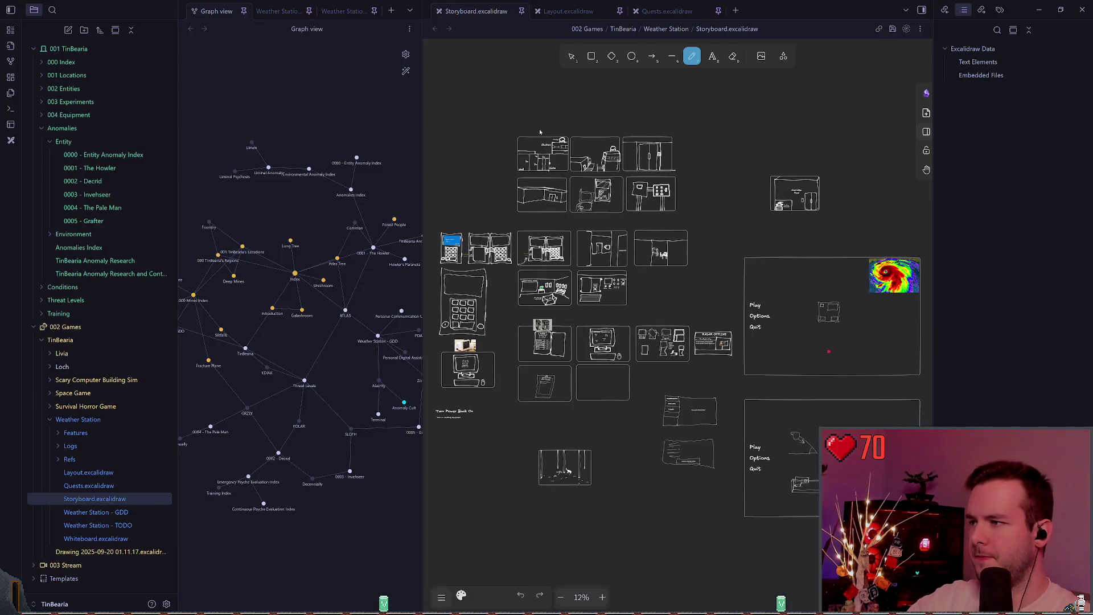
Flip between the Weather Station - GDD and TODO note tabs, ending on the GDD note.
left_click(292, 11)
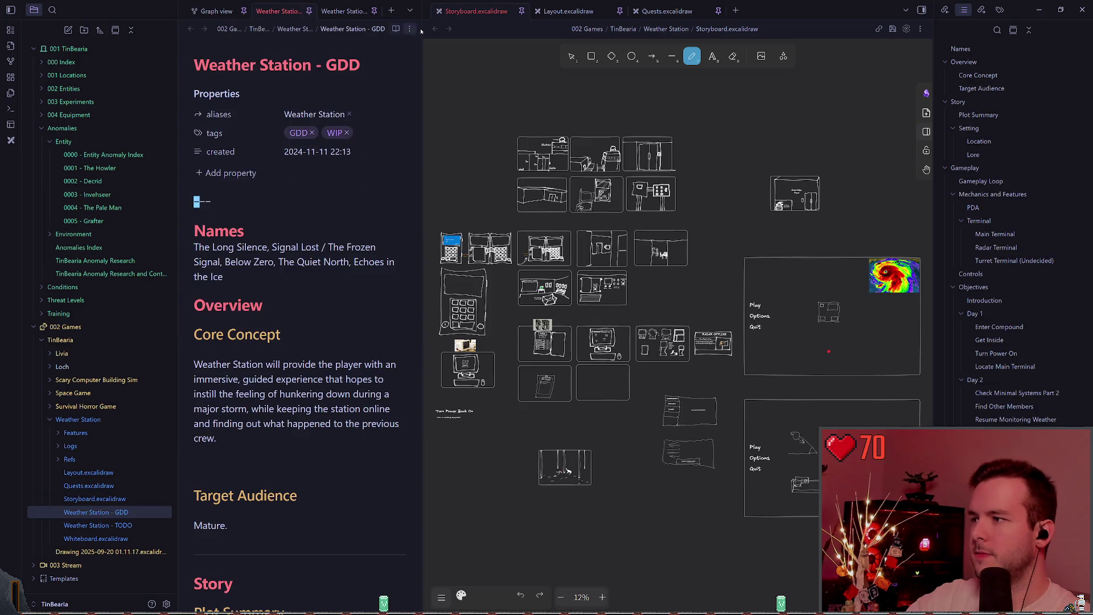
left_click(341, 10)
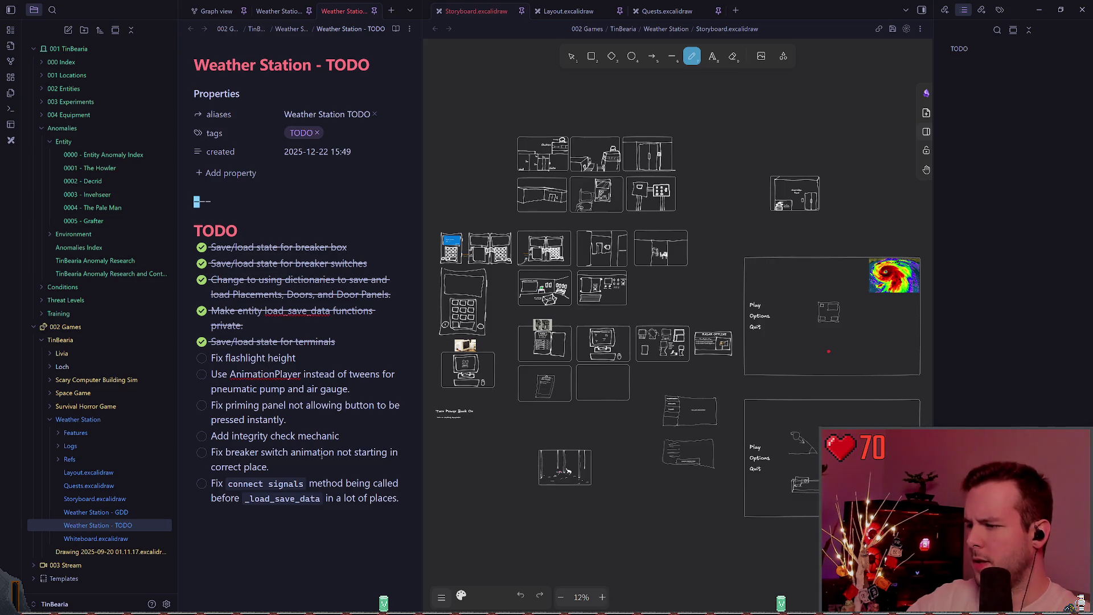
key("ctrl+shift+Tab")
scroll(243, 326, "down", 4)
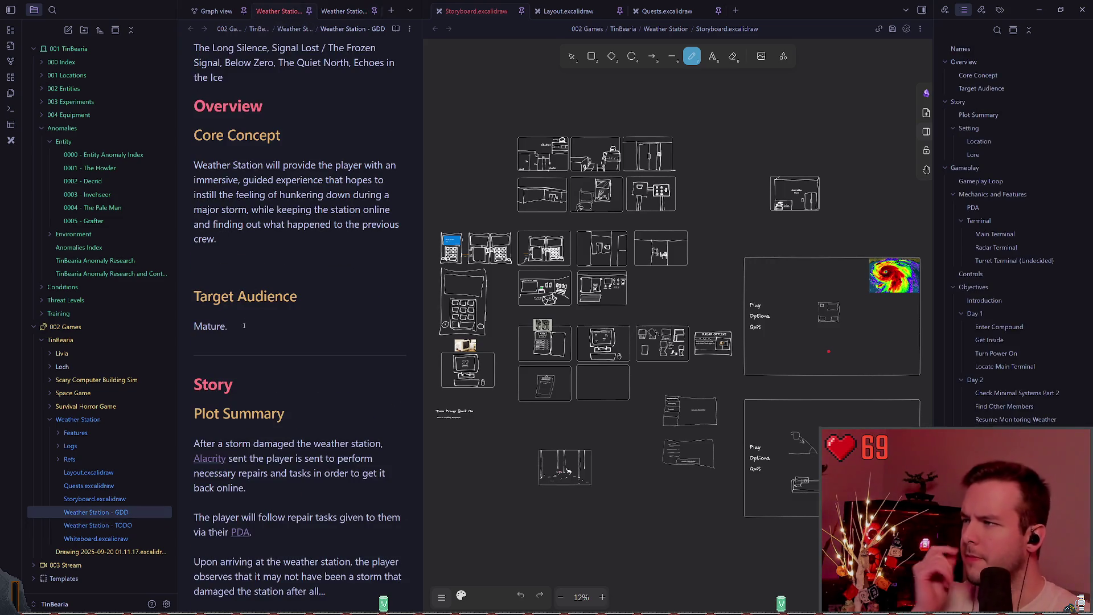
key("ctrl+Tab")
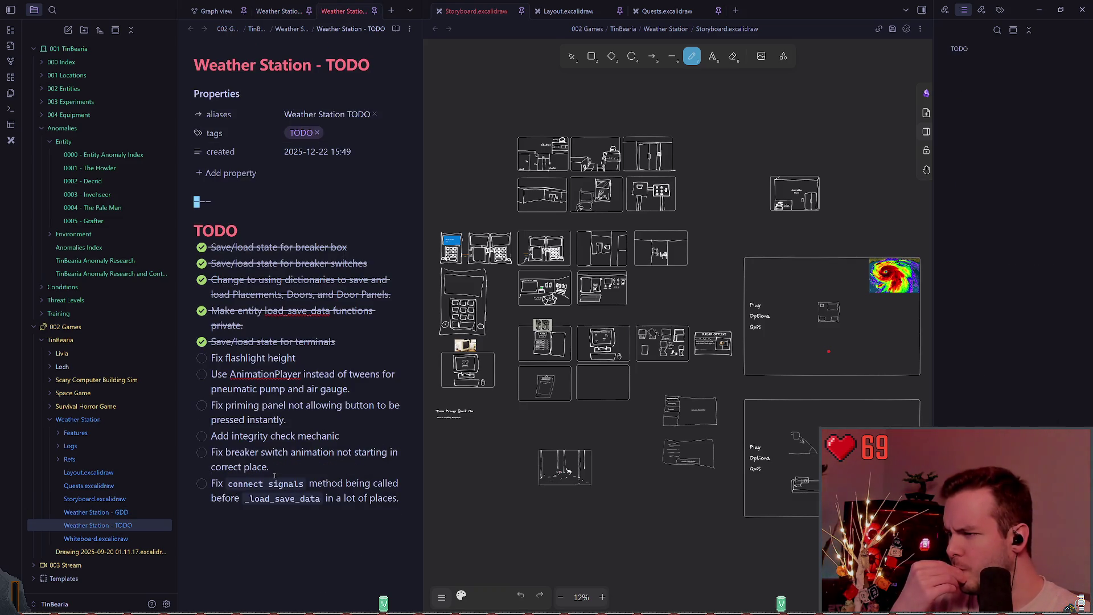
left_click(278, 14)
Jump to References and Inspirations and reveal the General image's ![[Z6imd0.png]] source line.
scroll(264, 355, "down", 20)
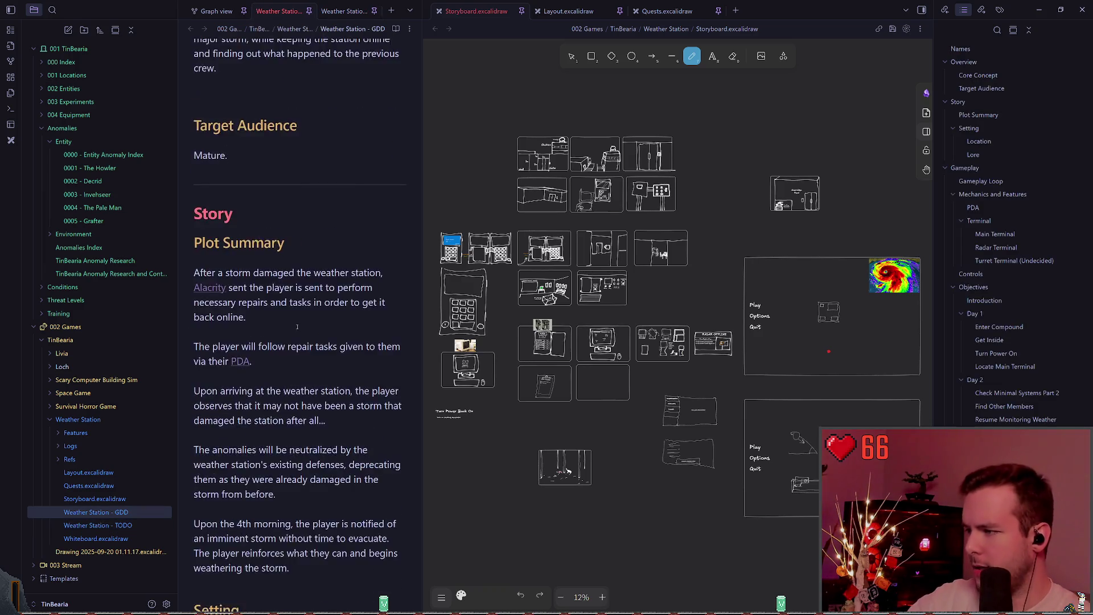
scroll(264, 354, "down", 2)
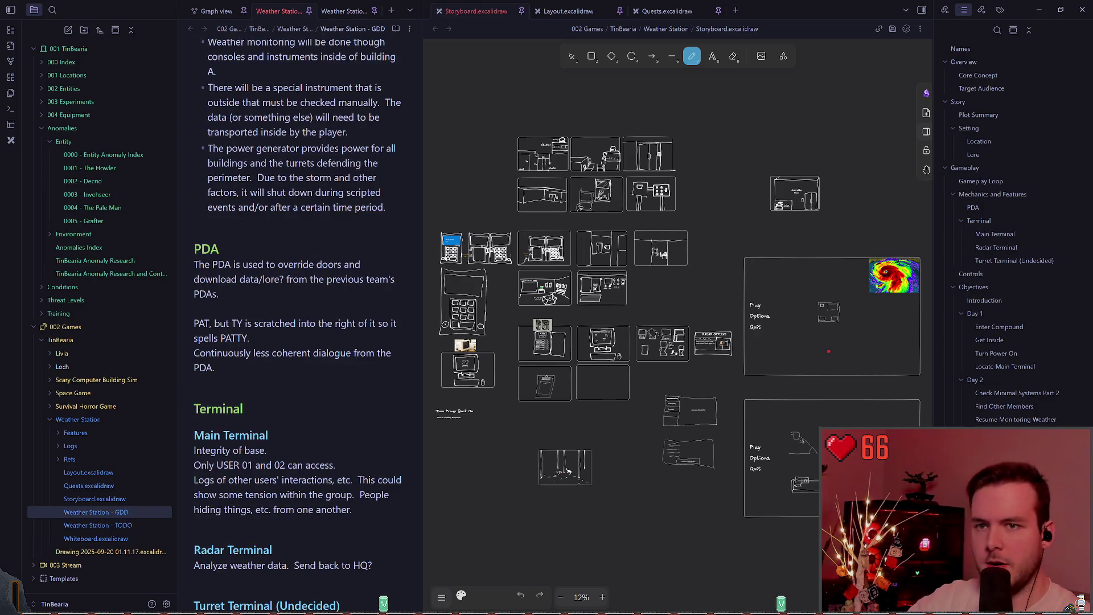
scroll(1061, 391, "down", 2)
scroll(1005, 371, "down", 2)
left_click(1006, 257)
scroll(307, 321, "down", 6)
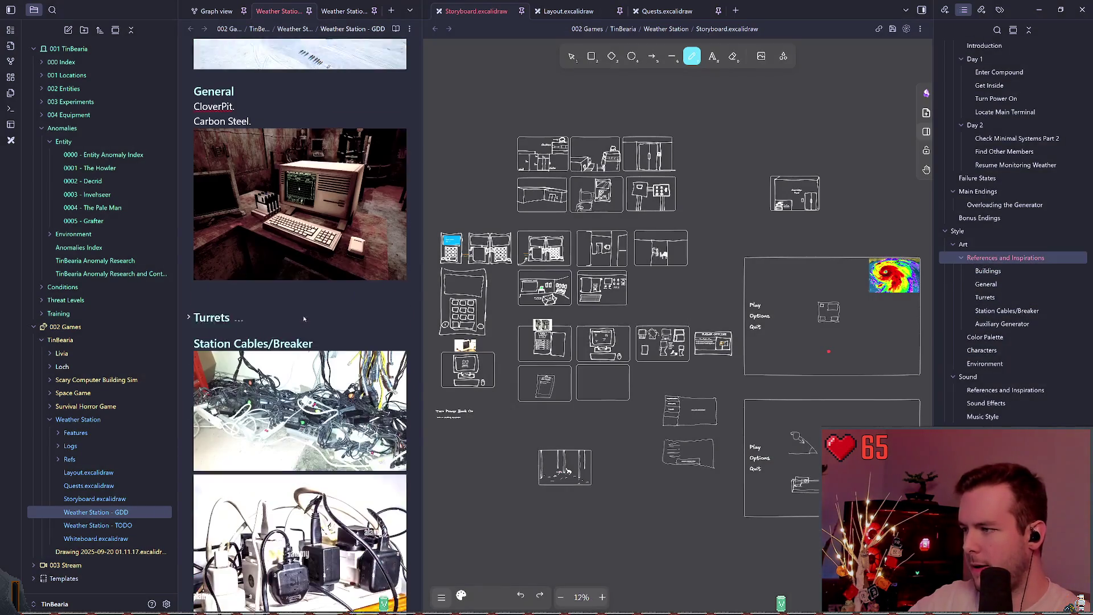
left_click(295, 169)
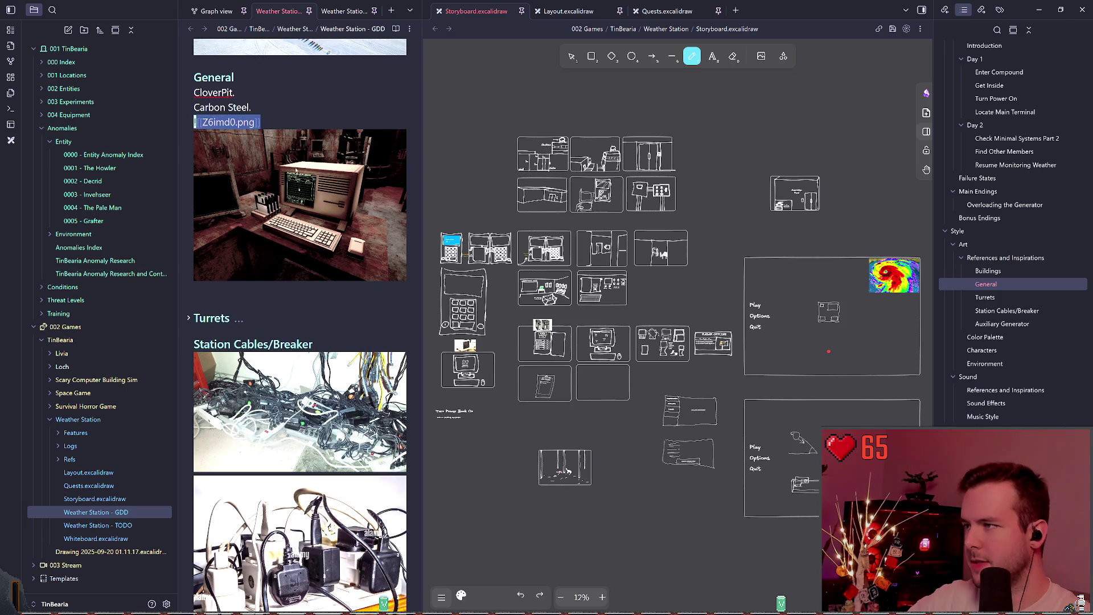
Switch the Storyboard canvas to select mode and widen the GDD note pane.
left_click(428, 191)
key("v")
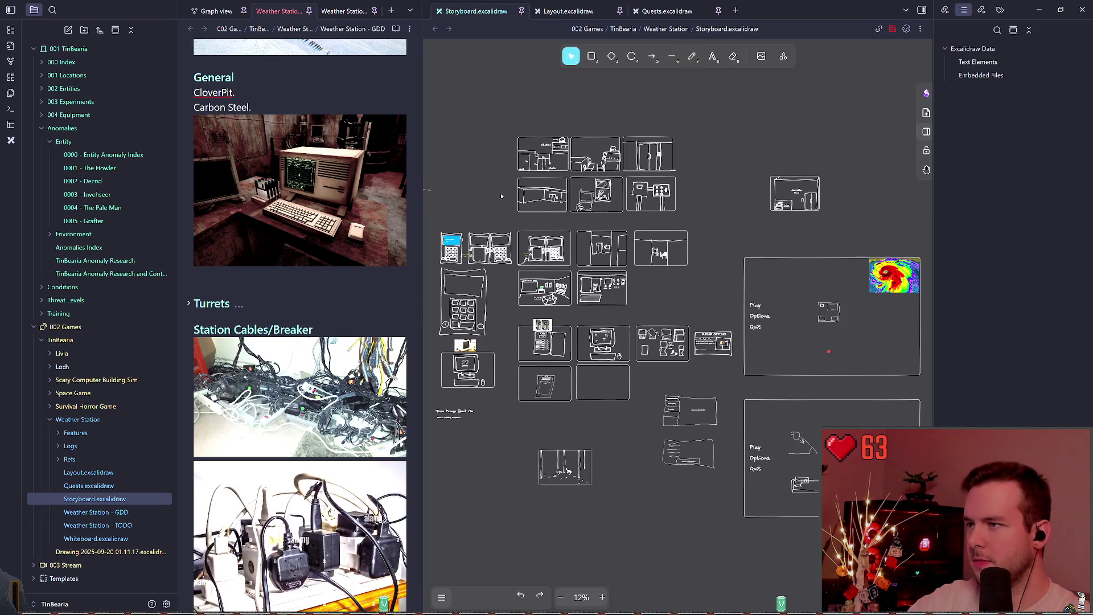
mouse_move(422, 178)
left_mouse_down()
mouse_move(695, 194)
mouse_move(817, 217)
left_mouse_up()
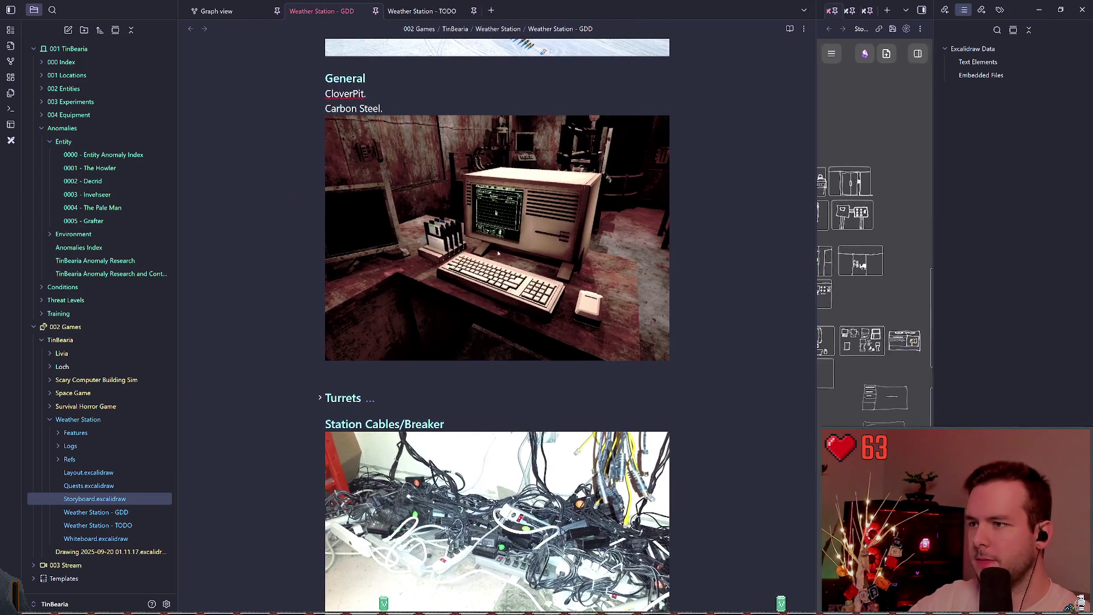
left_click(451, 275)
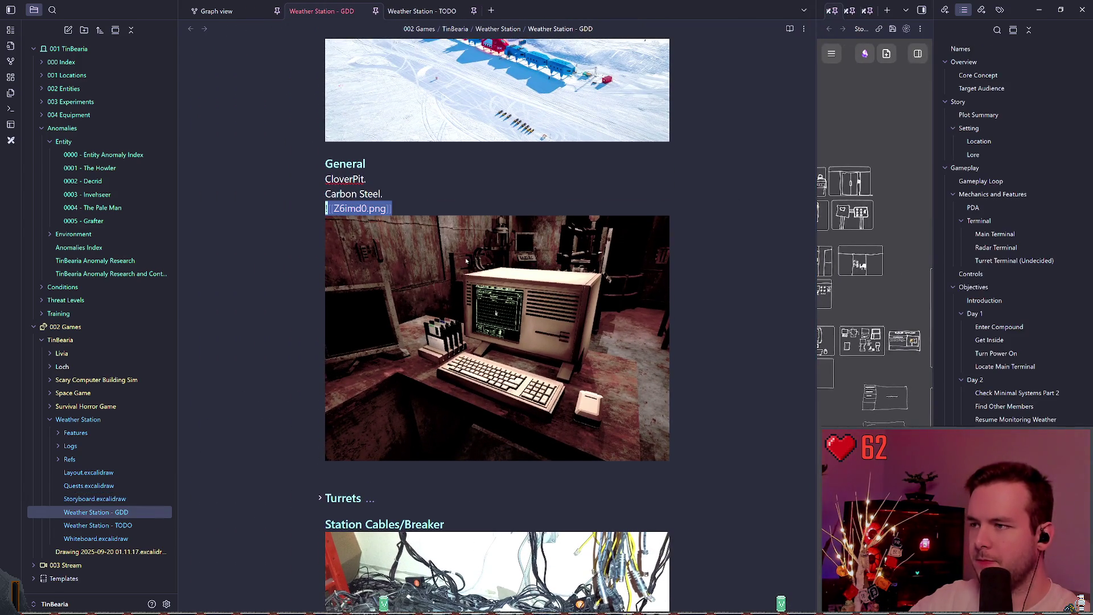
Open the embedded Z6imd0 computer image in a new tab beside Weather Station - GDD.
left_click(360, 209, "ctrl")
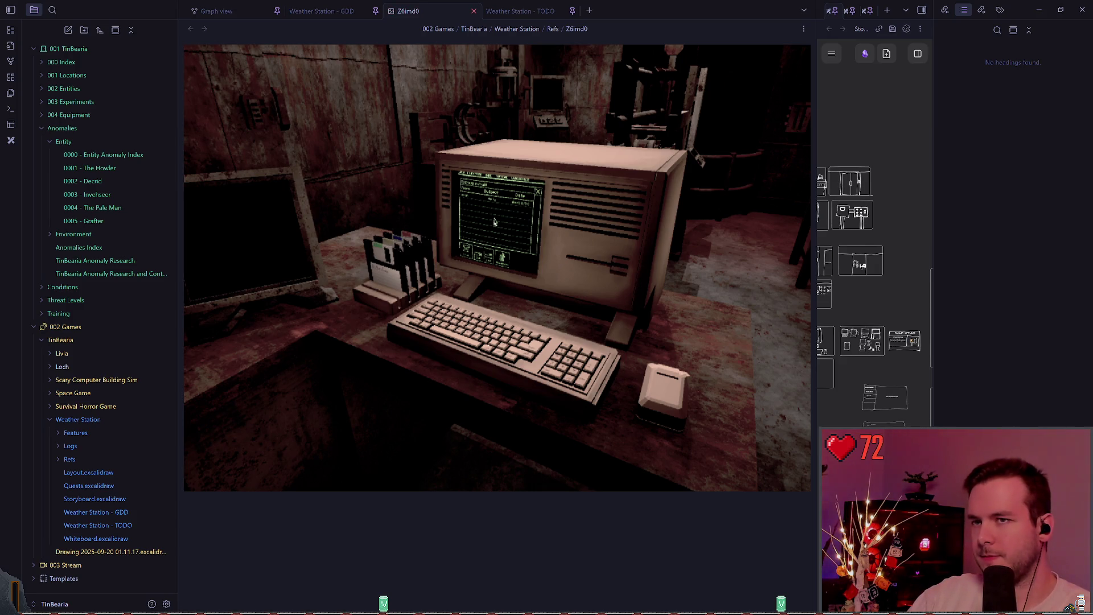
Re-enable the DirectionalLight3D, then save the weather_station scene and test-run the game.
key("alt+Tab")
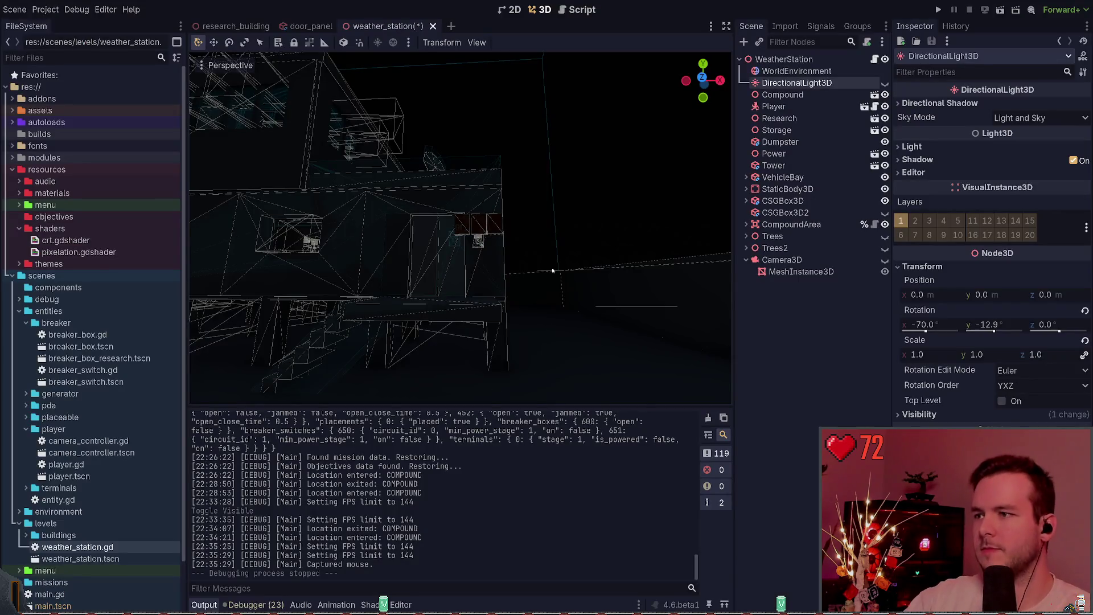
left_click(884, 83)
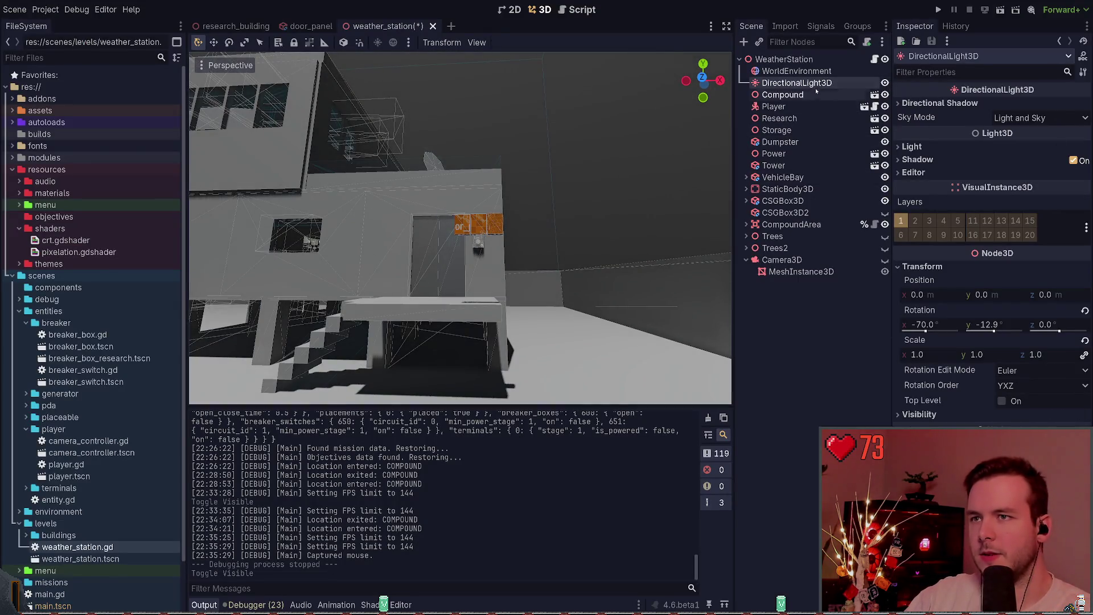
left_click(796, 71)
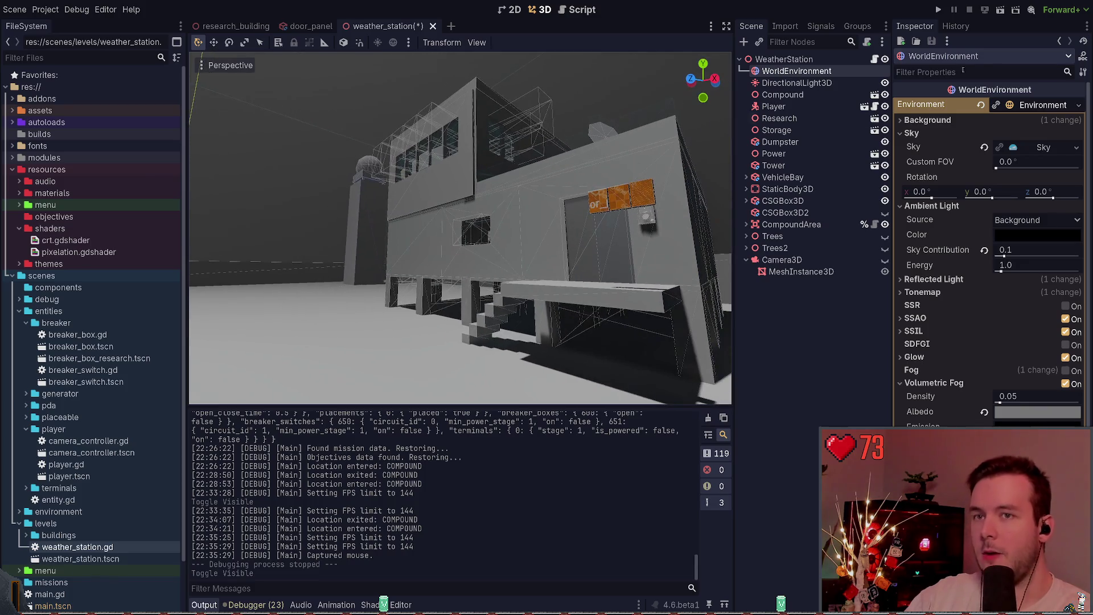
key("F5")
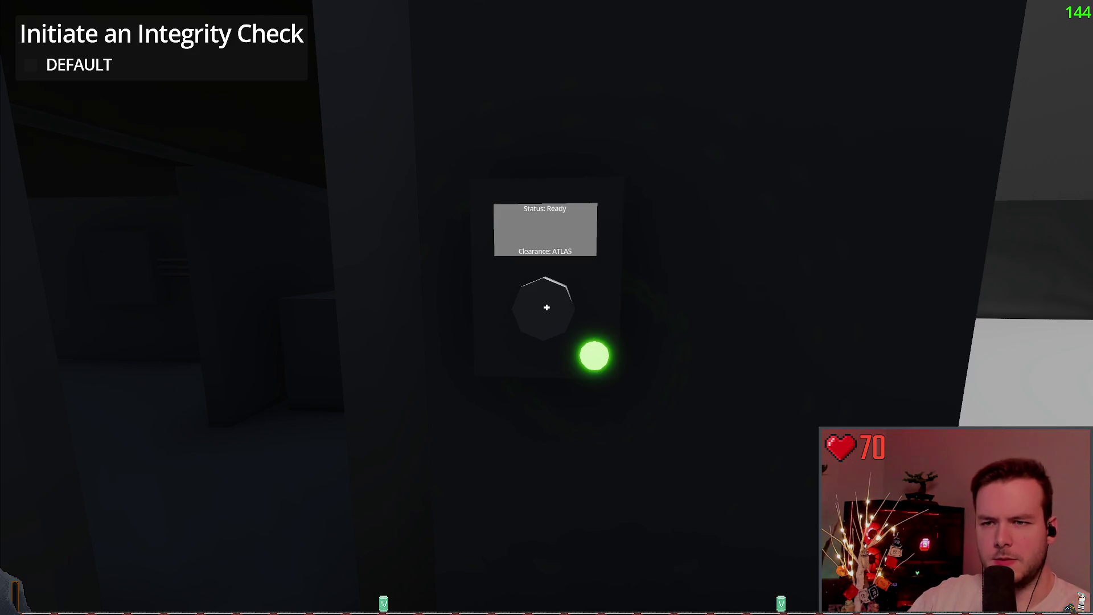
key("alt+F4")
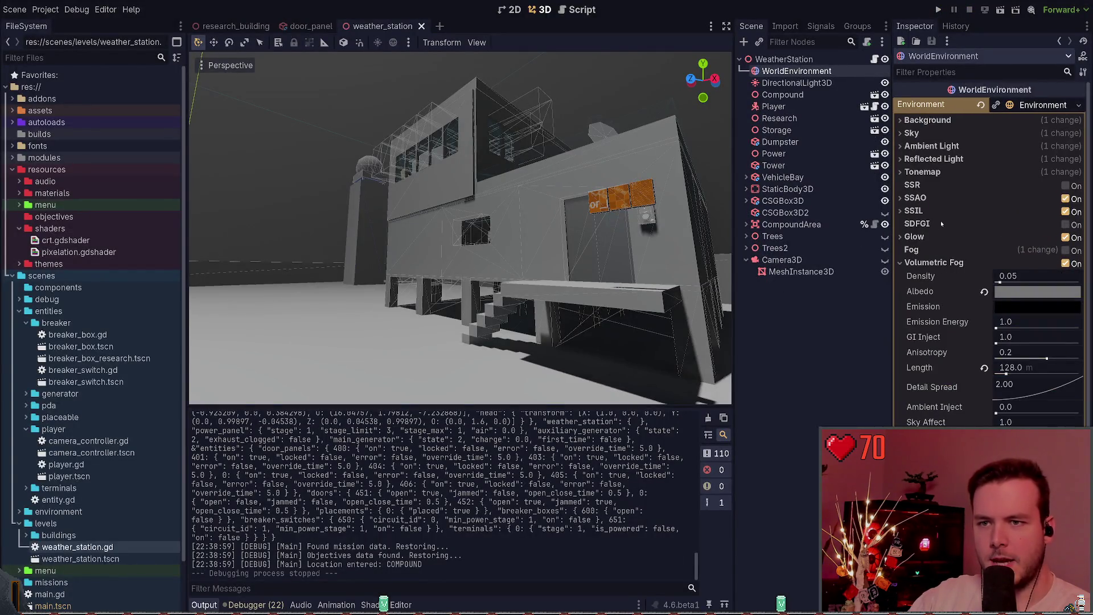
left_click(924, 236)
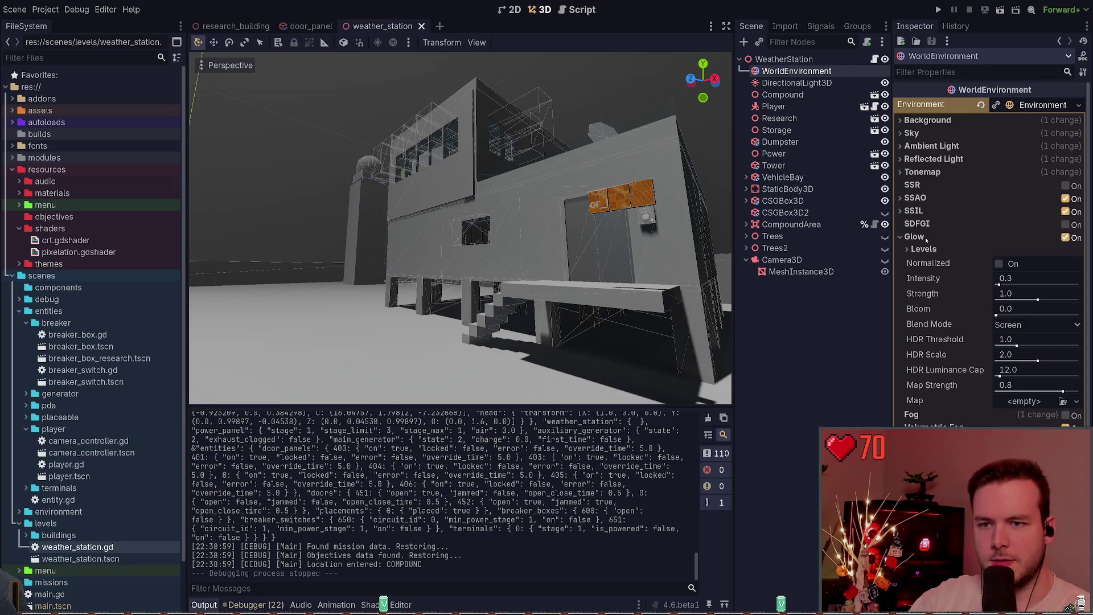
left_click(926, 238)
left_click(960, 262)
left_click(917, 262)
left_click(935, 265)
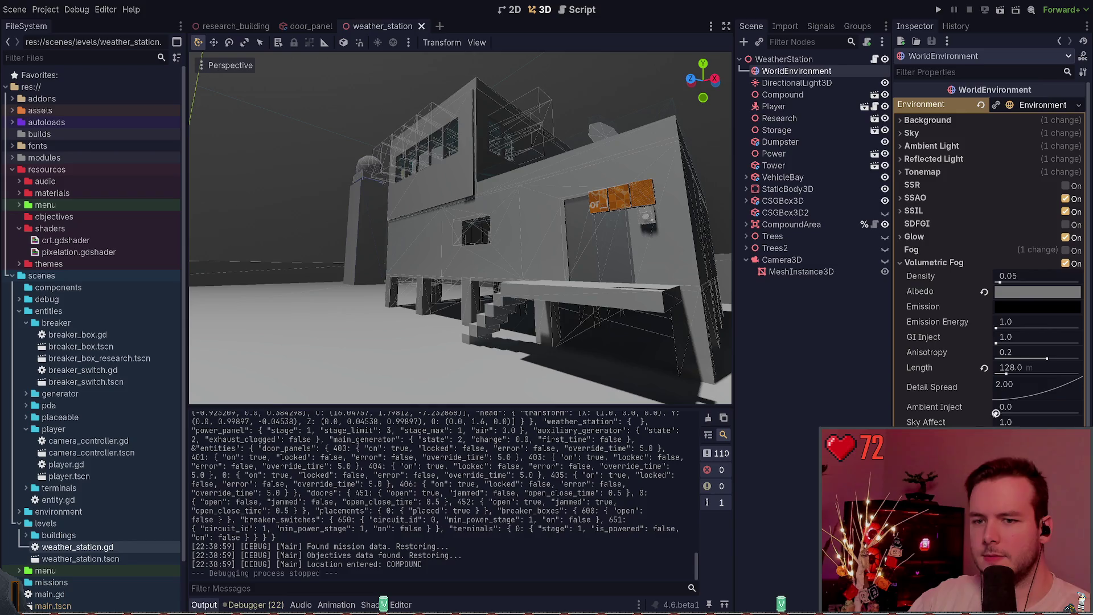
left_click(922, 263)
left_click(928, 236)
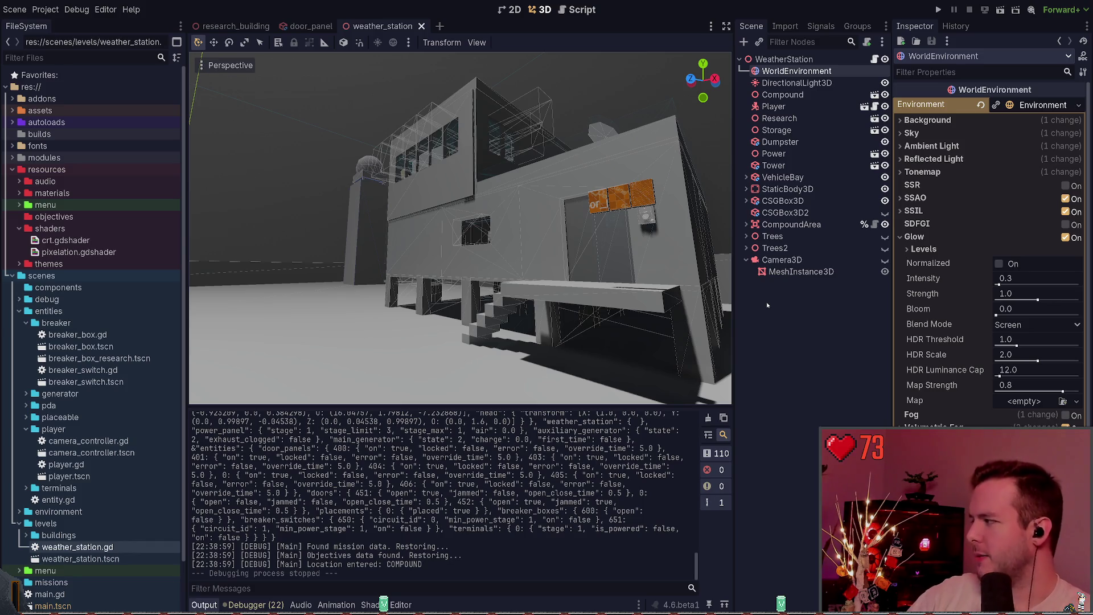
left_click(914, 237)
left_click(915, 236)
left_click(914, 237)
left_click(922, 262)
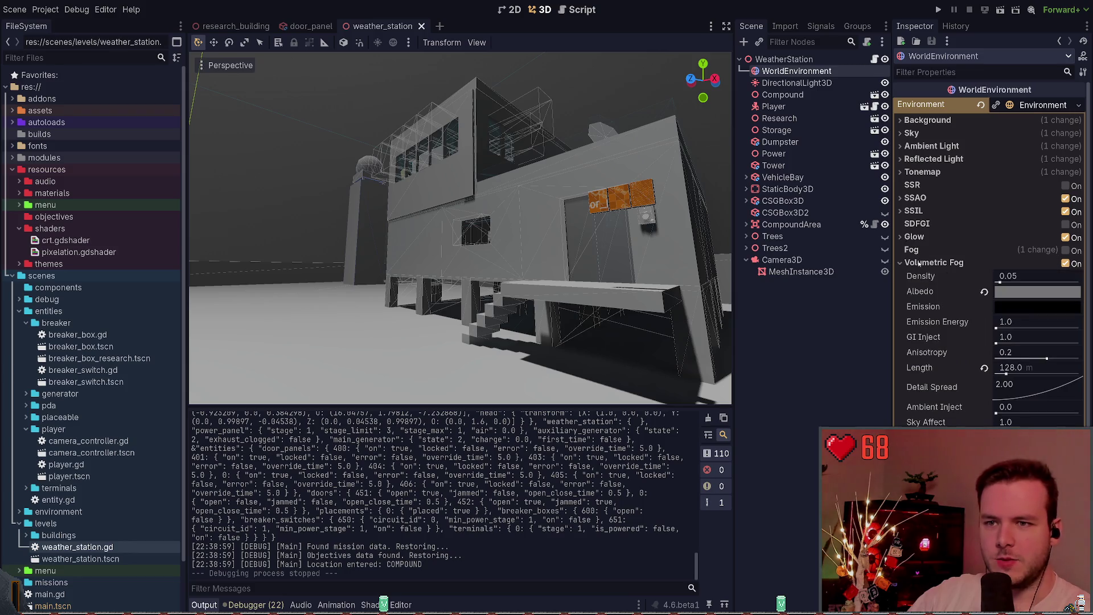
left_click(929, 172)
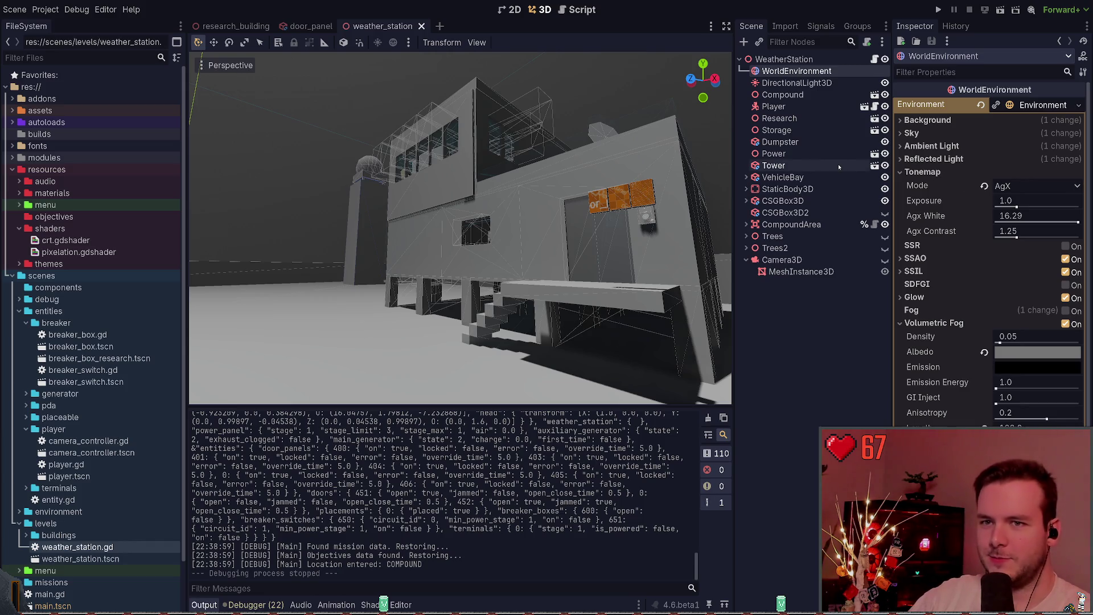
left_click(934, 171)
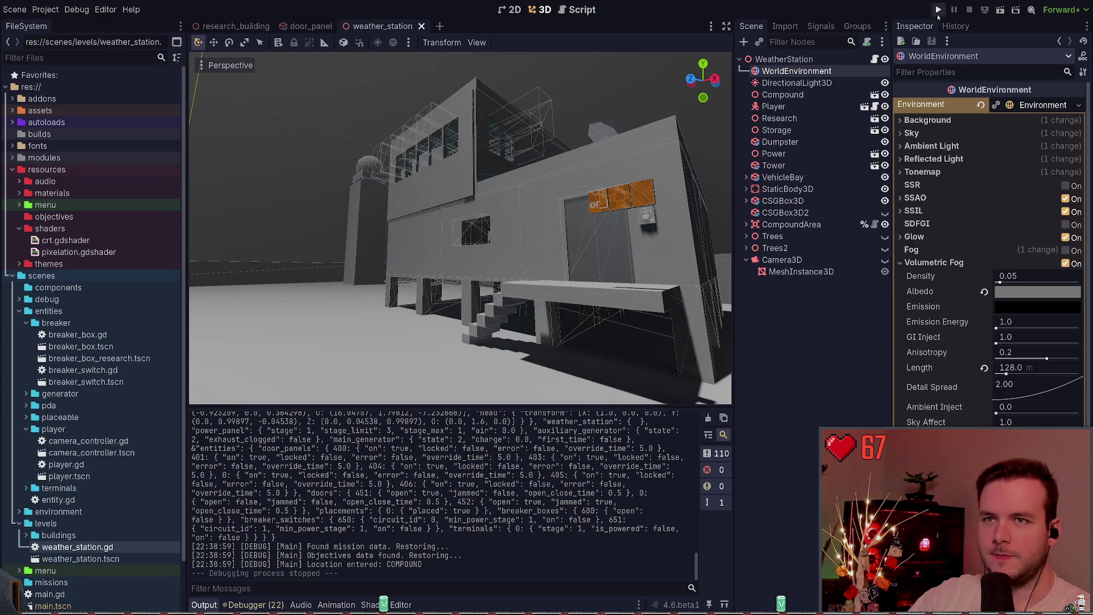
Run and quit the Godot game once more, then return to the Z6imd0 image in Obsidian.
left_click(938, 10)
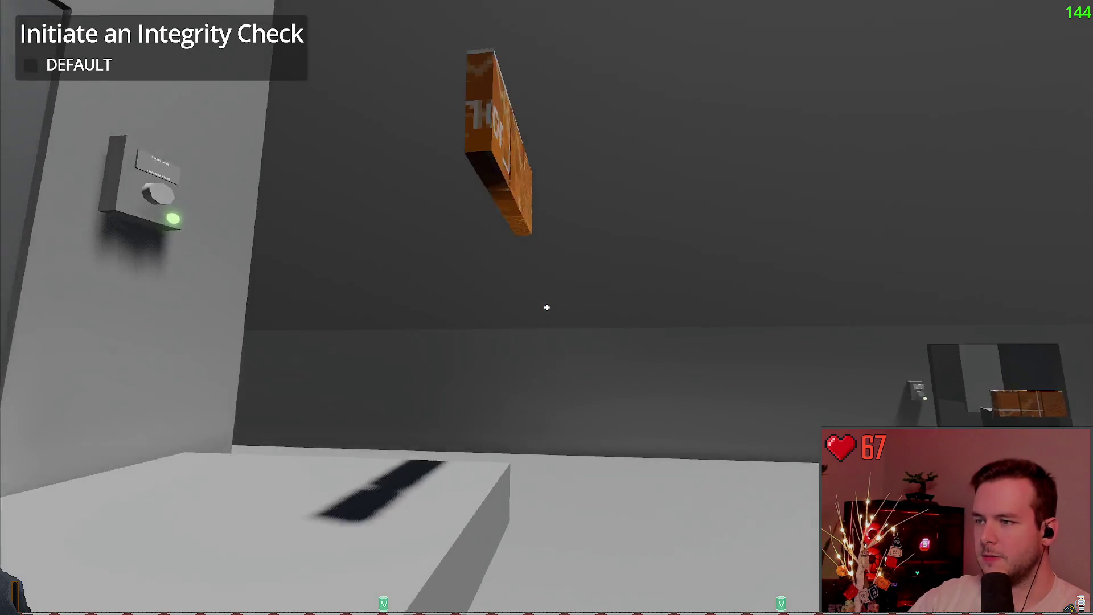
key("Escape")
key("F8")
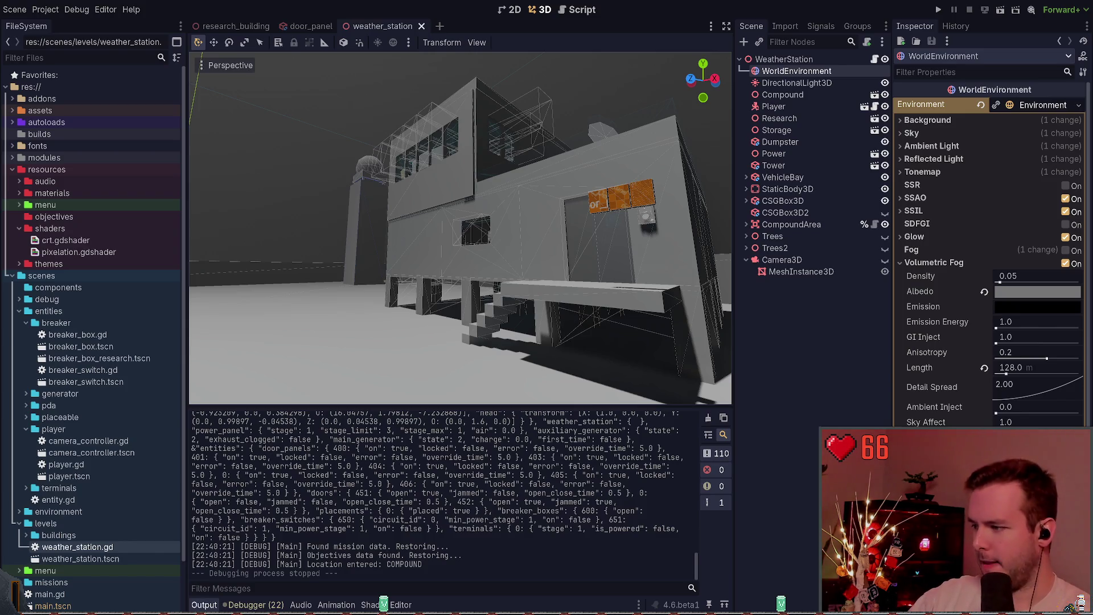
key("alt+Tab")
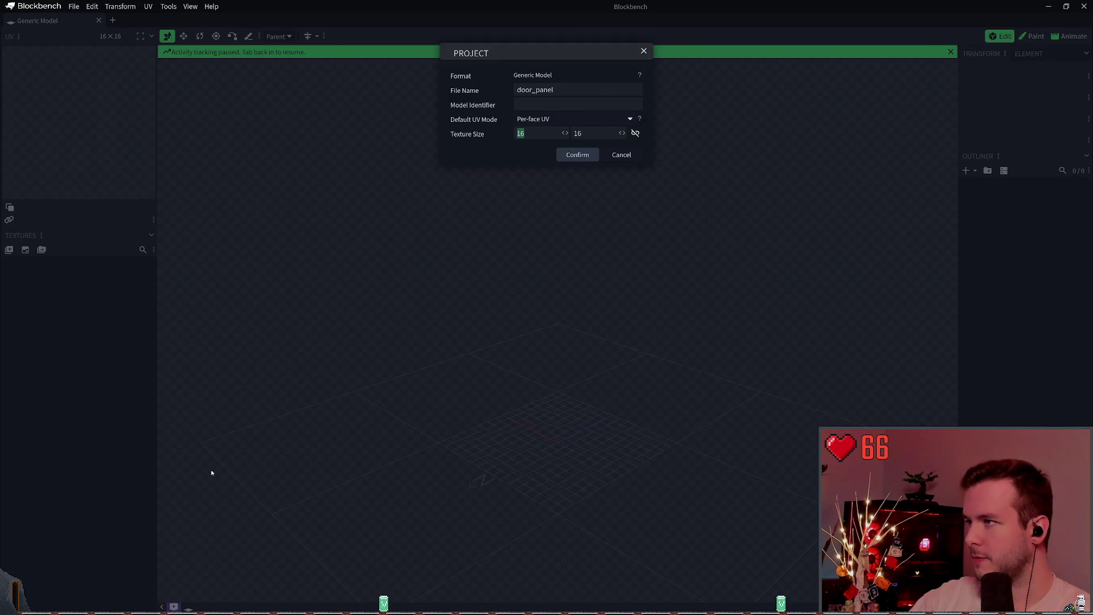
key("alt+Tab")
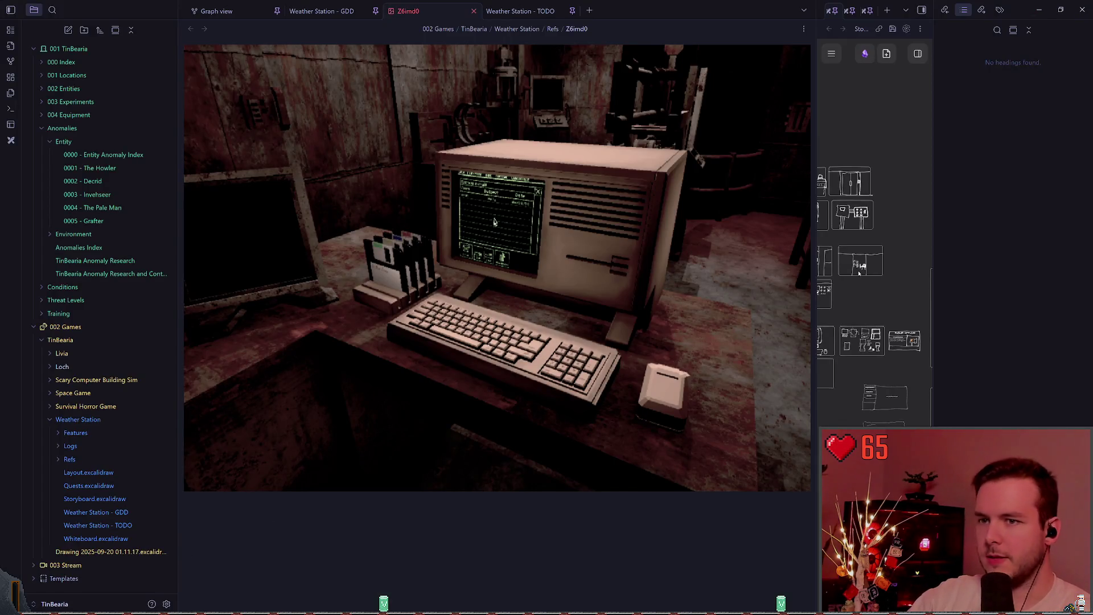
Close the Z6imd0 image tab and delete its embed from the Weather Station - GDD note.
mouse_move(813, 244)
left_mouse_down()
mouse_move(507, 228)
mouse_move(464, 217)
mouse_move(460, 205)
left_mouse_up()
left_click(353, 11)
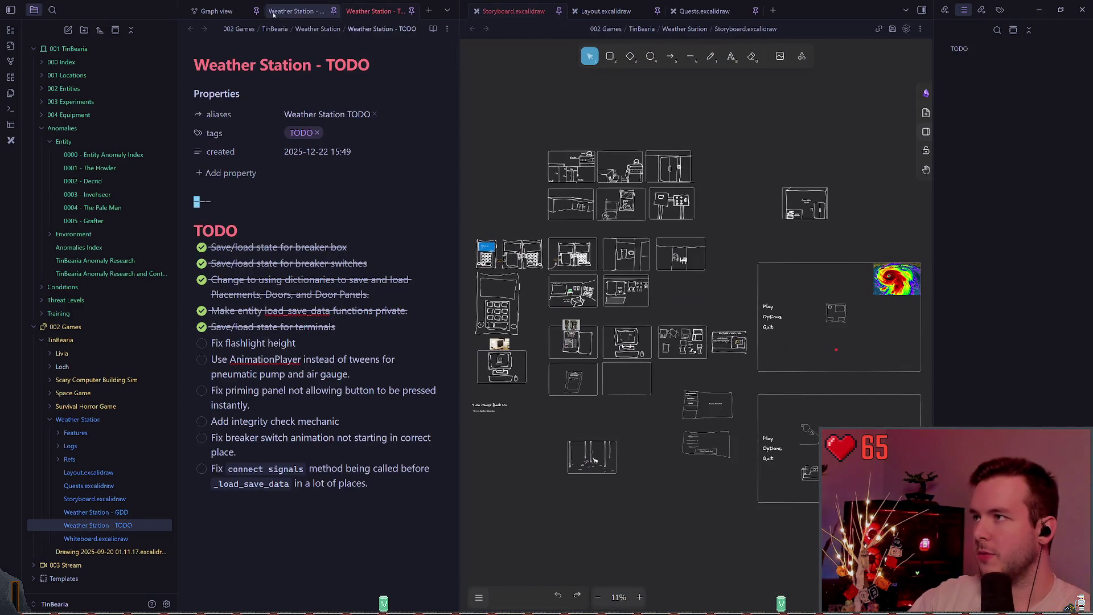
left_click(291, 11)
key("ctrl+d")
left_click(325, 174)
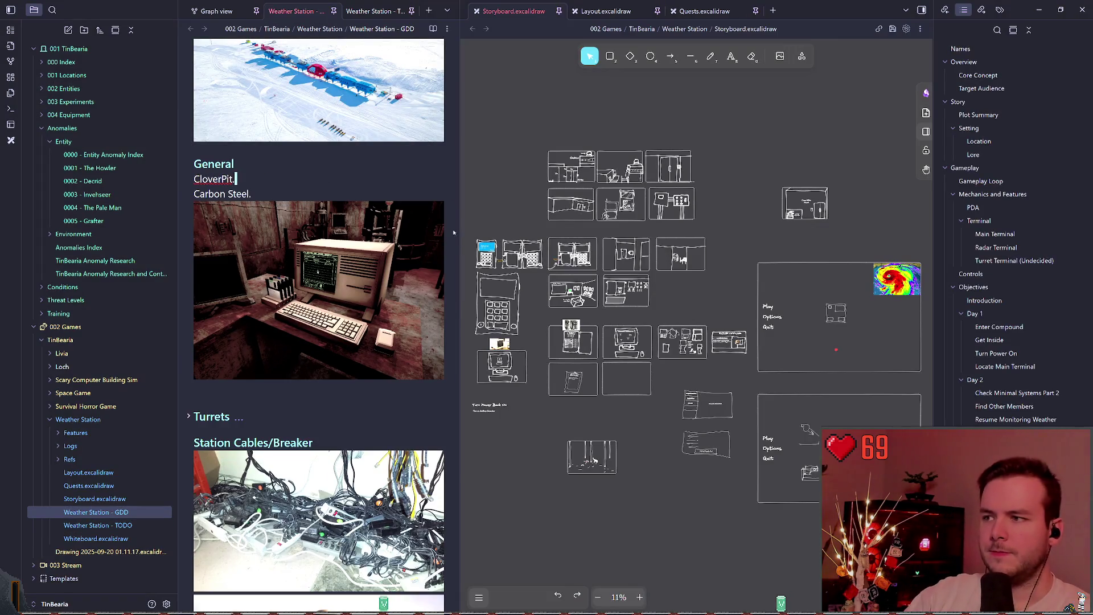
Widen the Excalidraw storyboard canvas and pan across to the keypad device sketches.
left_click_drag(459, 232, 420, 233)
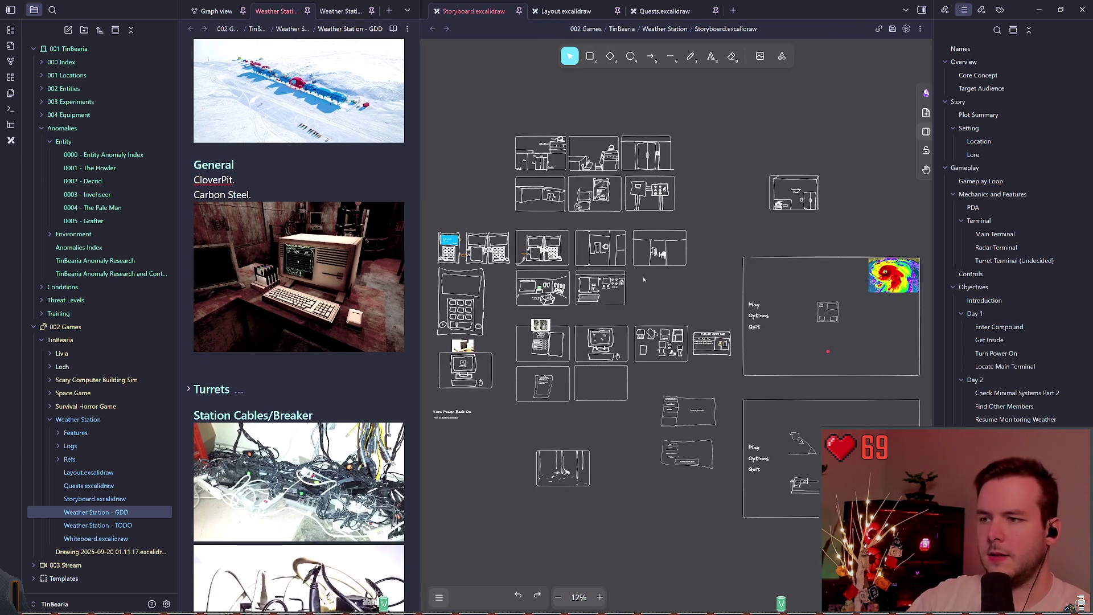
left_click(512, 310)
scroll(742, 223, "up", 5)
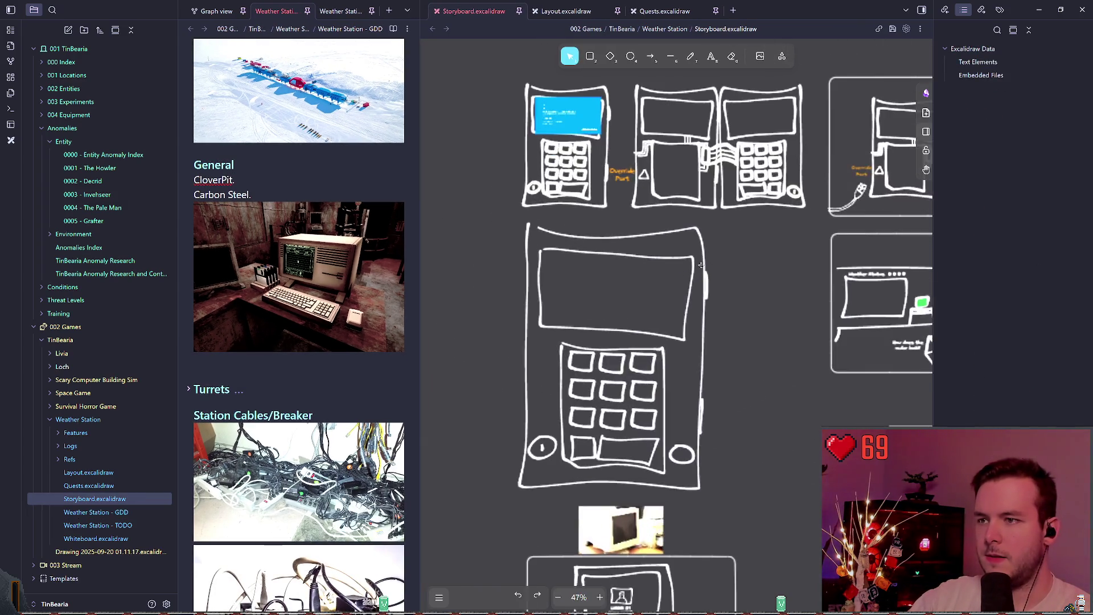
scroll(670, 217, "right", 2)
scroll(695, 249, "up", 1)
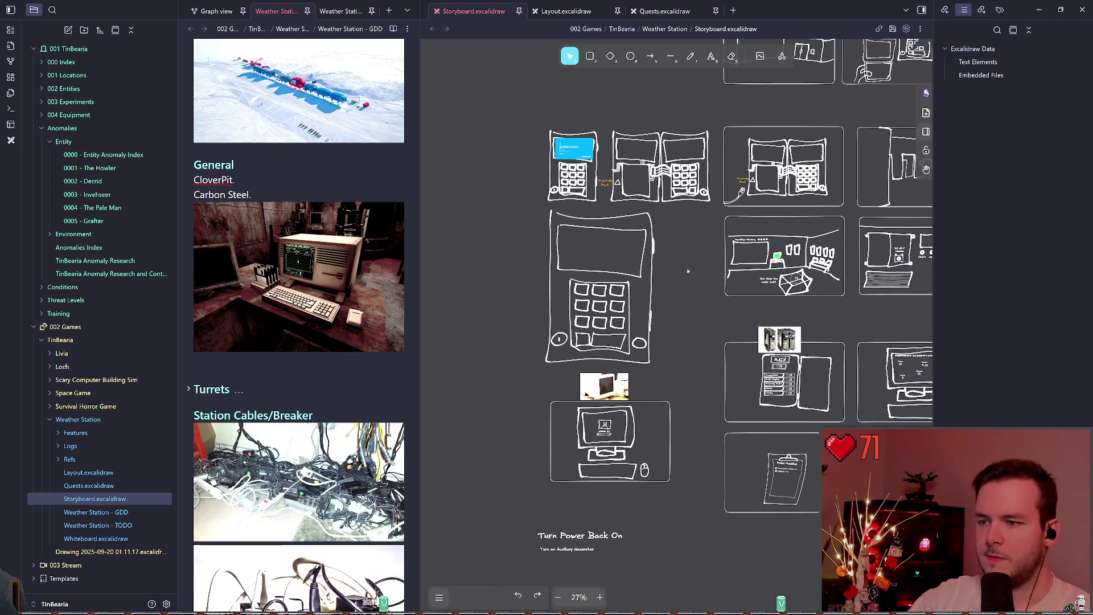
scroll(761, 263, "right", 3)
scroll(850, 295, "up", 1)
scroll(671, 277, "left", 2)
scroll(671, 277, "up", 1)
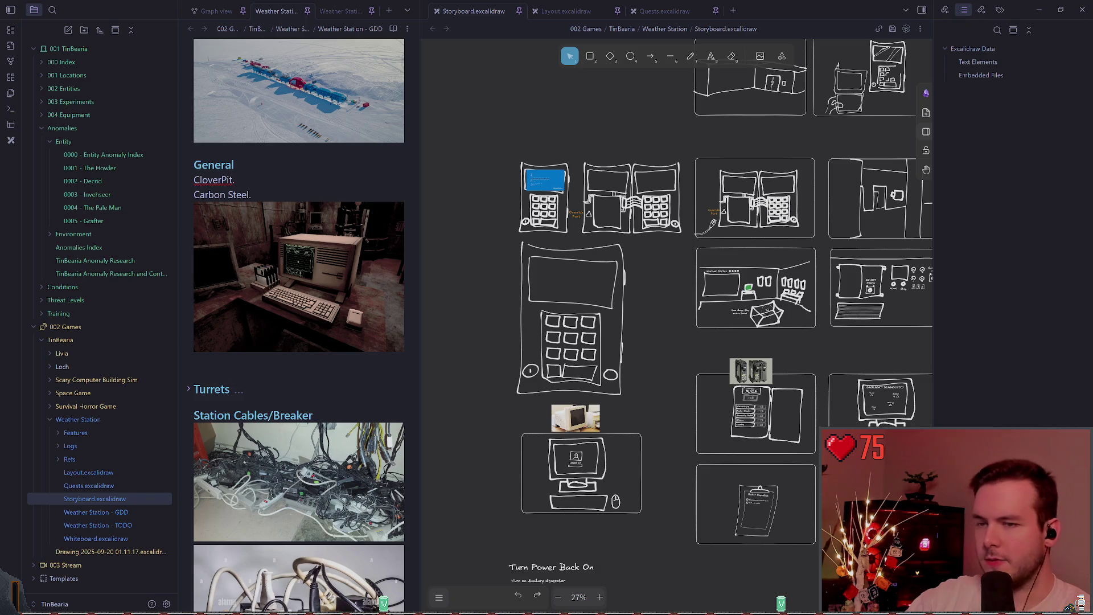
Resize the split again, set the storyboard zoom to 48%, then return to Blockbench.
scroll(298, 324, "down", 2)
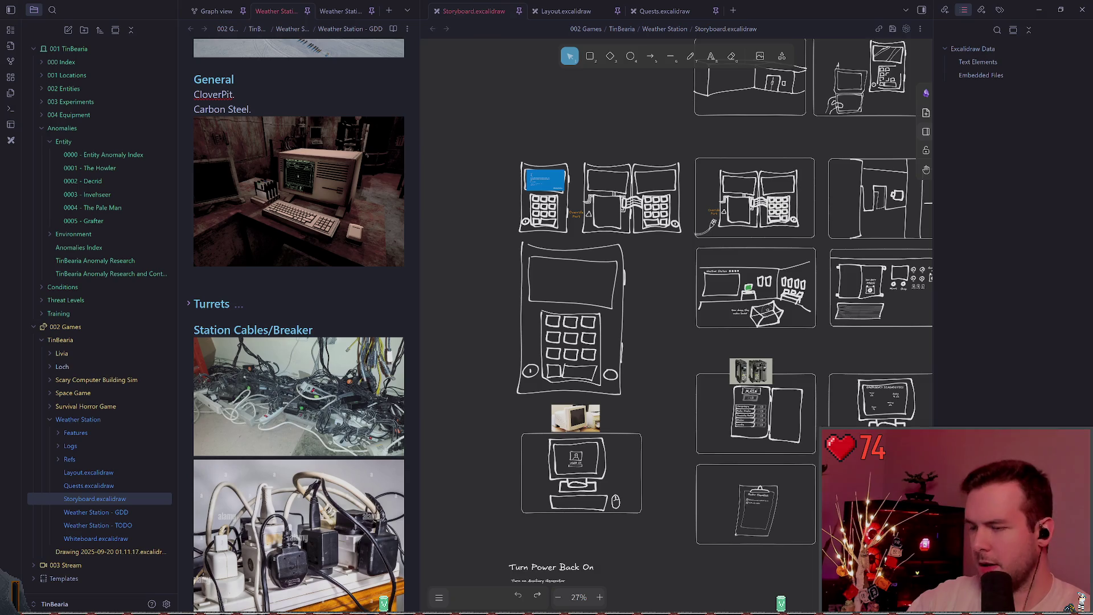
left_click_drag(420, 256, 360, 256)
scroll(432, 273, "down", 5)
scroll(590, 254, "up", 8)
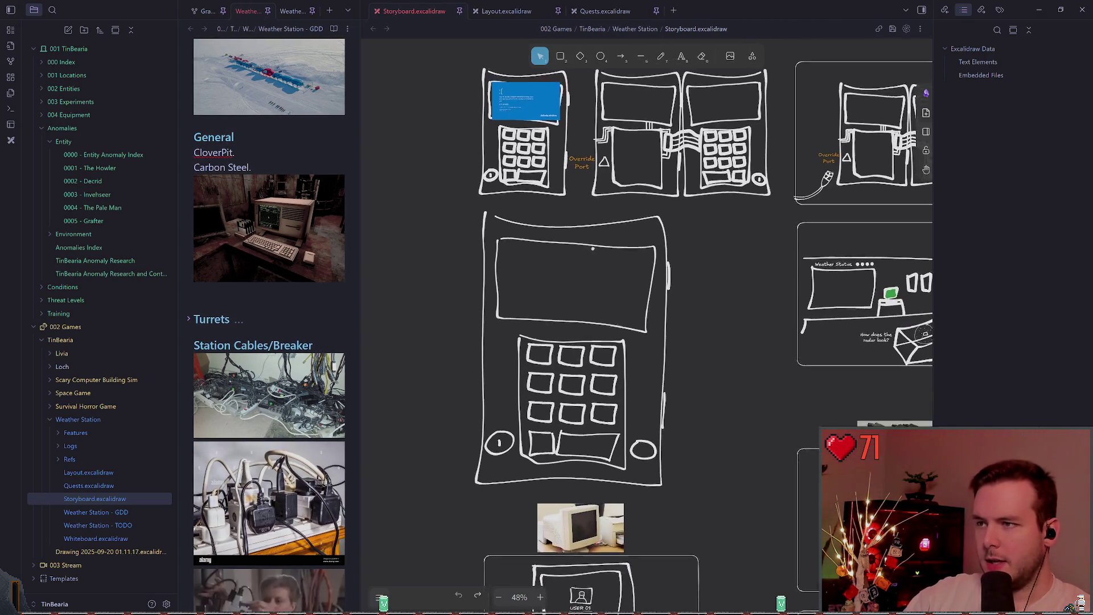
scroll(686, 313, "up", 1)
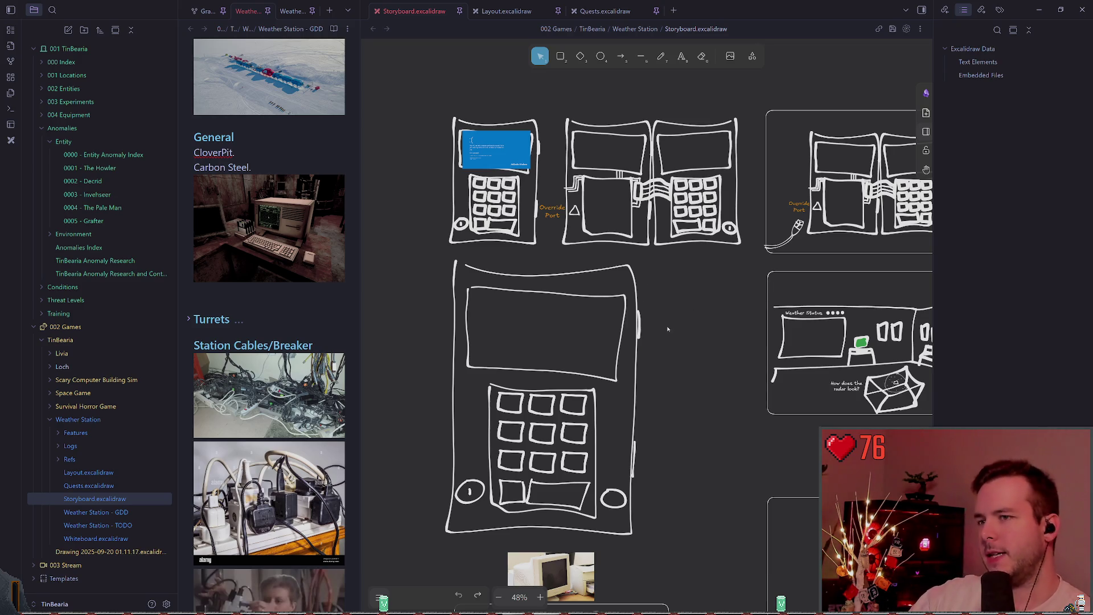
right_click(648, 308)
key("Escape")
scroll(703, 290, "right", 3)
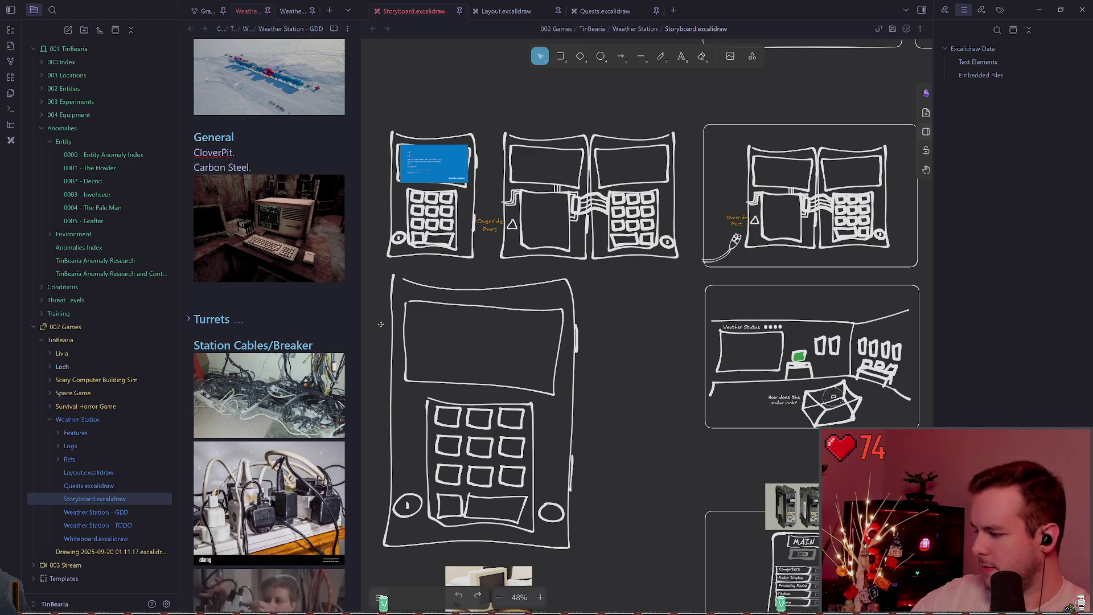
key("alt+Tab")
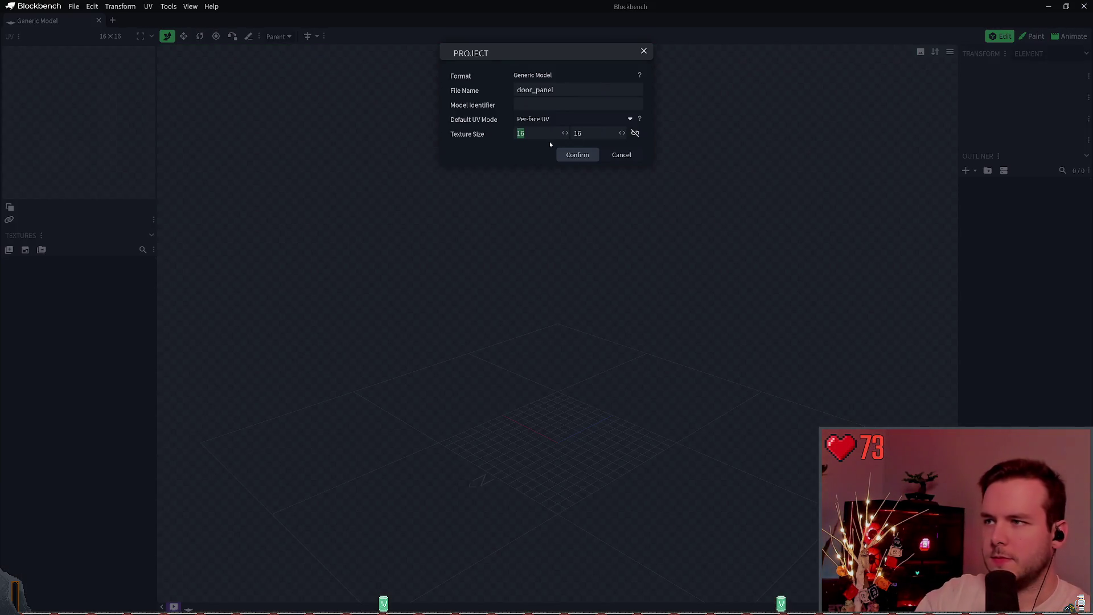
Set the door_panel texture size to 64 × 64 and confirm the new project.
type("64")
left_click(602, 133)
type("64")
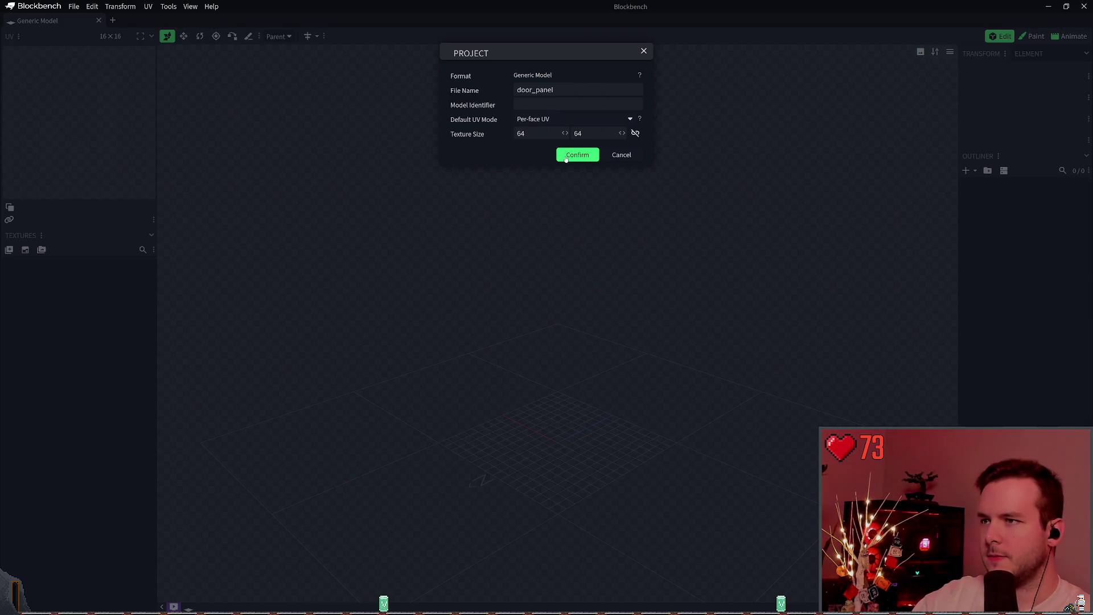
left_click(566, 159)
mouse_move(529, 341)
left_mouse_down()
mouse_move(577, 344)
mouse_move(519, 208)
mouse_move(552, 288)
mouse_move(602, 313)
left_mouse_up()
scroll(603, 313, "up", 3)
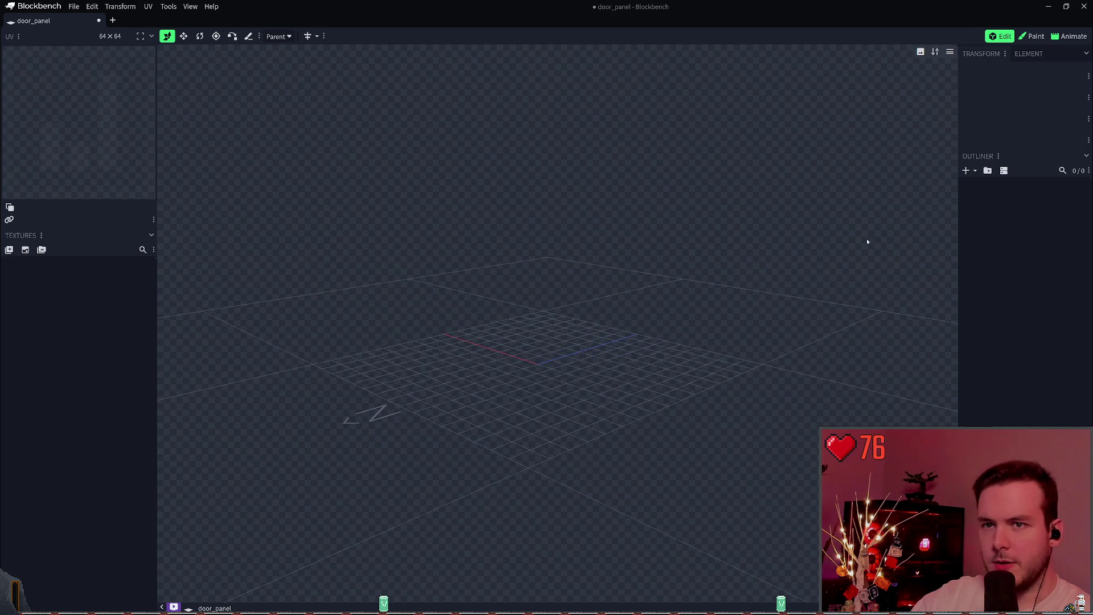
left_click(966, 170)
Add a new Cuboid mesh from the Add Mesh dialog.
left_click(575, 75)
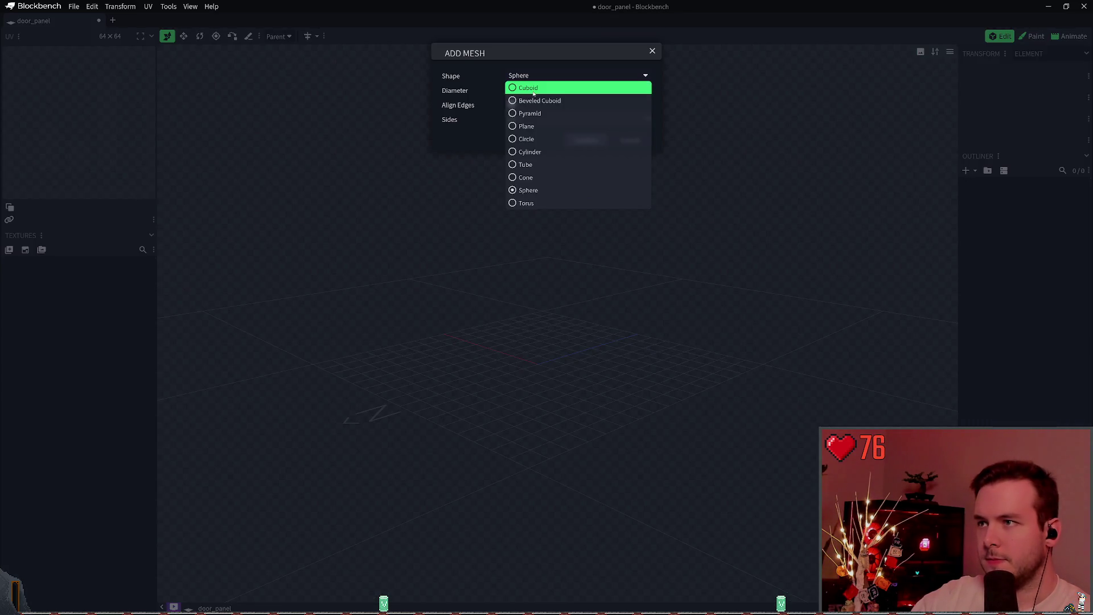
left_click(569, 88)
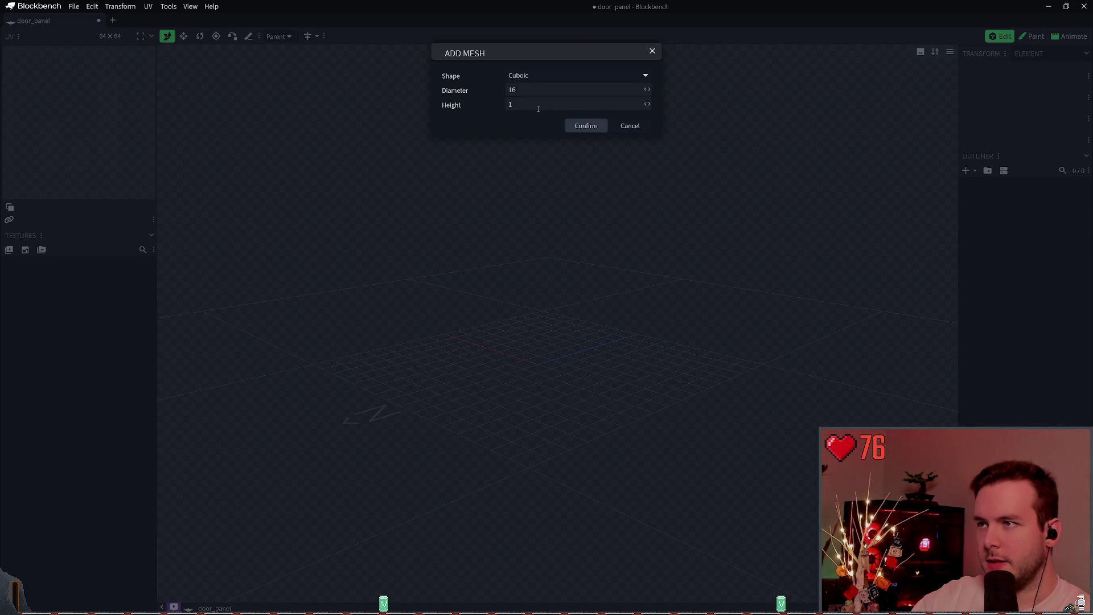
double_click(524, 105)
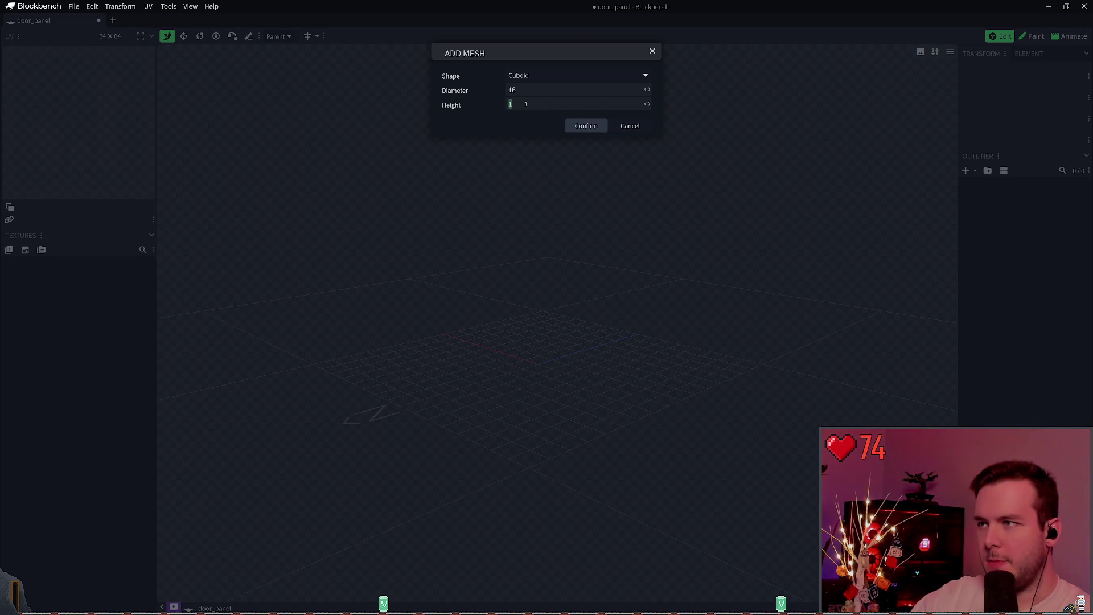
left_click(586, 125)
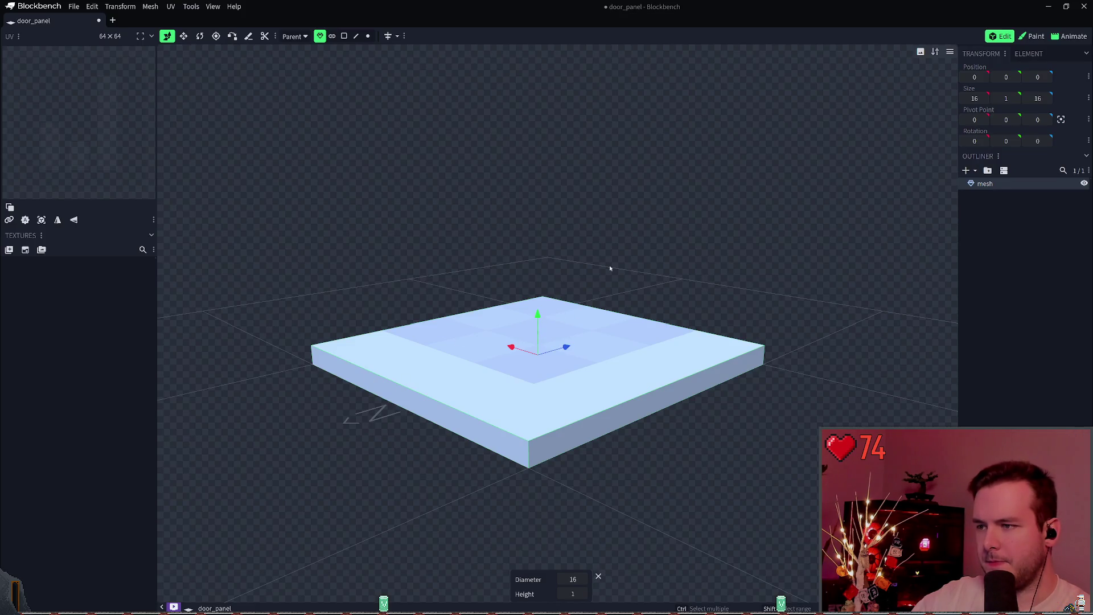
Raise the cuboid's height from 4 to 18, leaving it 16 × 16 in footprint.
left_click_drag(618, 250, 593, 251)
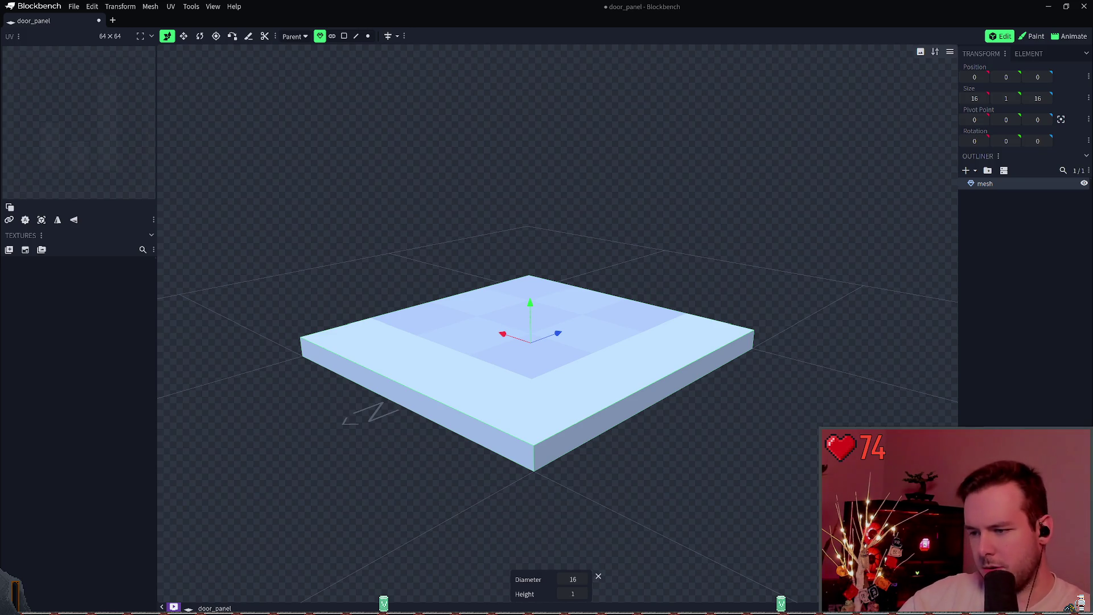
left_click(583, 594)
left_click(582, 593)
left_click(583, 594)
type("4")
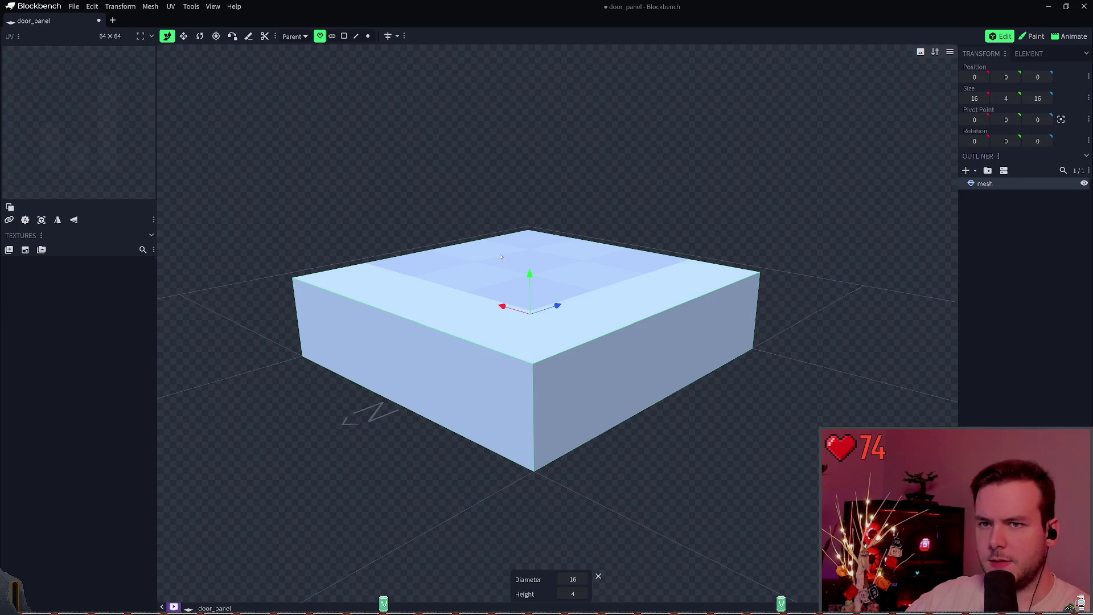
mouse_move(589, 196)
left_mouse_down()
mouse_move(608, 196)
mouse_move(596, 195)
mouse_move(616, 237)
left_mouse_up()
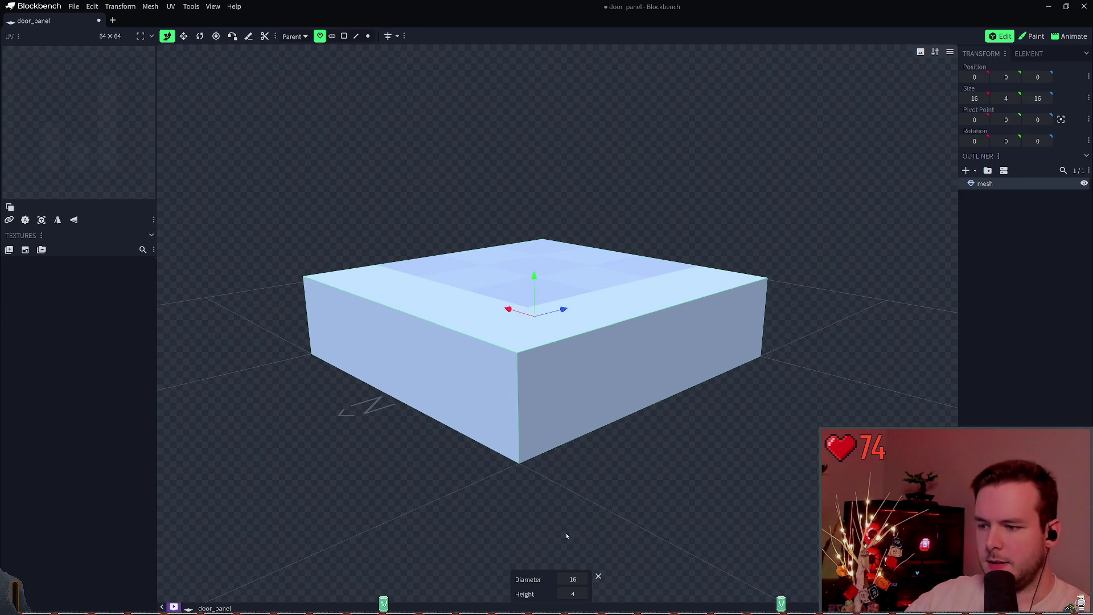
left_click_drag(572, 594, 612, 593)
scroll(680, 138, "down", 5)
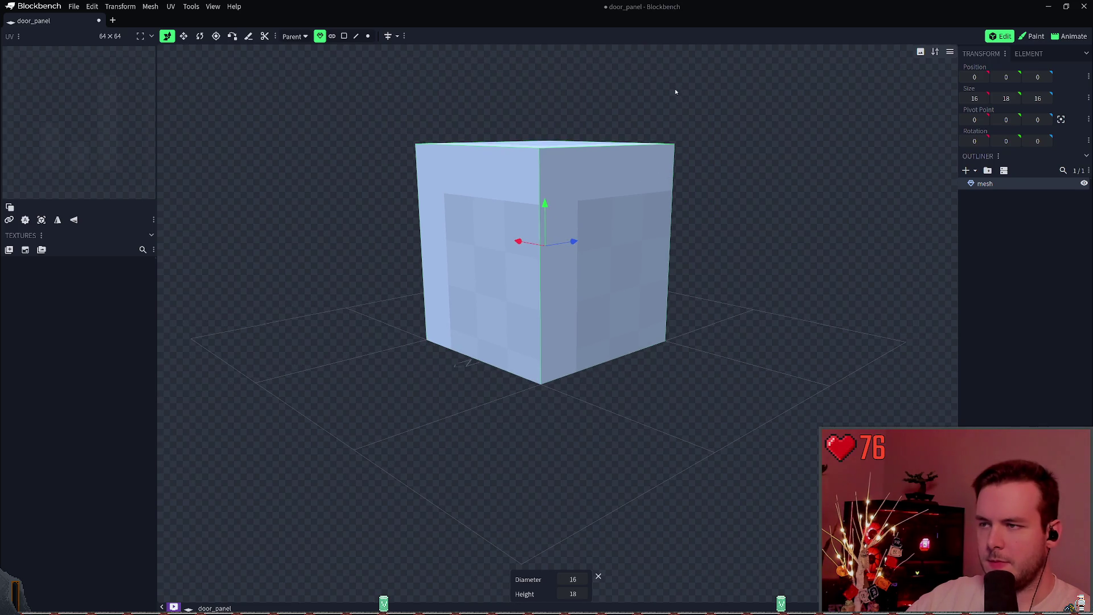
mouse_move(674, 92)
left_mouse_down()
mouse_move(681, 86)
mouse_move(678, 125)
left_mouse_up()
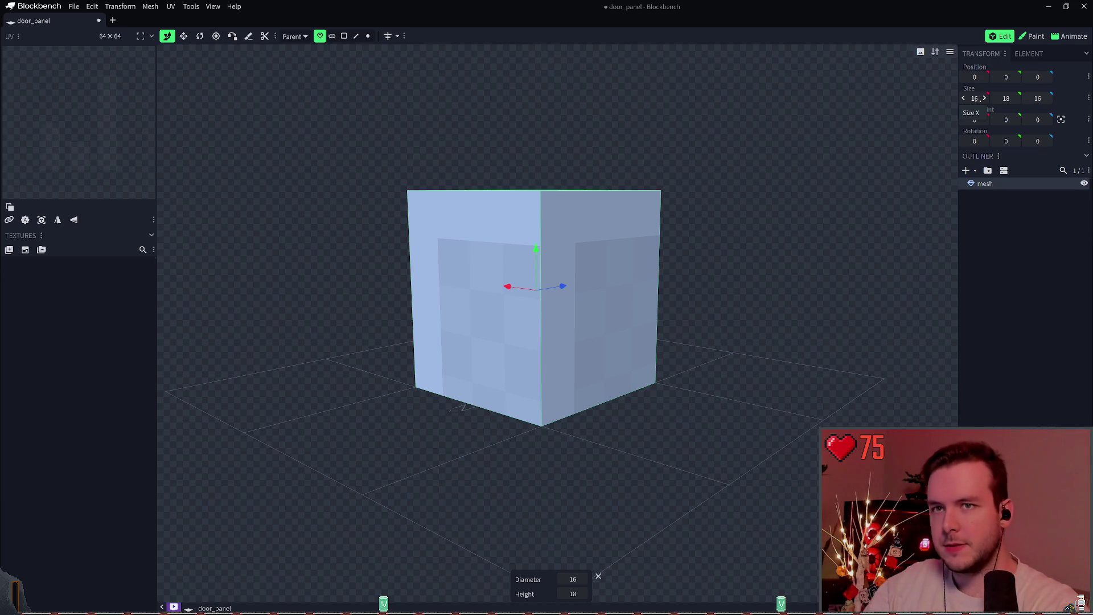
Set the box width (Size X) to 8.
type("64*0.")
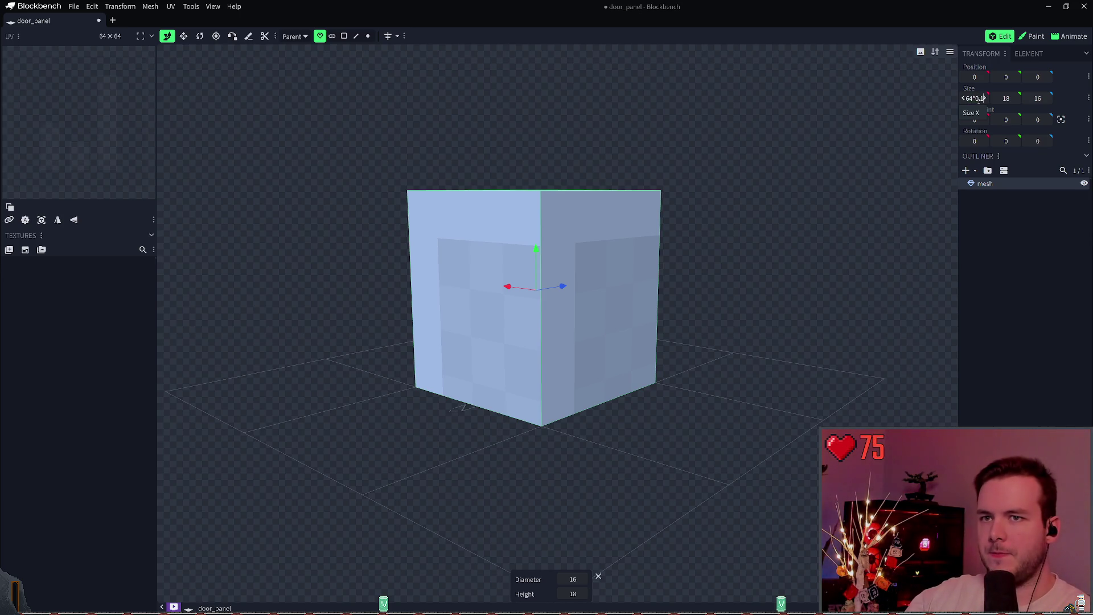
key("Return")
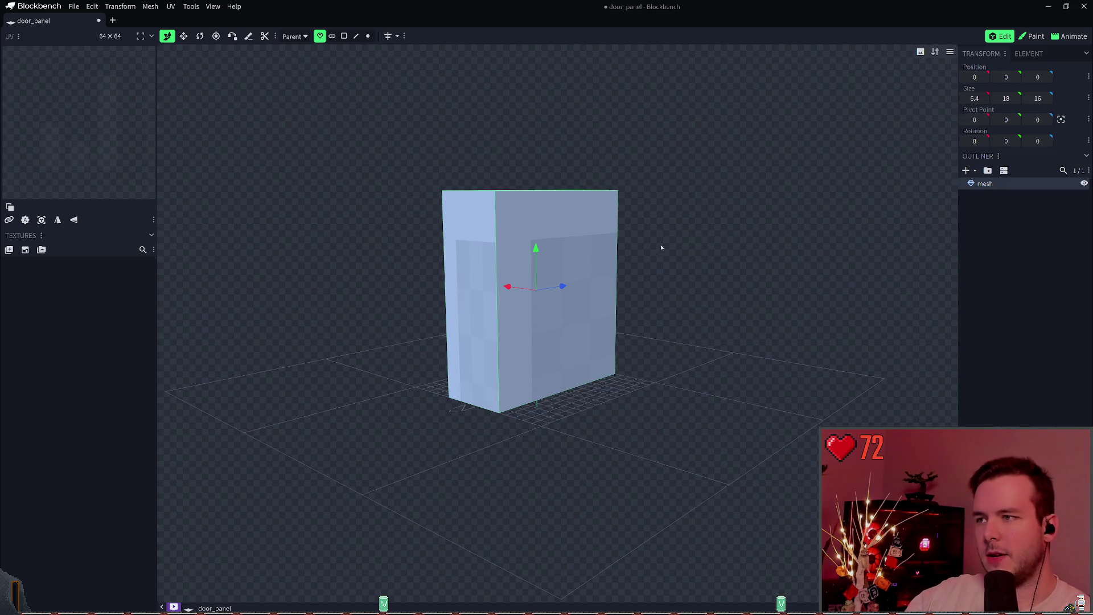
mouse_move(665, 245)
left_mouse_down()
mouse_move(700, 271)
mouse_move(683, 265)
left_mouse_up()
left_click(974, 98)
key("BackSpace")
key("Return")
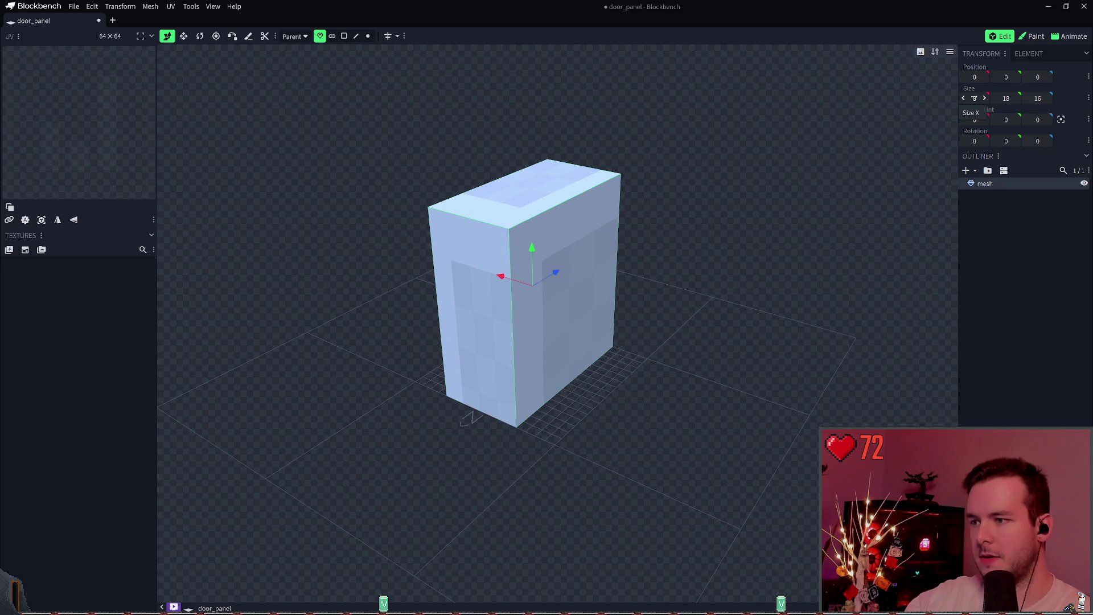
mouse_move(656, 196)
left_mouse_down()
mouse_move(678, 185)
mouse_move(693, 199)
mouse_move(670, 208)
left_mouse_up()
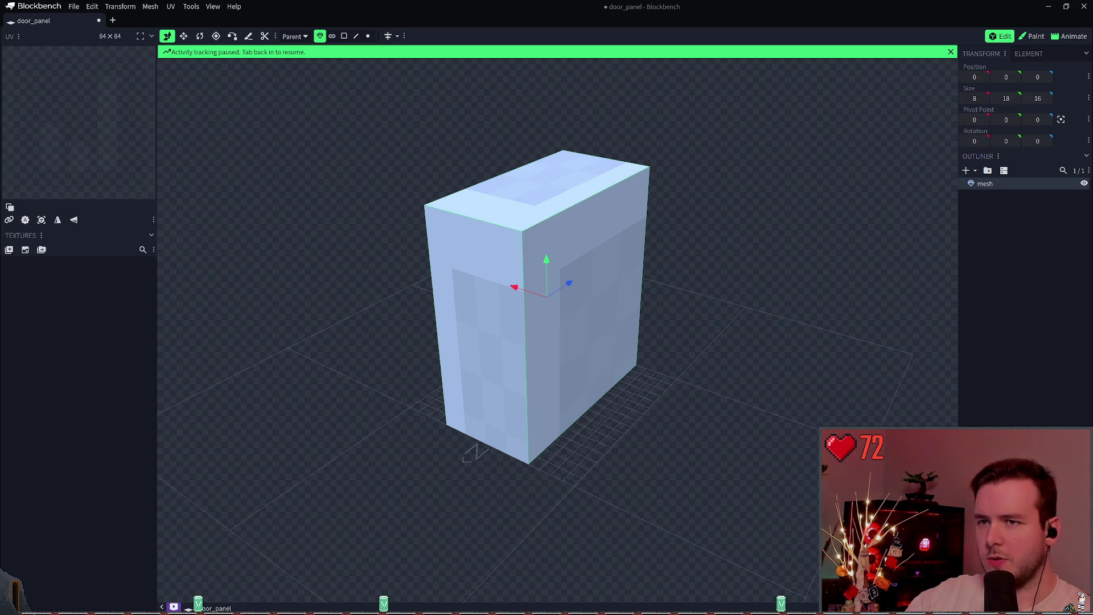
Set the height to 64*0.4 (25.6) and the depth to 64*0.3 (19.2).
left_click(1005, 98)
type("64*0.4")
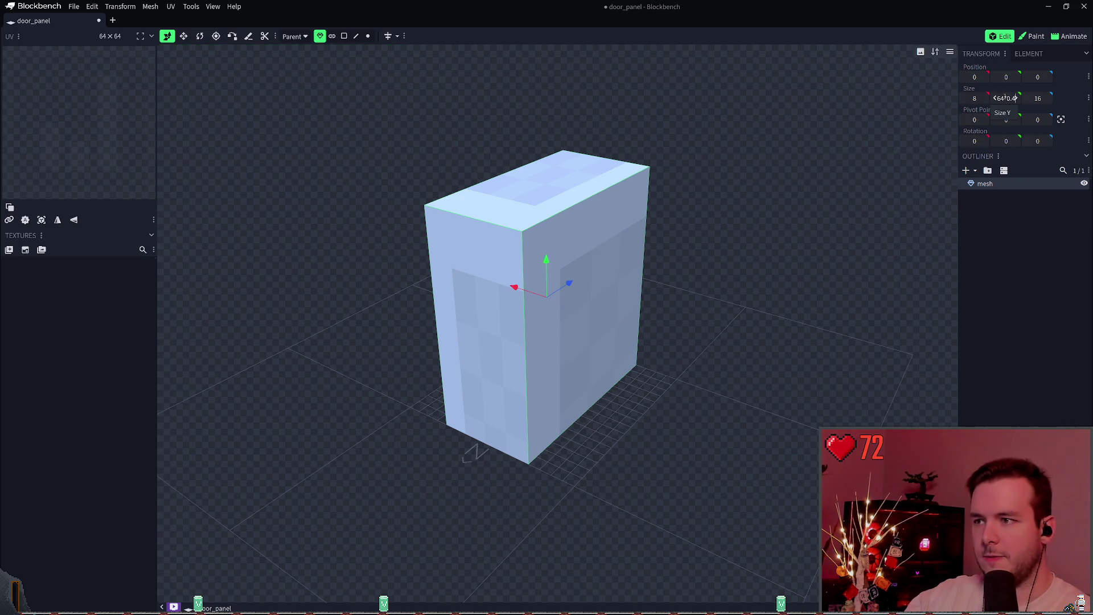
key("Return")
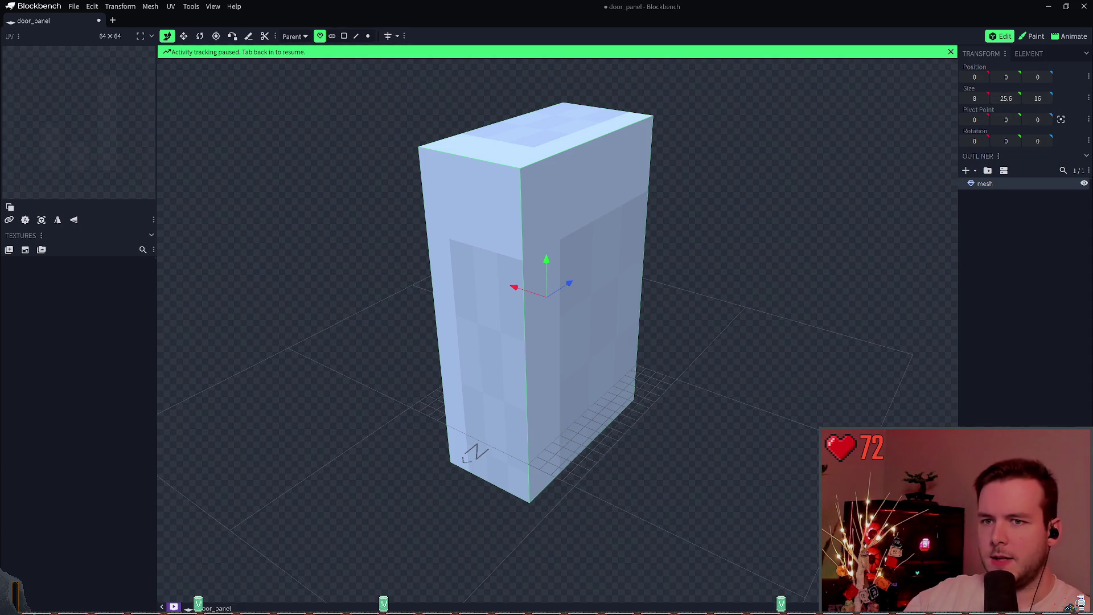
left_click(1038, 98)
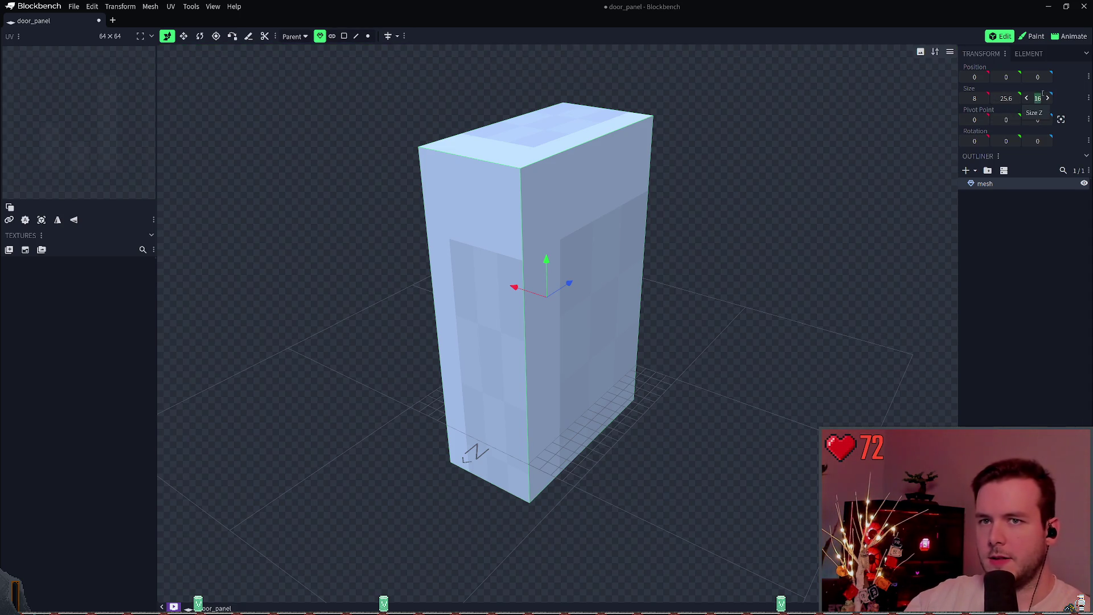
type("64*0.3")
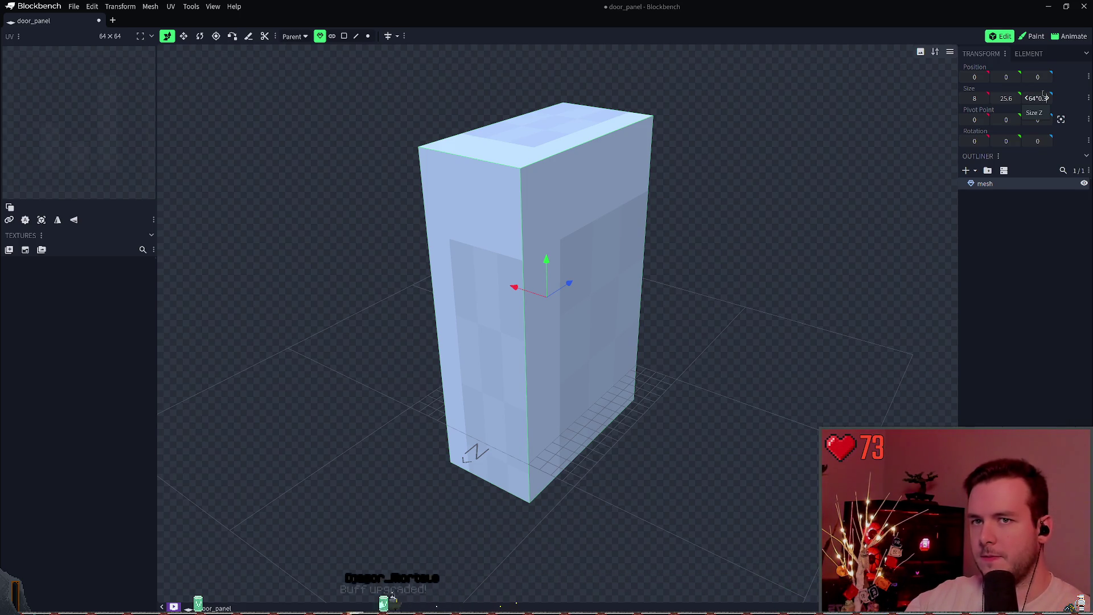
key("Return")
mouse_move(666, 249)
left_mouse_down()
mouse_move(639, 200)
mouse_move(788, 195)
mouse_move(632, 206)
mouse_move(646, 208)
left_mouse_up()
Round the height down to 24 and the depth to 20.
left_click_drag(1006, 102, 996, 101)
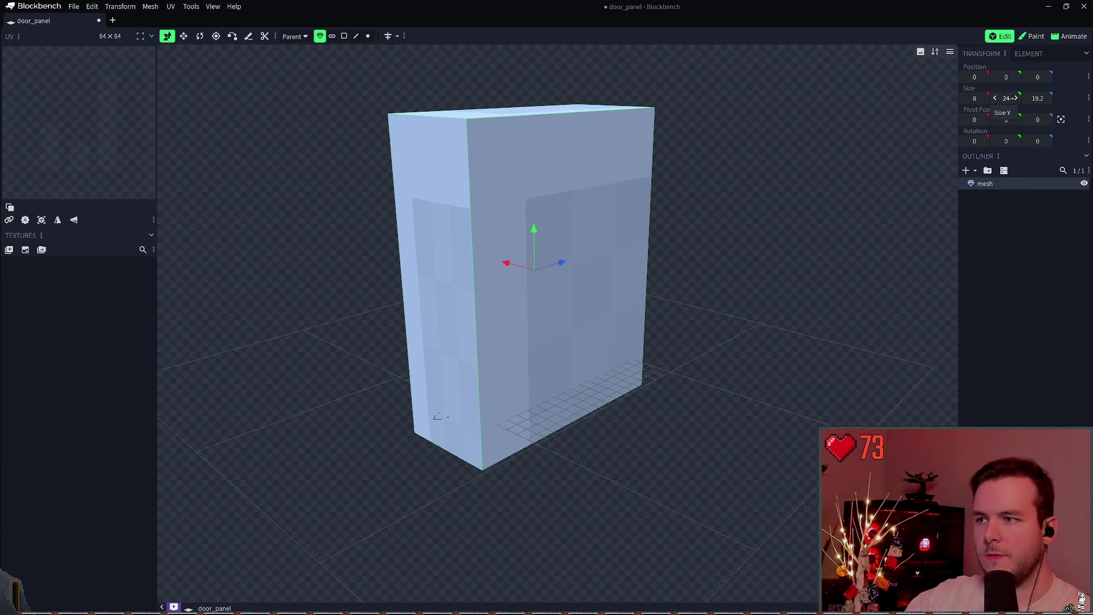
left_click(1046, 98)
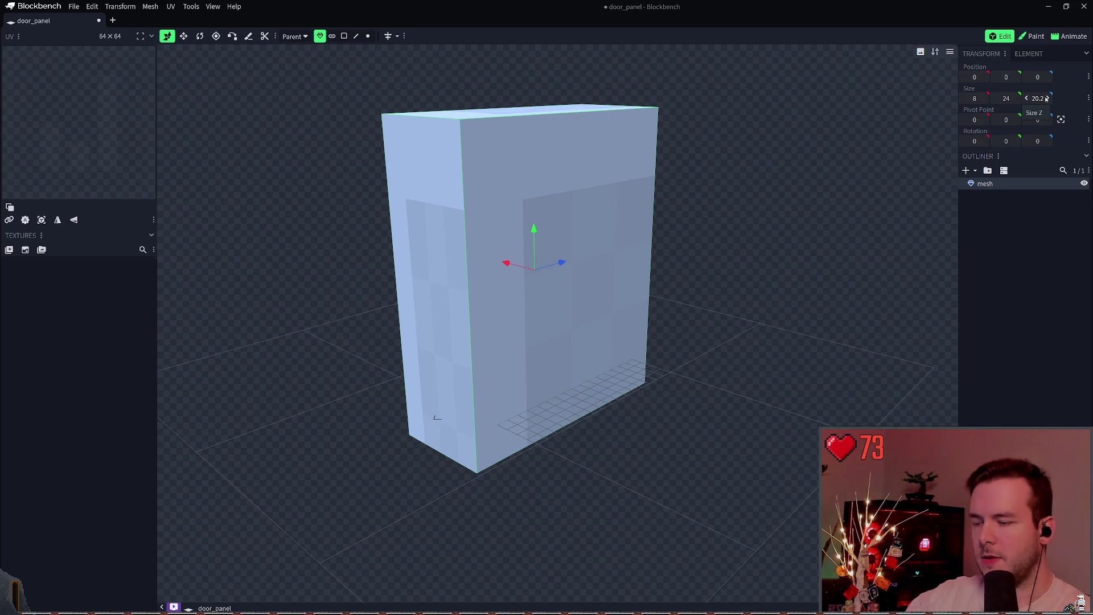
left_click(1039, 98)
key("BackSpace")
key("BackSpace")
key("Return")
mouse_move(701, 231)
left_mouse_down()
mouse_move(584, 225)
mouse_move(761, 234)
mouse_move(830, 220)
mouse_move(751, 254)
mouse_move(666, 239)
mouse_move(683, 236)
mouse_move(697, 259)
left_mouse_up()
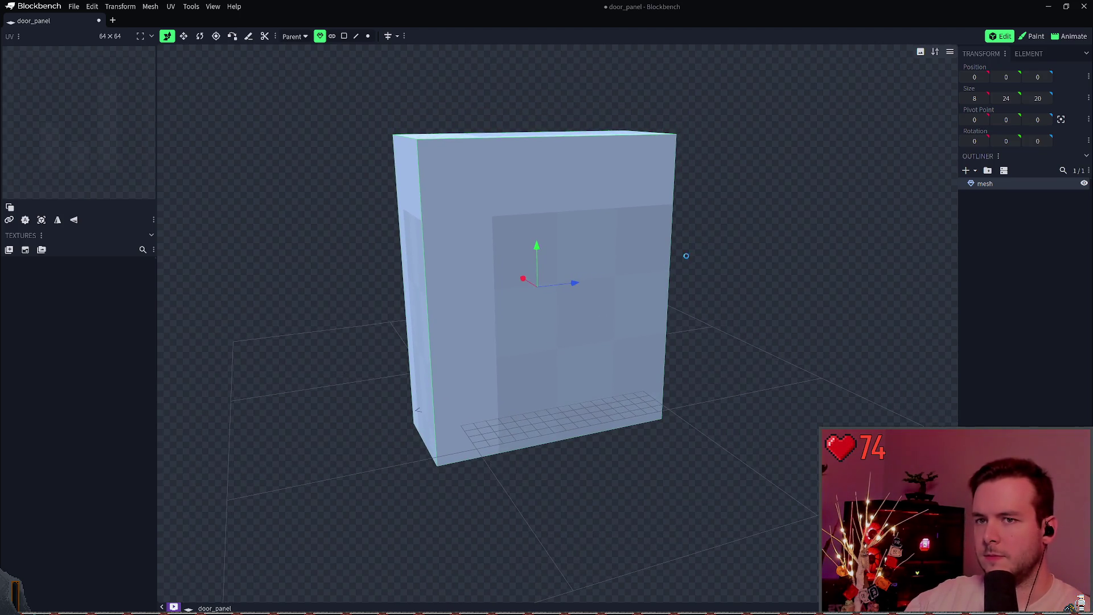
double_click(993, 184)
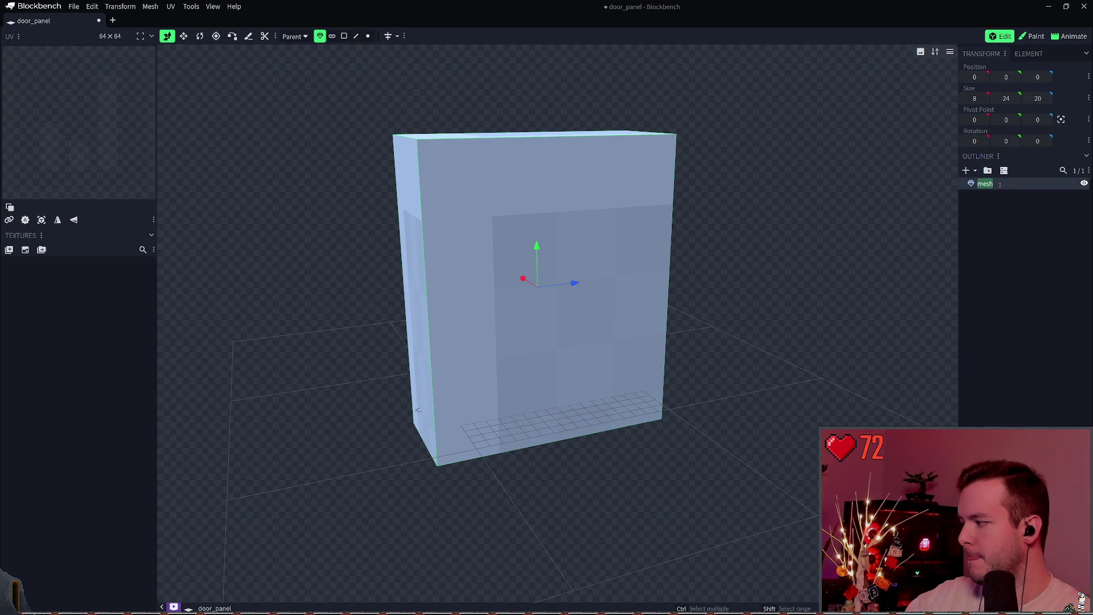
Name the 8 × 24 × 20 mesh 'Base' in the Outliner.
type("Case")
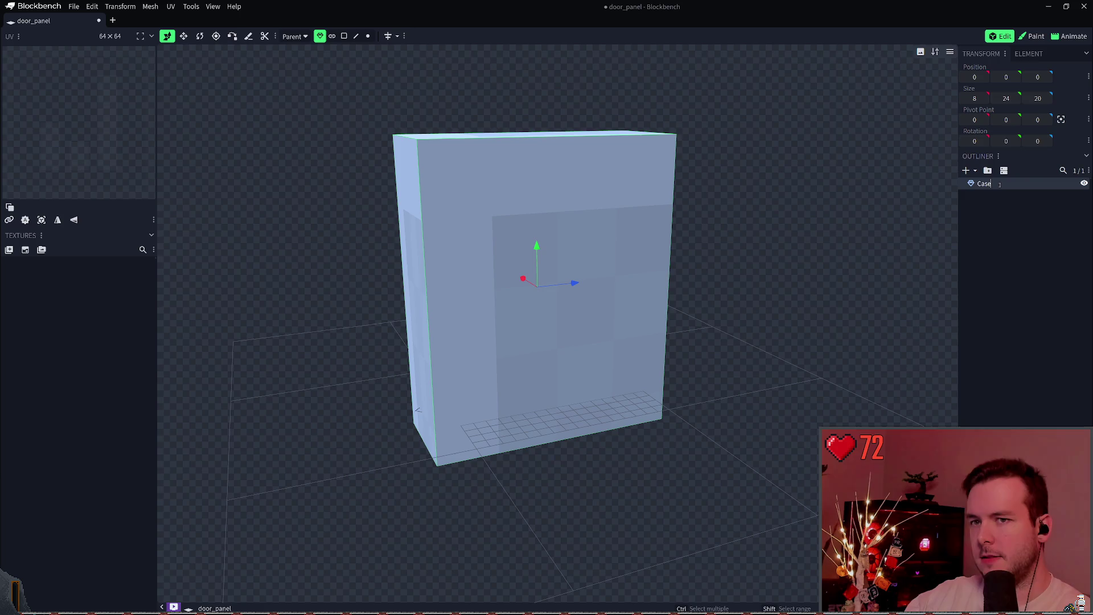
key("ctrl+a")
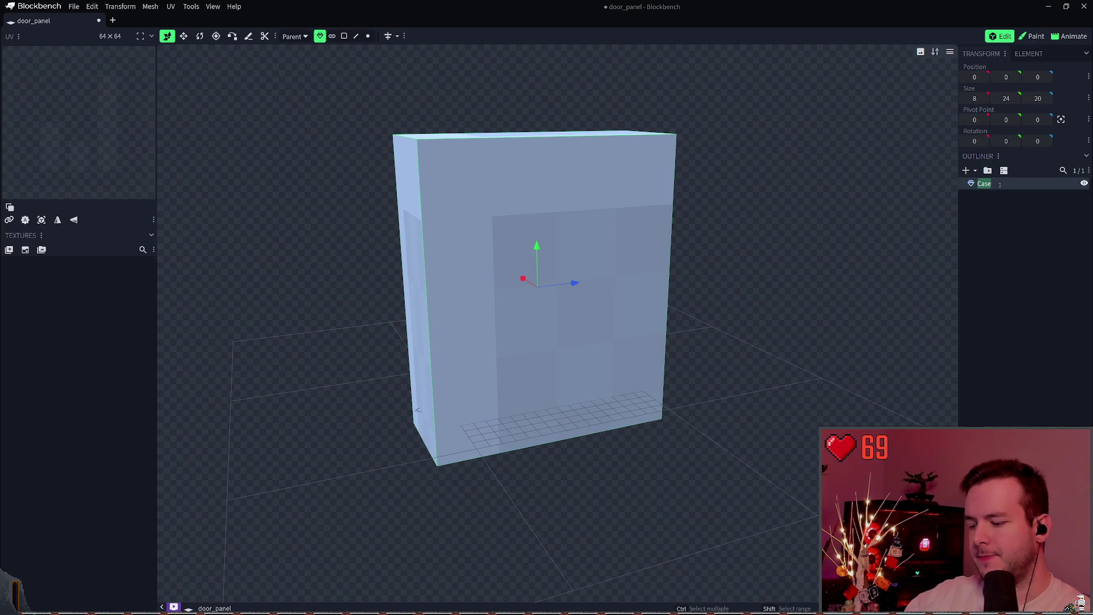
type("Back")
double_click(999, 184)
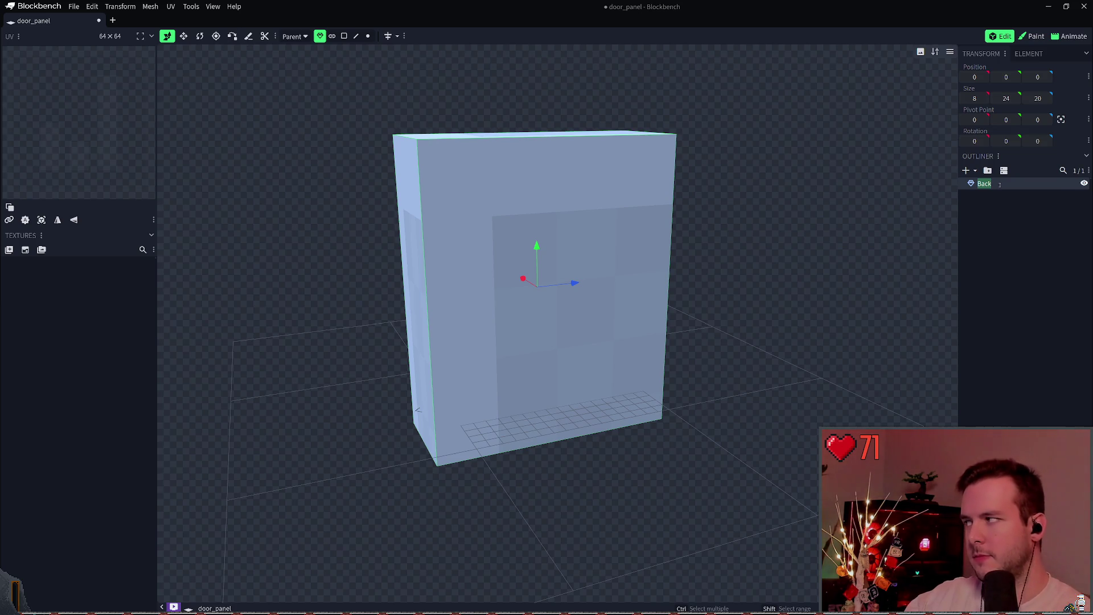
key("BackSpace")
type("ase")
key("Return")
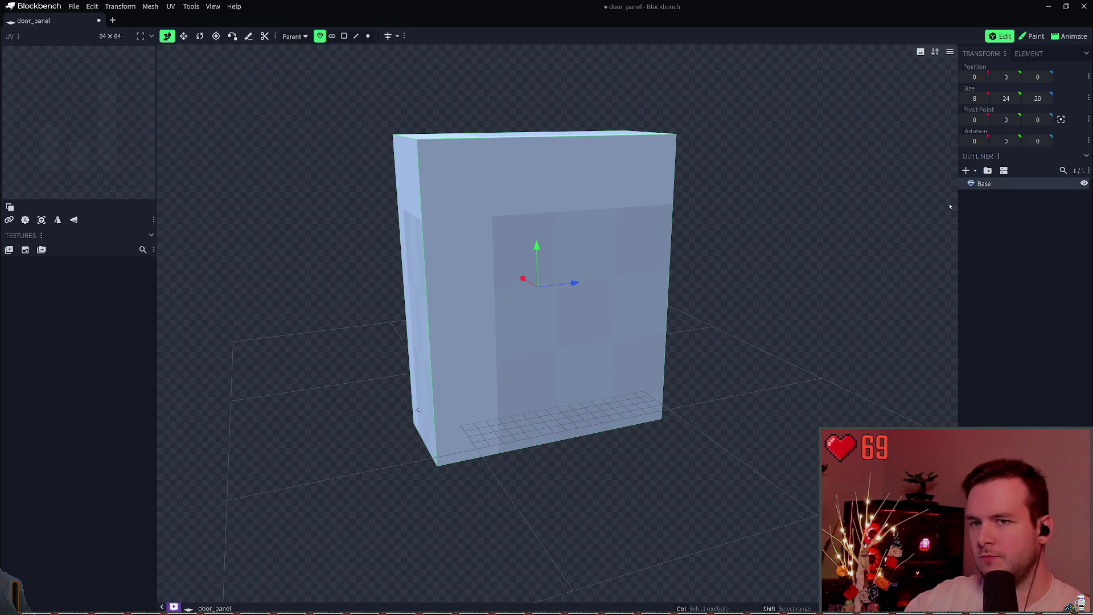
mouse_move(692, 229)
left_mouse_down()
mouse_move(708, 239)
mouse_move(685, 227)
mouse_move(727, 297)
mouse_move(680, 219)
mouse_move(727, 249)
mouse_move(711, 235)
left_mouse_up()
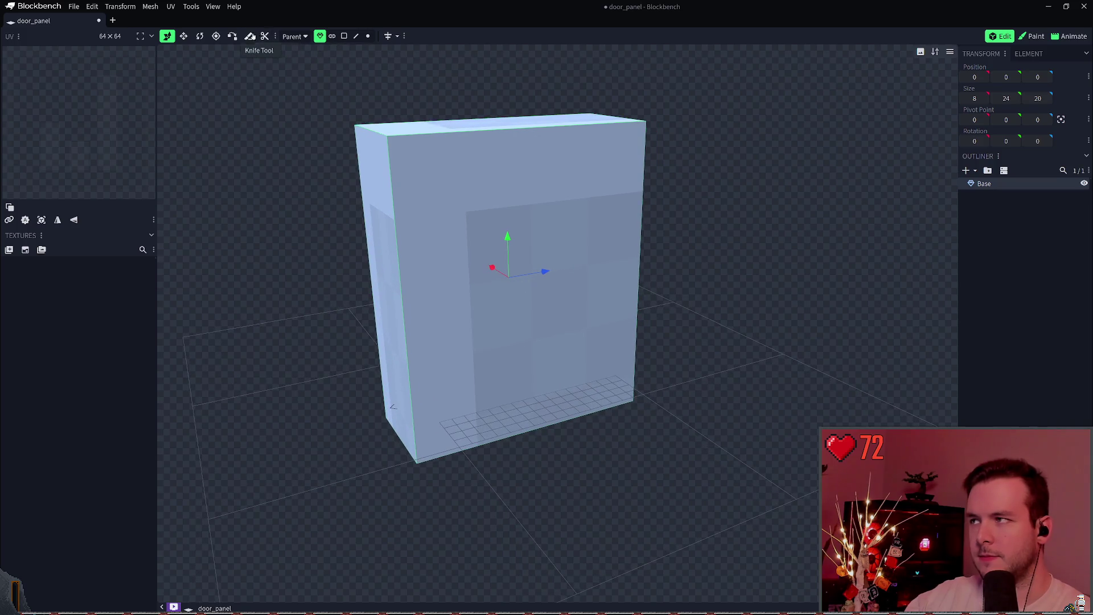
Check the mirror modelling options in the toolbar.
left_click(397, 36)
left_click(403, 36)
mouse_move(626, 187)
left_mouse_down()
mouse_move(647, 188)
mouse_move(698, 262)
mouse_move(722, 264)
mouse_move(695, 268)
mouse_move(693, 251)
mouse_move(716, 271)
mouse_move(769, 281)
mouse_move(856, 248)
mouse_move(708, 234)
left_mouse_up()
Lift the Base cuboid to Position Y 6 and save the door_panel project.
mouse_move(536, 259)
left_mouse_down()
mouse_move(539, 186)
mouse_move(539, 195)
left_mouse_up()
scroll(712, 236, "up", 3)
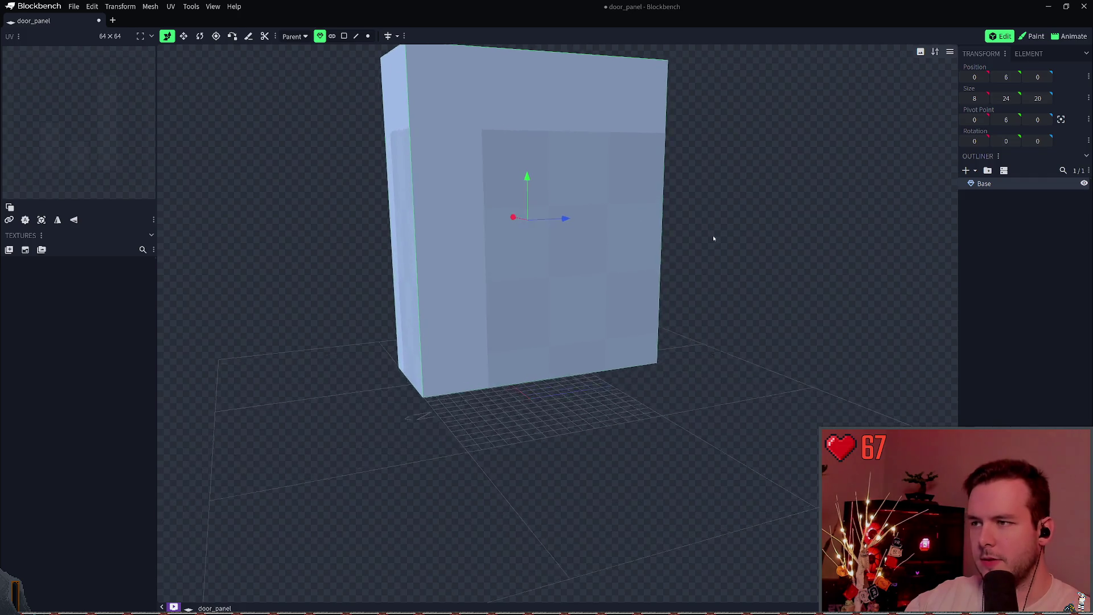
mouse_move(684, 182)
left_mouse_down()
mouse_move(716, 176)
mouse_move(725, 157)
mouse_move(747, 196)
left_mouse_up()
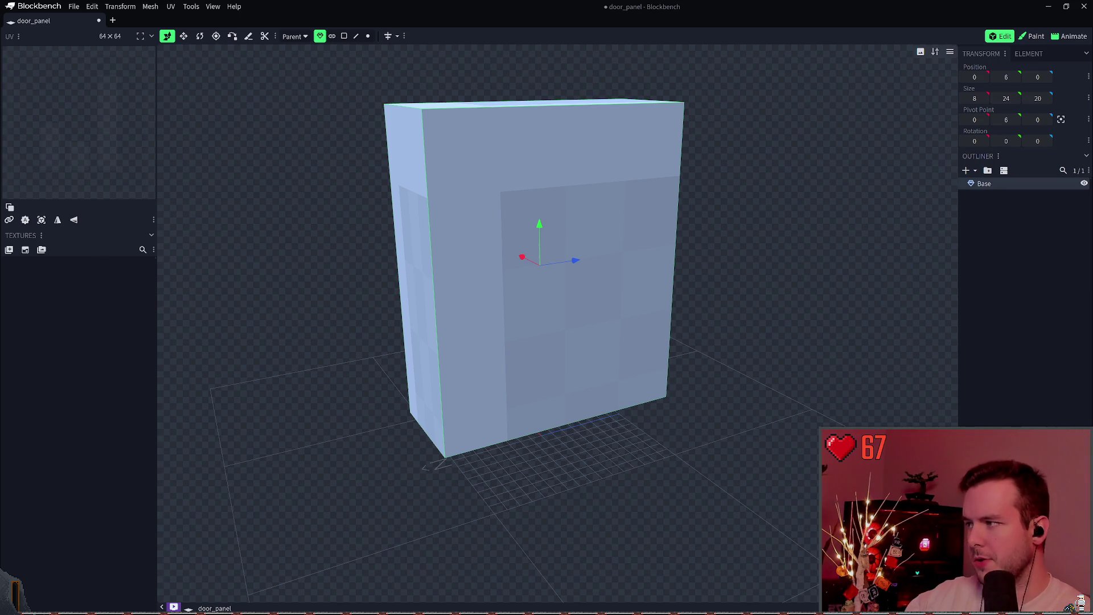
key("ctrl+s")
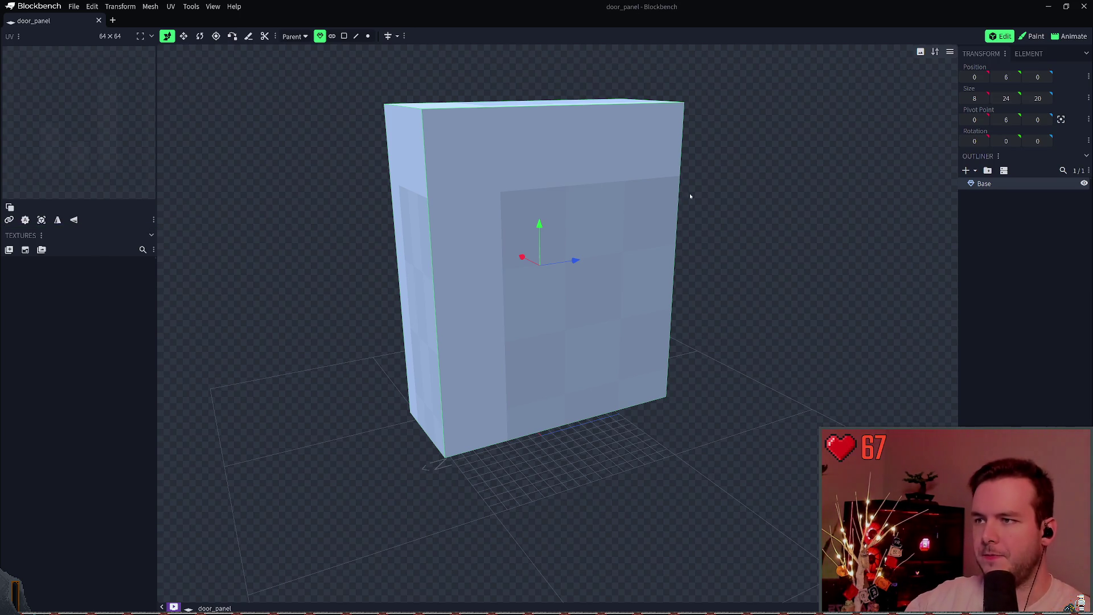
right_click(725, 212)
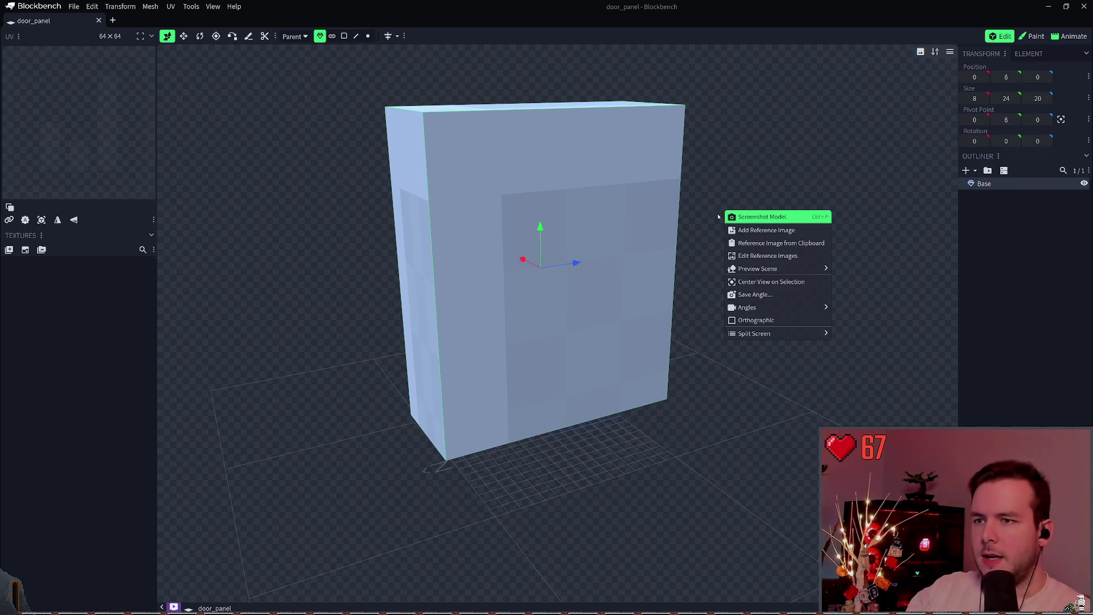
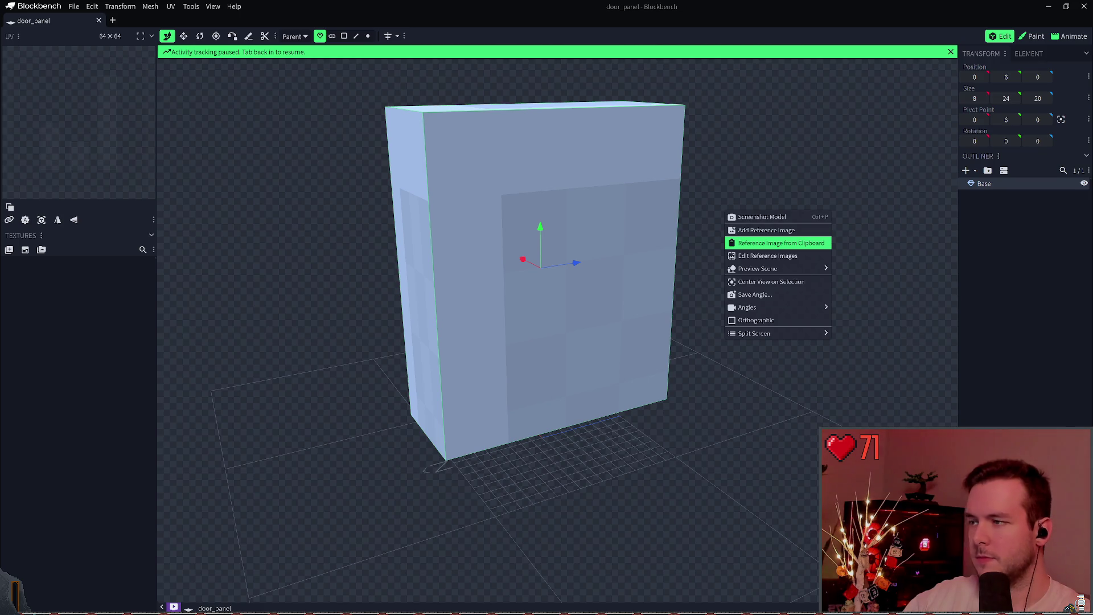
Paste the door-panel sketch from the clipboard as a reference image in this project, twice.
left_click(773, 245)
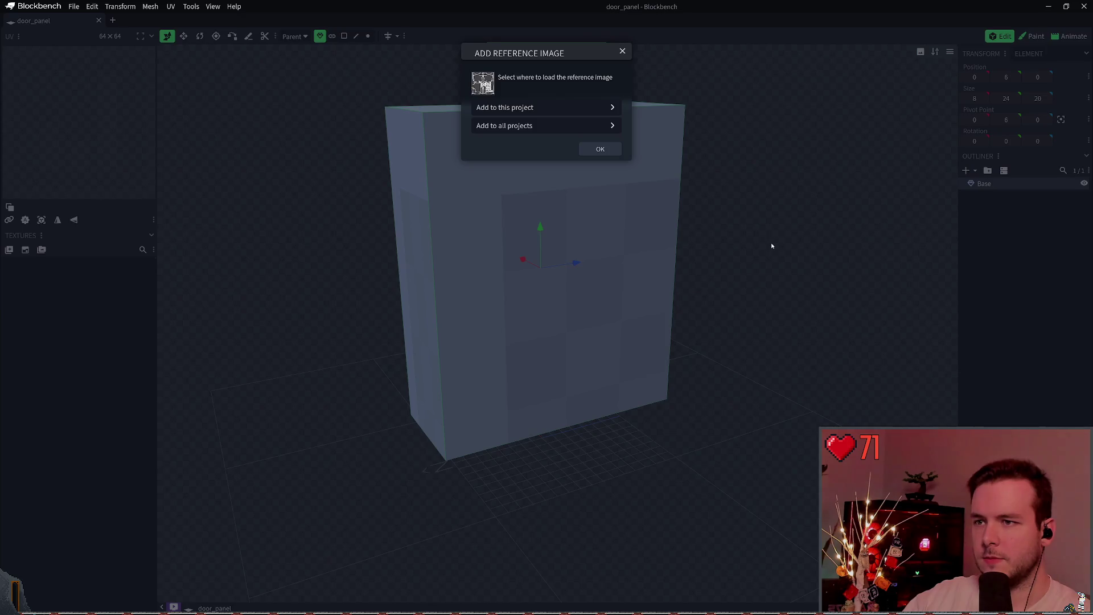
left_click(535, 106)
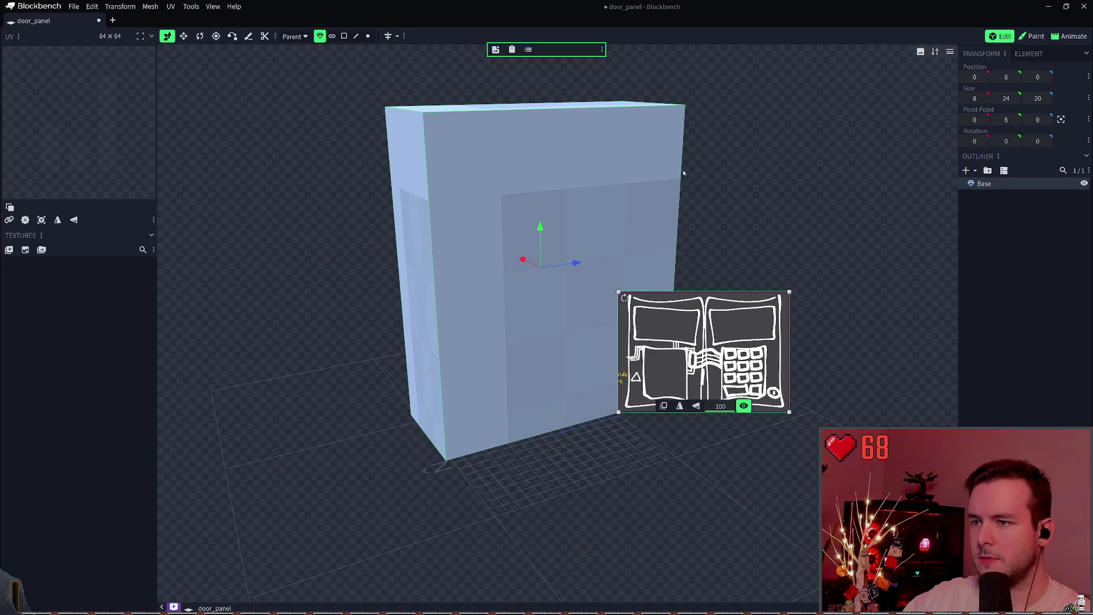
left_click(738, 178)
right_click(749, 185)
left_click(763, 216)
left_click(507, 127)
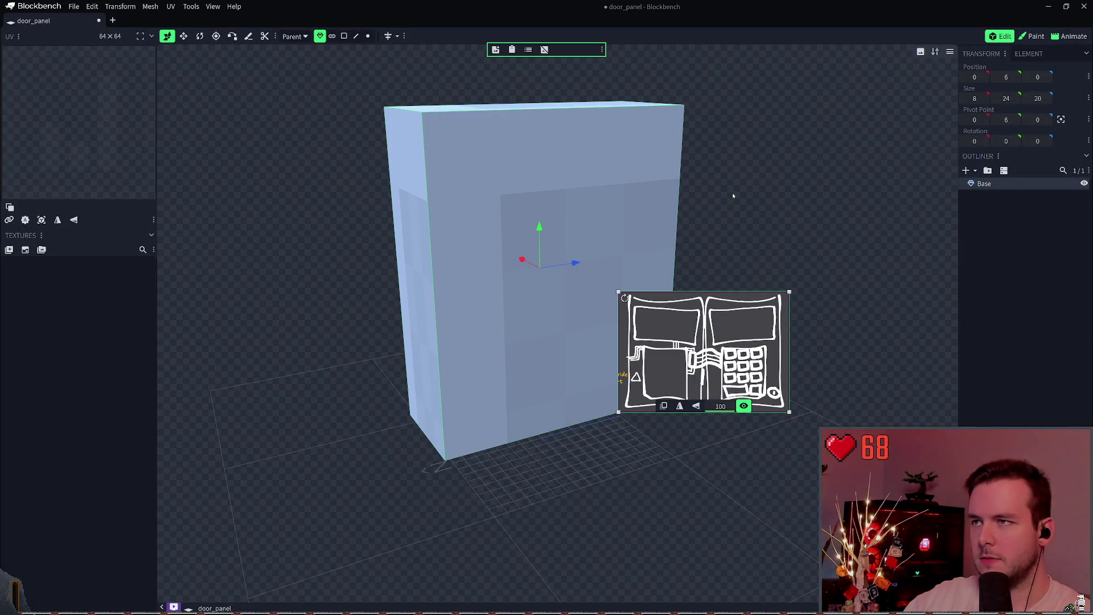
Undo and redo the Base block's move, keeping it at Y 6, and browse the File and Tools menus.
key("ctrl+z")
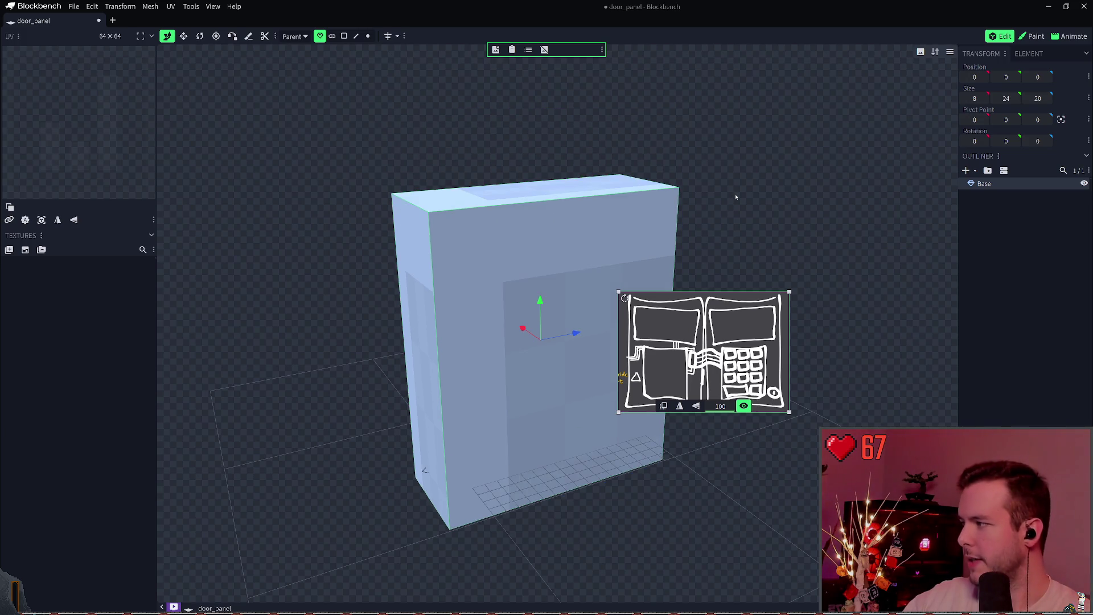
key("ctrl+y")
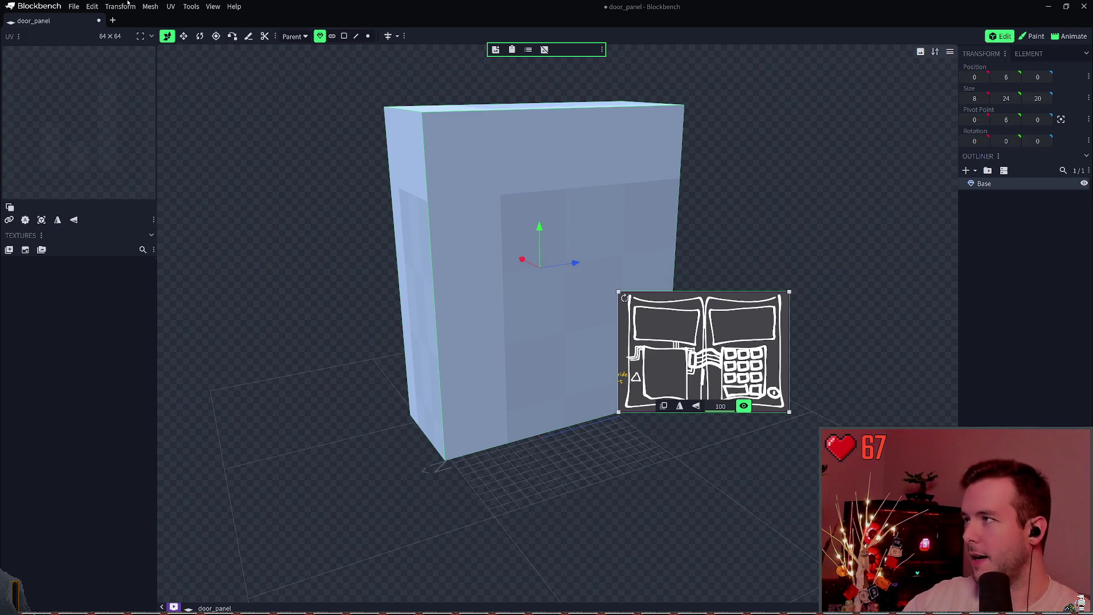
left_click(80, 5)
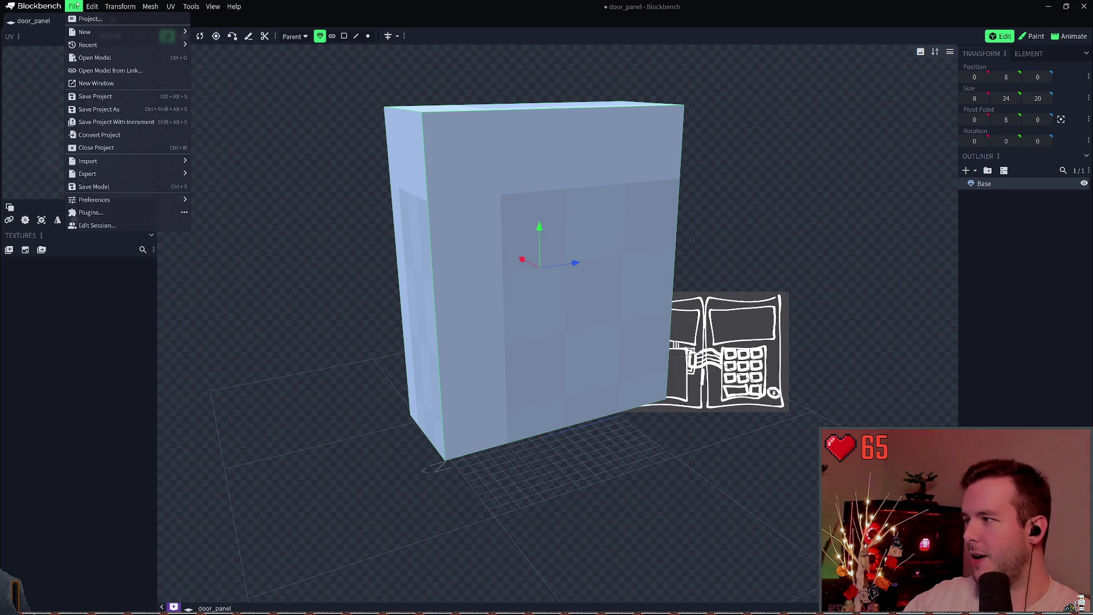
left_click(120, 6)
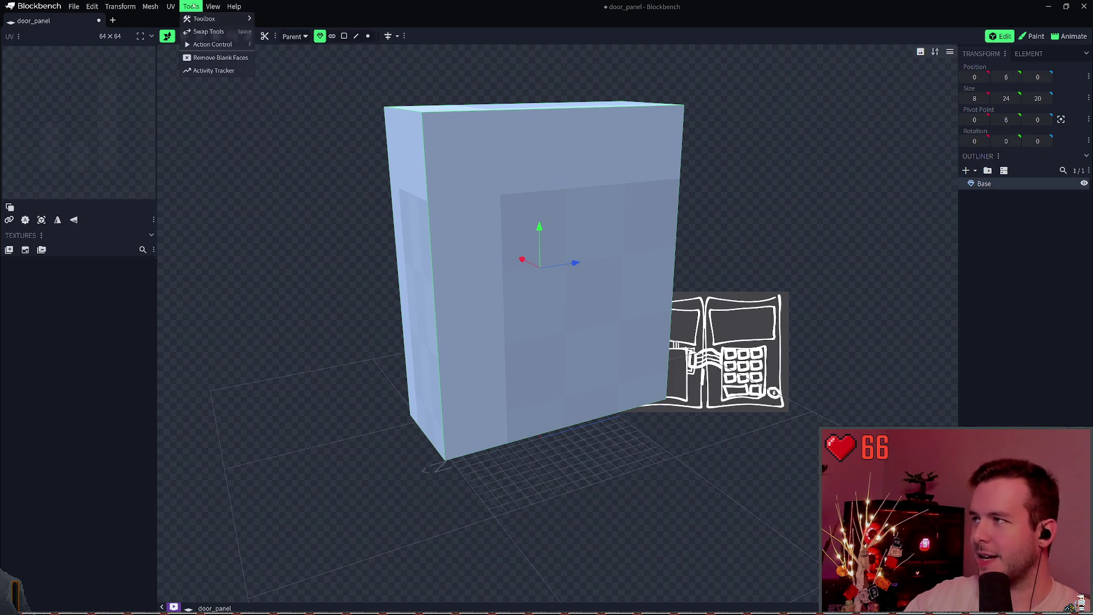
left_click(191, 6)
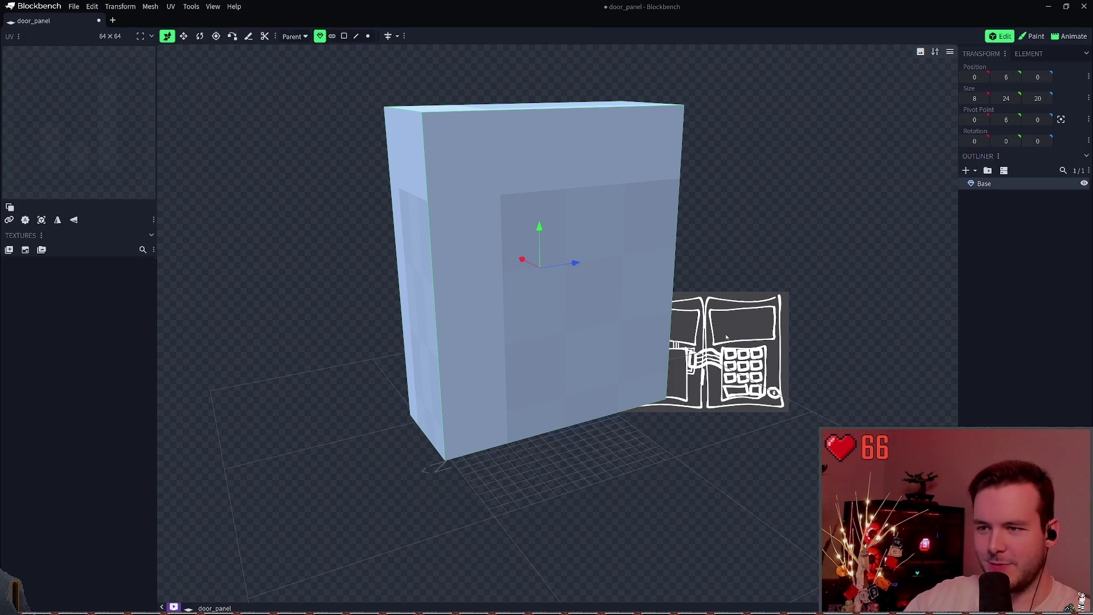
Pan the view leftward and look over the viewport shading and Tools options.
mouse_move(792, 248)
left_mouse_down()
mouse_move(729, 225)
mouse_move(711, 279)
mouse_move(689, 274)
mouse_move(740, 267)
left_mouse_up()
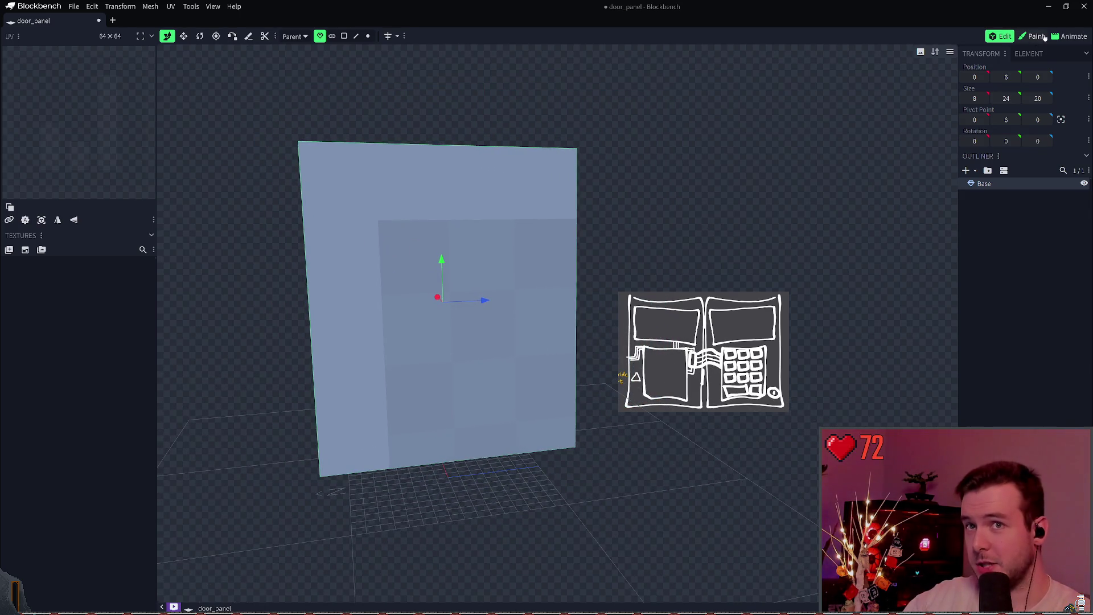
left_click(921, 52)
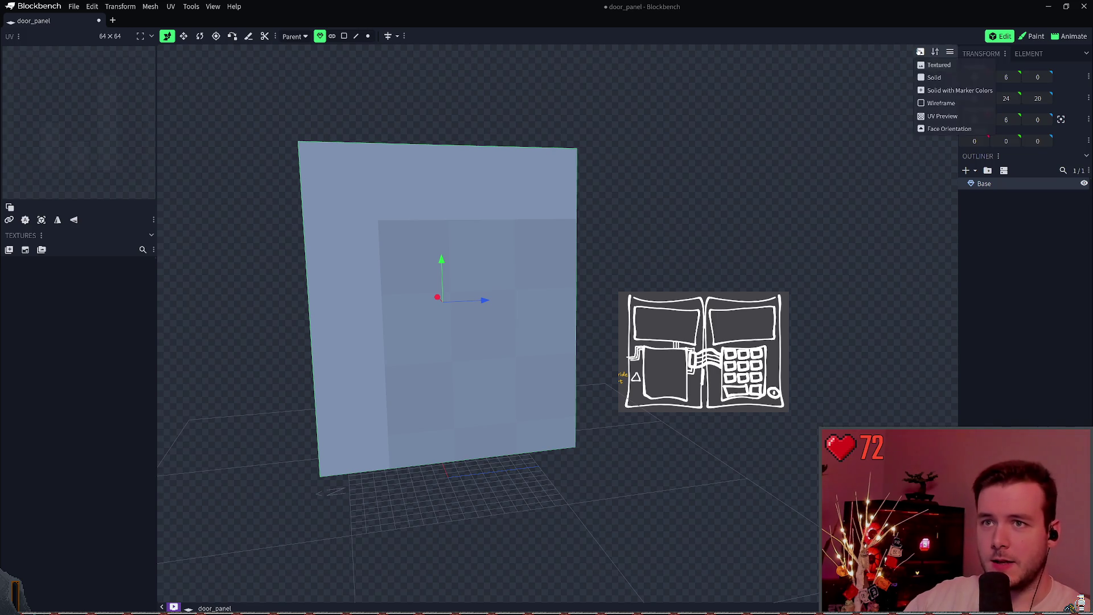
left_click(182, 7)
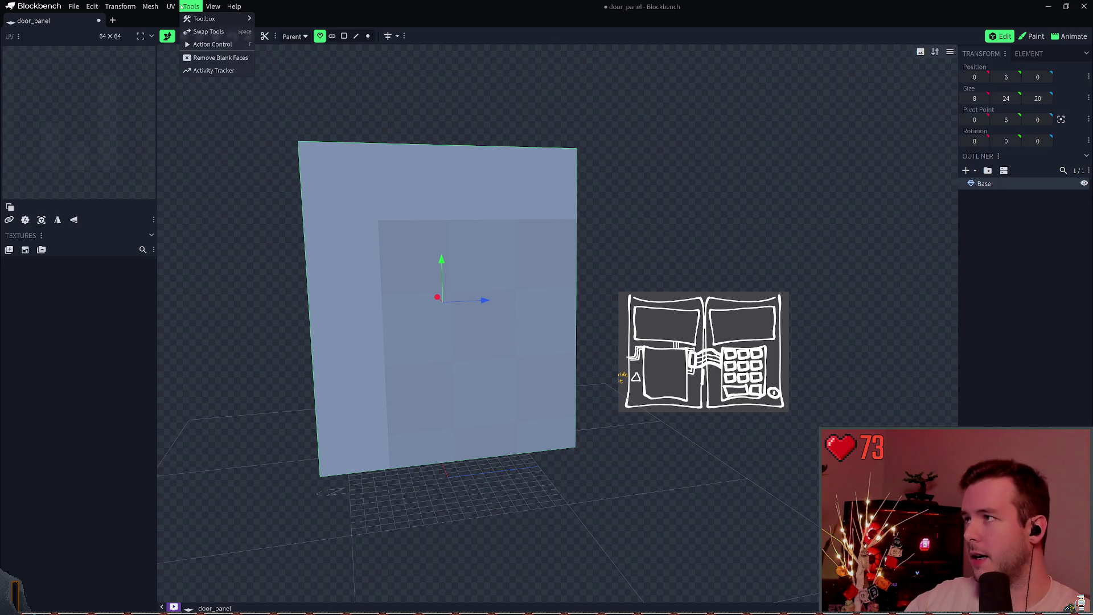
mouse_move(197, 19)
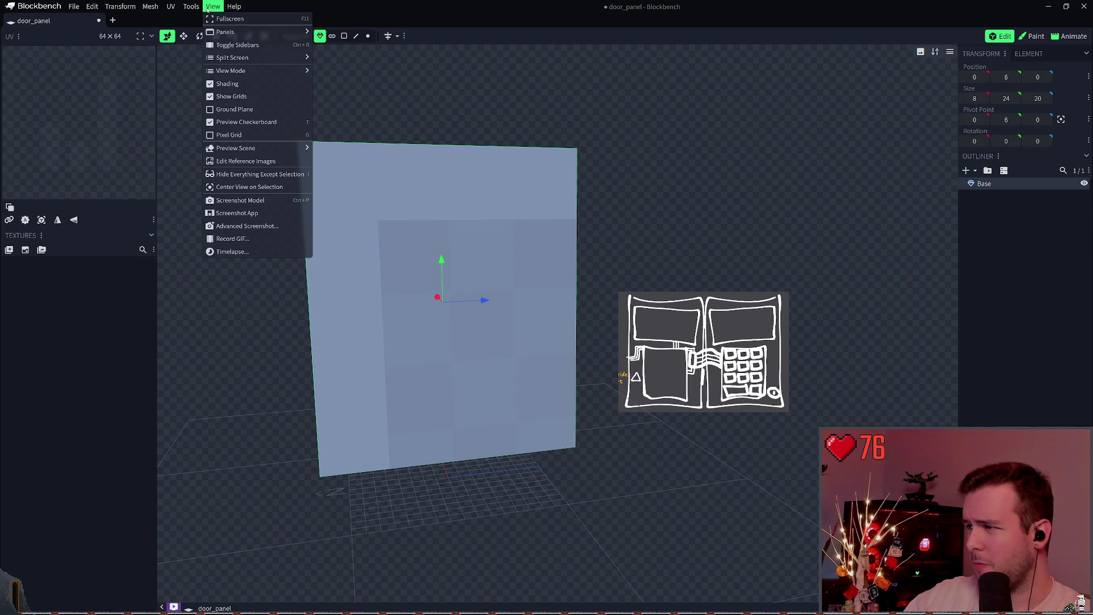
Enter reference-image editing and delete the duplicate upper sketch copy.
left_click(247, 162)
mouse_move(694, 324)
left_mouse_down()
mouse_move(786, 226)
mouse_move(826, 103)
mouse_move(815, 138)
left_mouse_up()
left_click(713, 323)
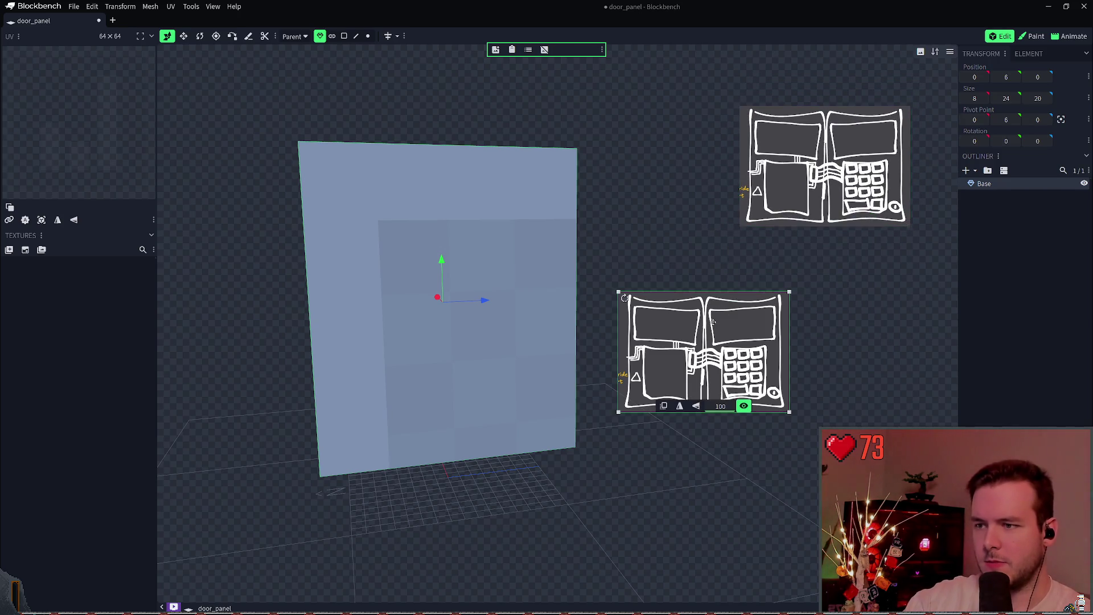
key("Delete")
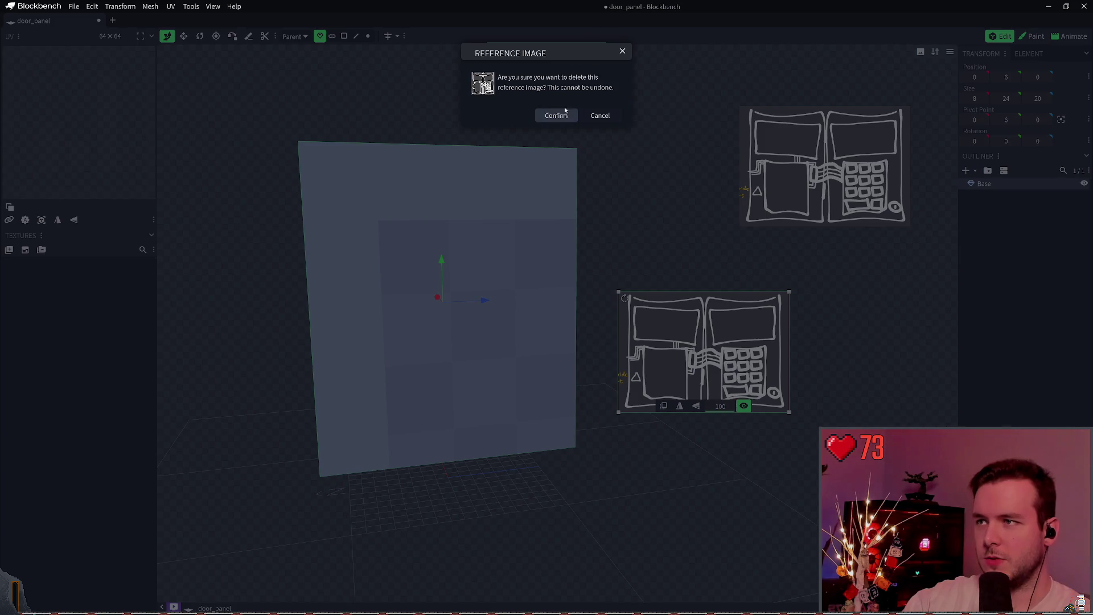
left_click(596, 118)
left_click(786, 171)
key("Delete")
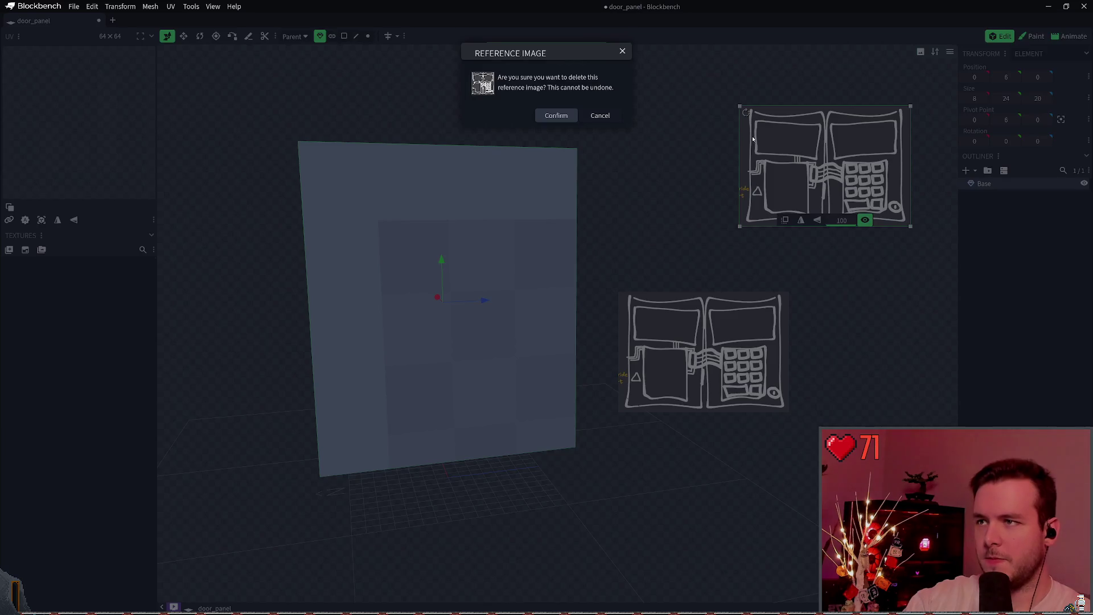
left_click(555, 116)
Drag the remaining sketch to the top-right corner and exit reference editing.
mouse_move(744, 313)
left_mouse_down()
mouse_move(885, 80)
mouse_move(904, 83)
left_mouse_up()
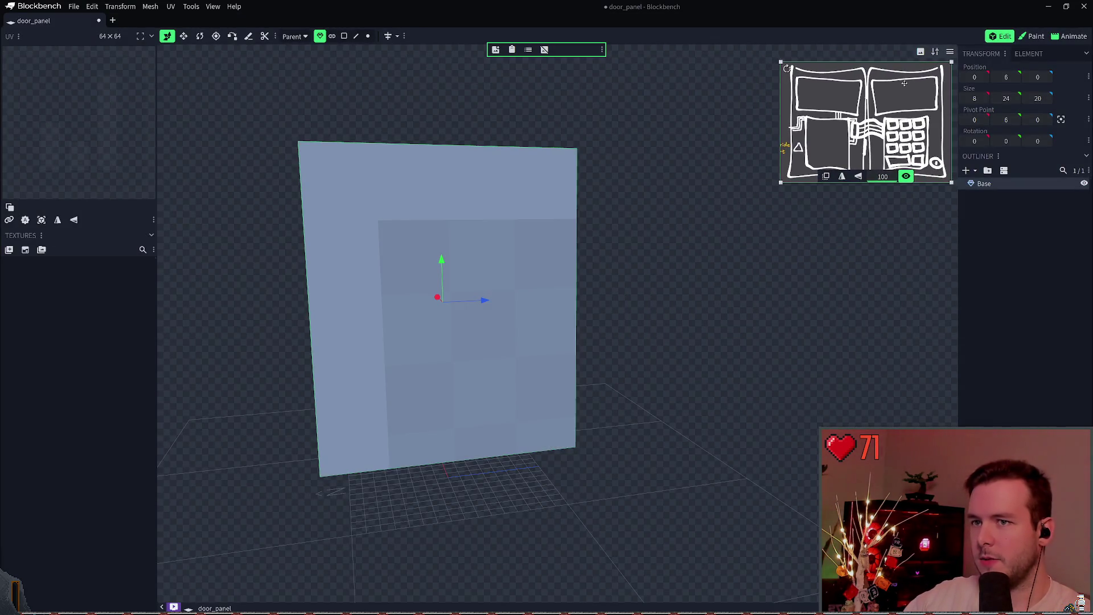
left_click(583, 167)
mouse_move(674, 163)
left_mouse_down()
mouse_move(608, 189)
mouse_move(612, 173)
mouse_move(664, 208)
left_mouse_up()
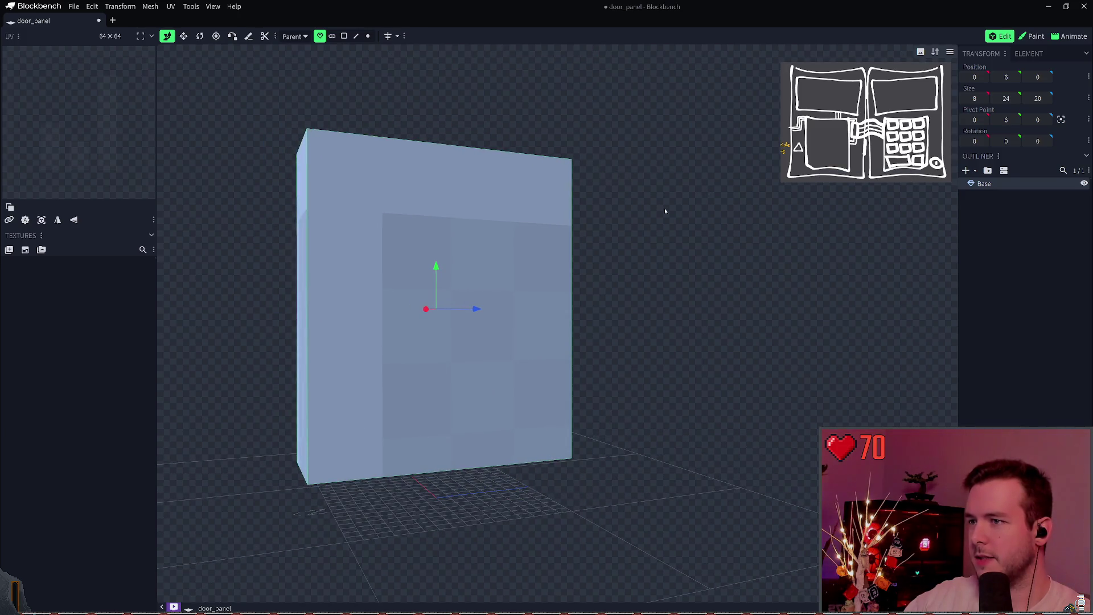
left_click(191, 7)
mouse_move(213, 6)
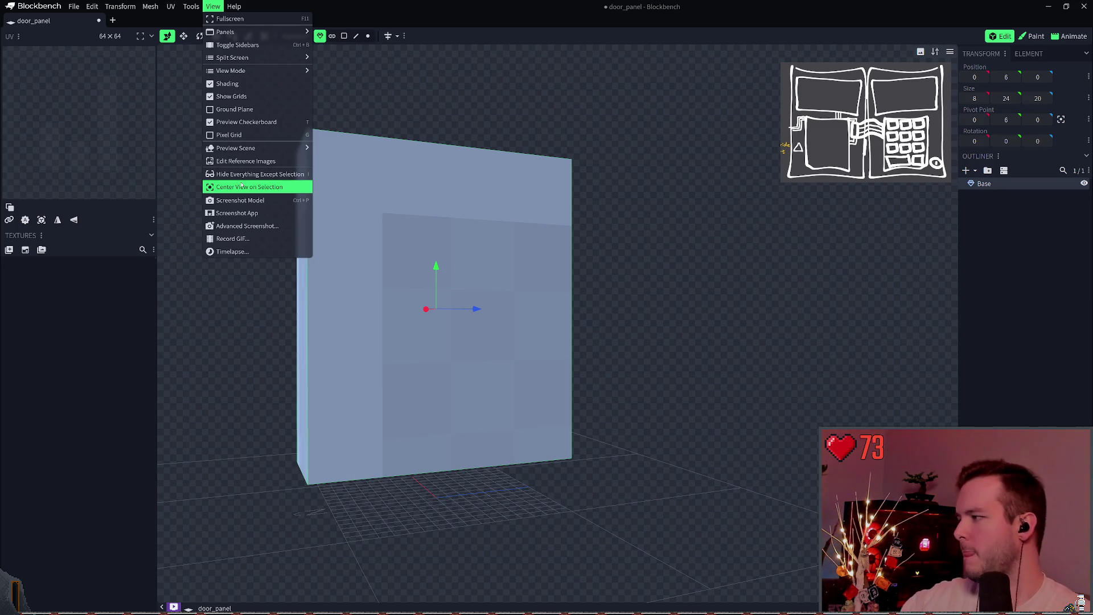
left_click(616, 212)
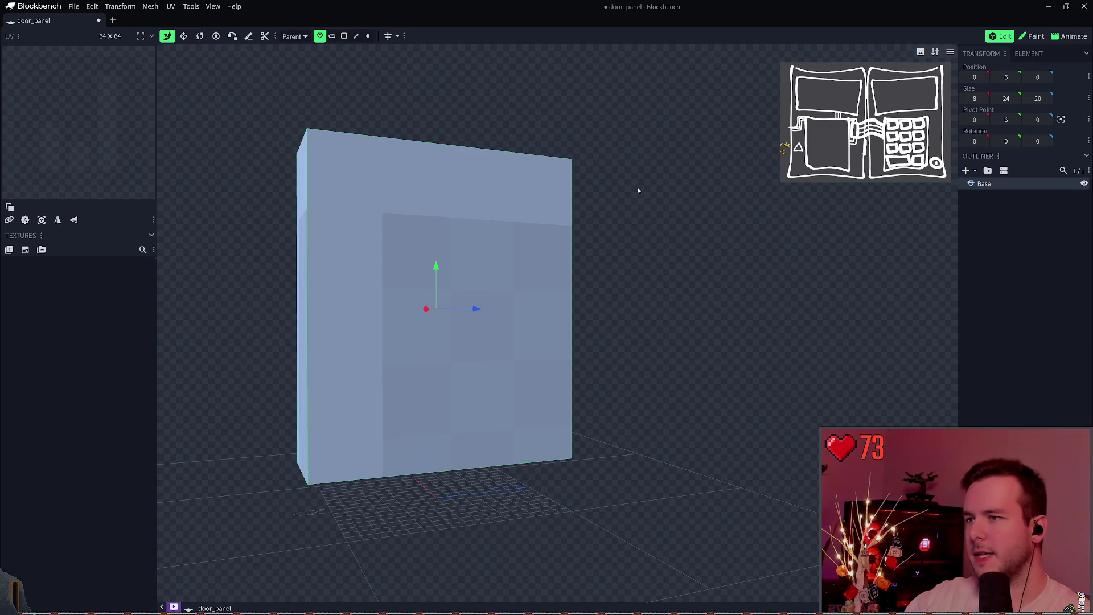
Re-enter reference-image editing and toggle the sketch's visibility off and back on.
mouse_move(678, 219)
left_mouse_down()
mouse_move(684, 239)
mouse_move(637, 227)
mouse_move(744, 227)
mouse_move(648, 244)
mouse_move(675, 238)
left_mouse_up()
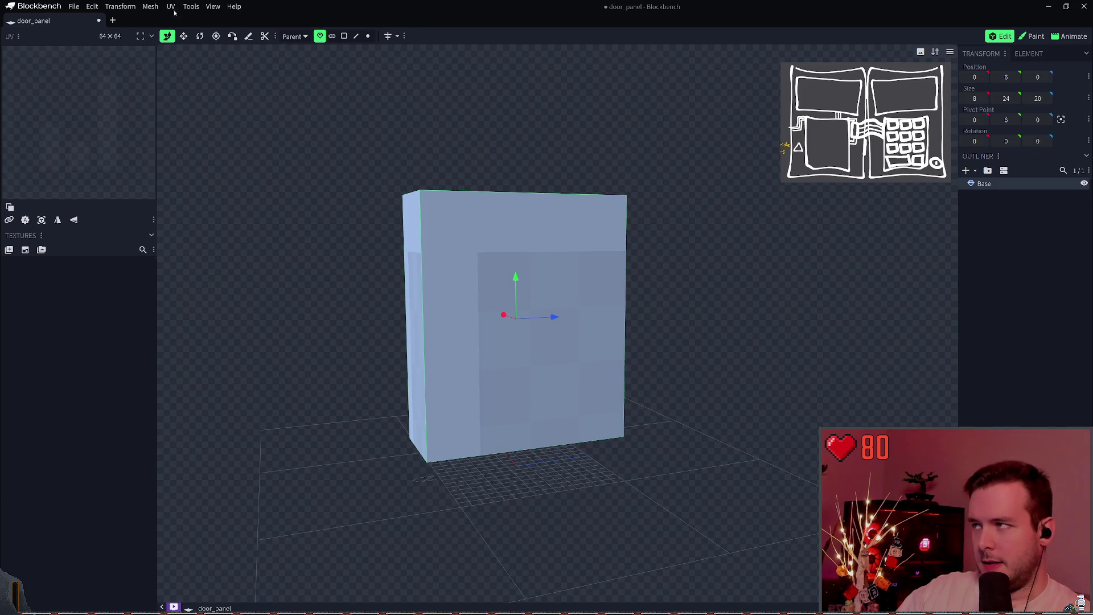
left_click(191, 7)
mouse_move(204, 19)
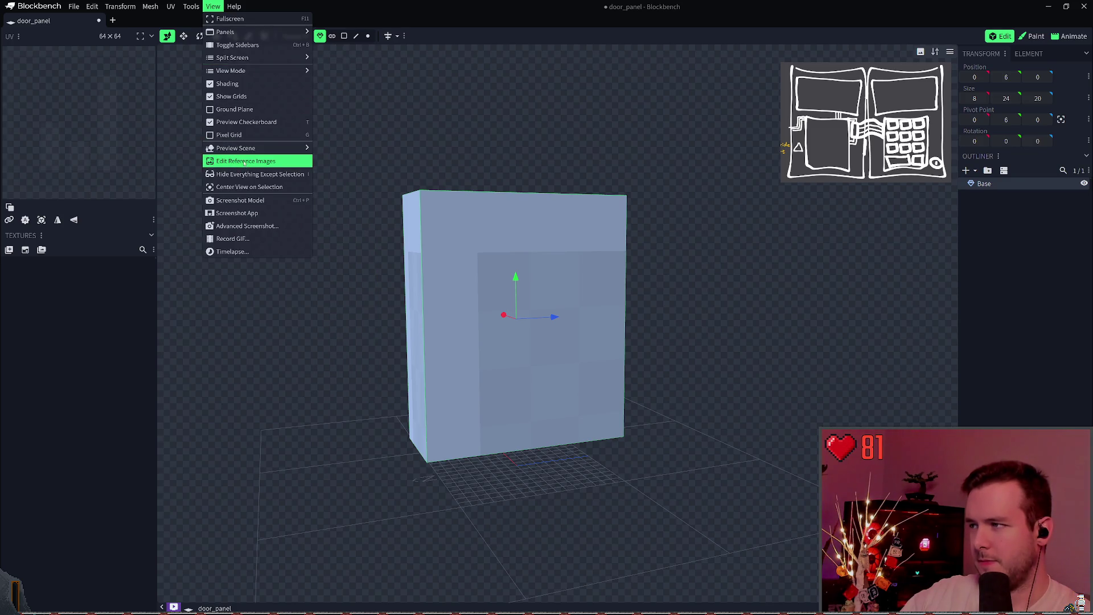
left_click(246, 163)
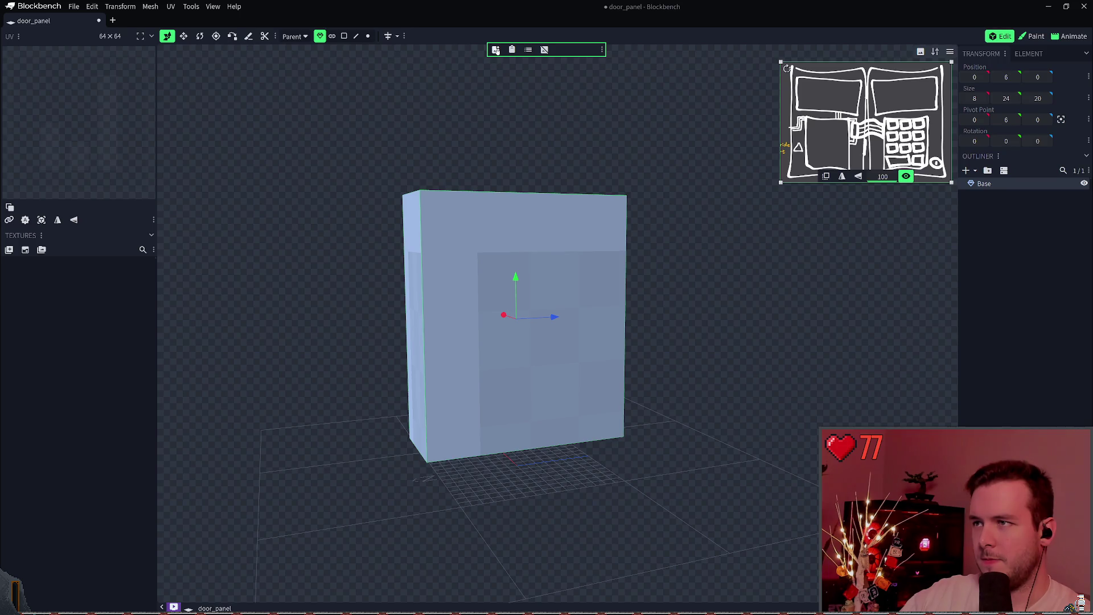
left_click(527, 50)
mouse_move(546, 64)
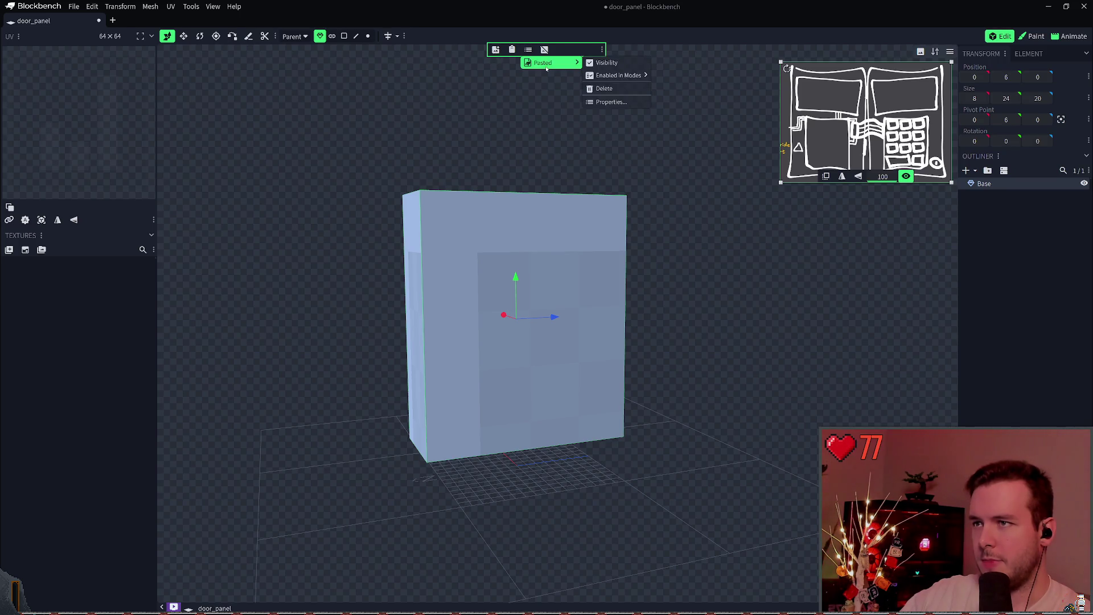
left_click(576, 52)
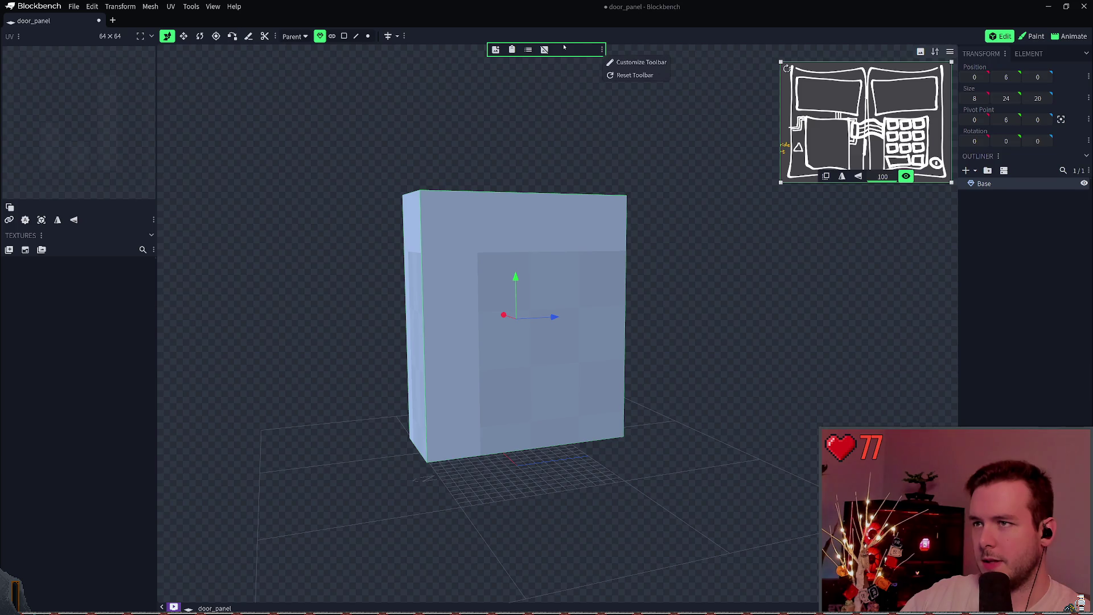
left_click(544, 51)
left_click(545, 50)
Inspect the Pasted image's properties in the reference list, then finish editing references.
left_click(528, 50)
mouse_move(536, 62)
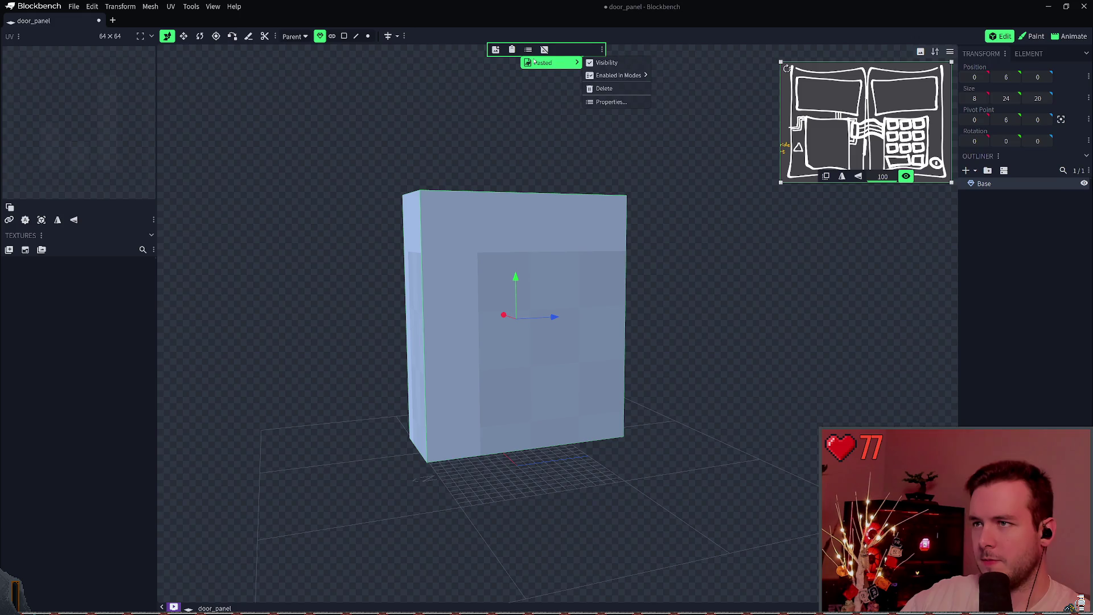
mouse_move(625, 80)
left_click(610, 102)
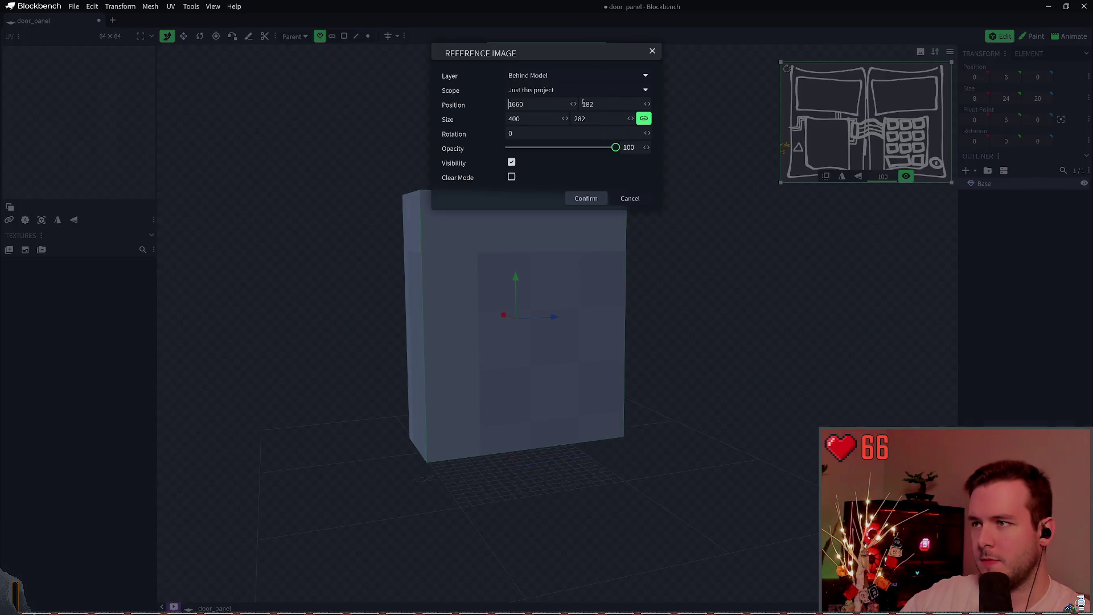
left_click(653, 51)
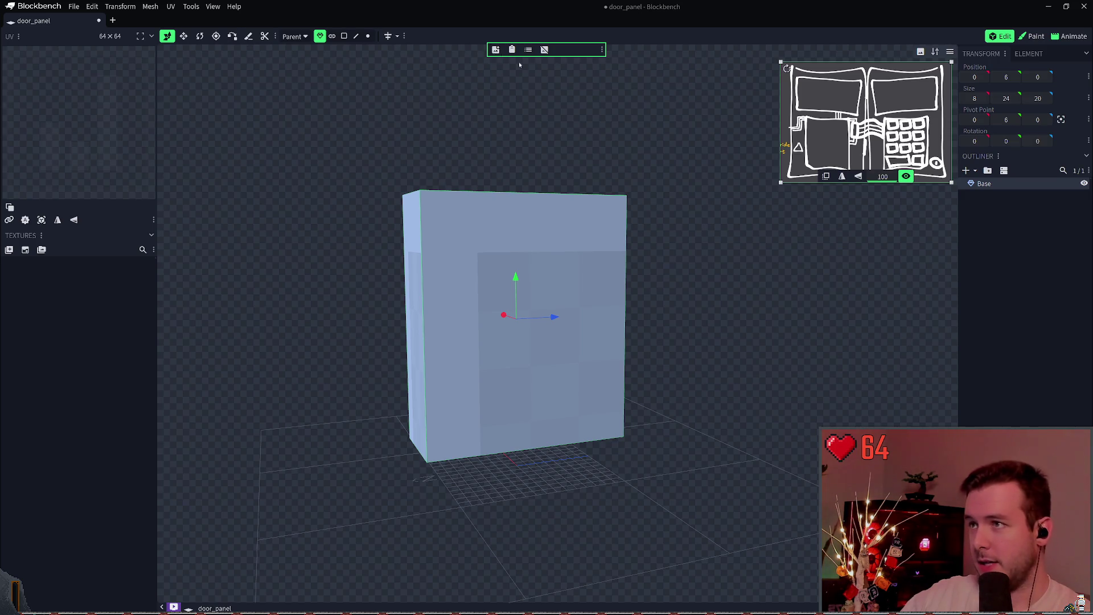
left_click(591, 182)
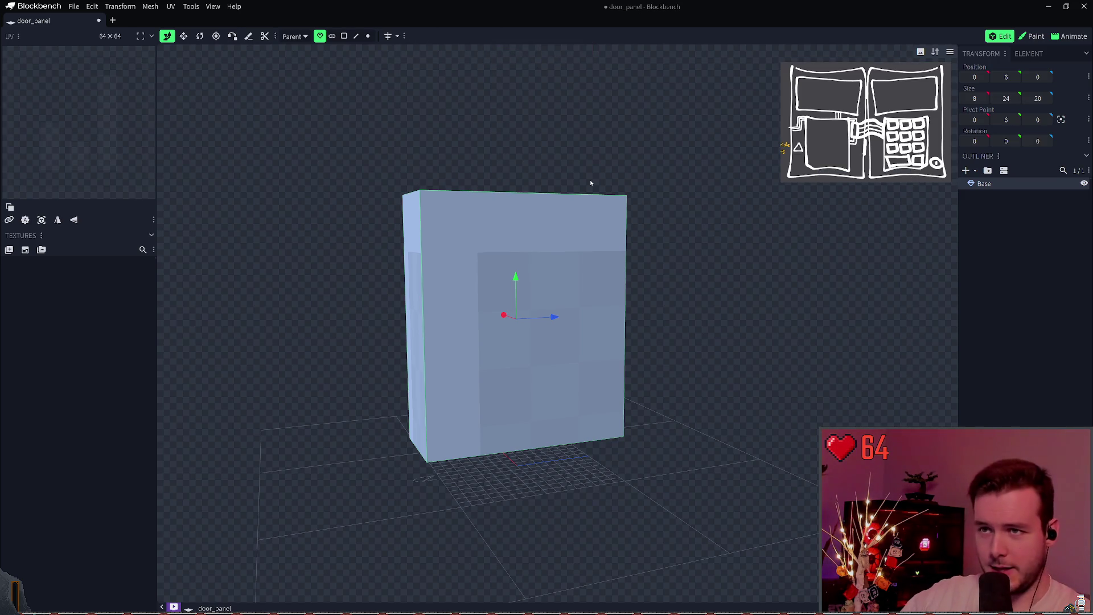
Save the door_panel model and check the Base element's context menu before deselecting it.
mouse_move(620, 179)
left_mouse_down()
mouse_move(684, 245)
mouse_move(675, 230)
left_mouse_up()
key("ctrl+s")
mouse_move(844, 237)
left_mouse_down()
mouse_move(780, 232)
mouse_move(934, 271)
left_mouse_up()
right_click(1003, 183)
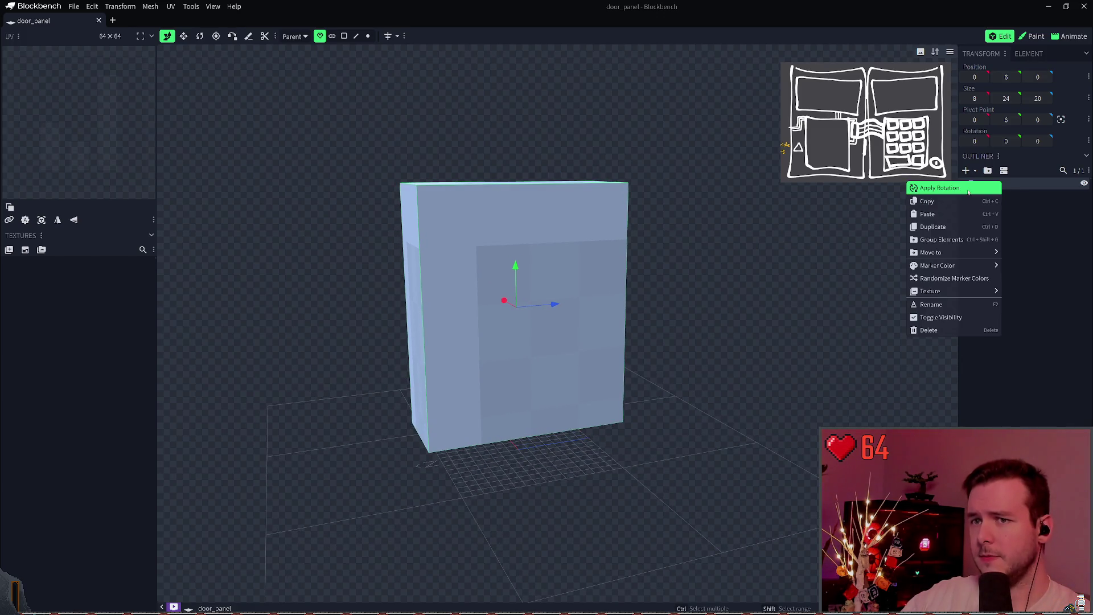
left_click(988, 201)
right_click(986, 185)
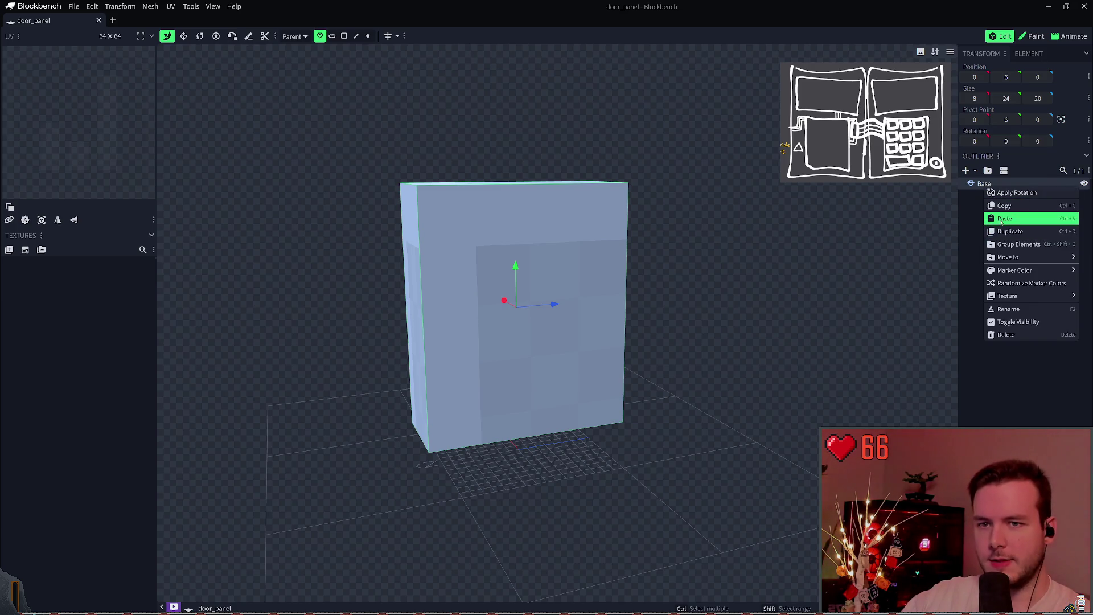
left_click(1005, 206)
left_click(959, 214)
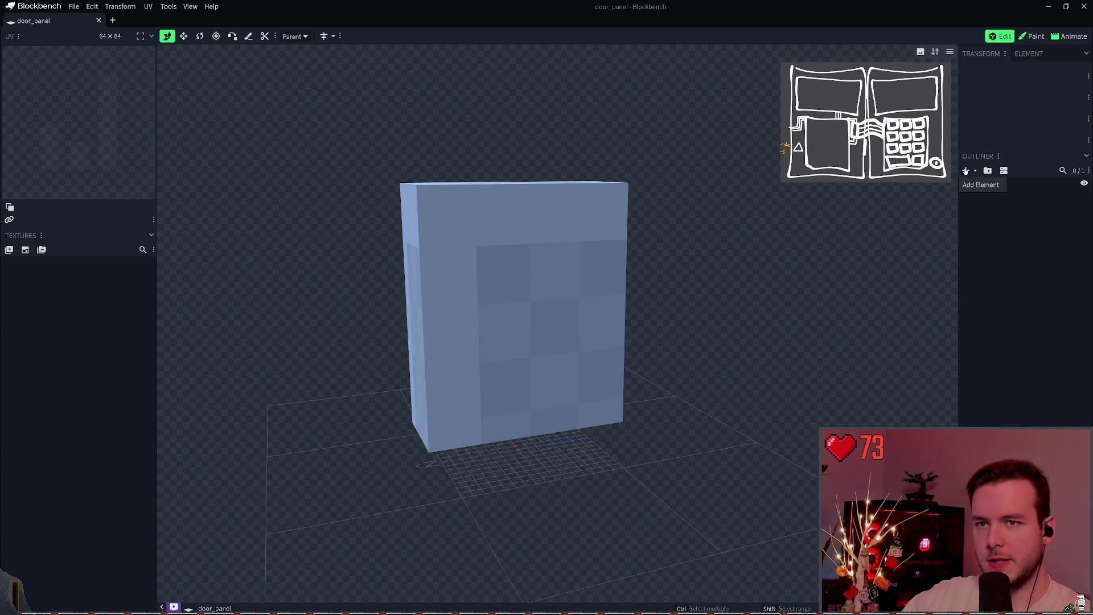
Add a trial 16 × 1 × 16 mesh slab, raise it to height 19, then delete it.
left_click(965, 170)
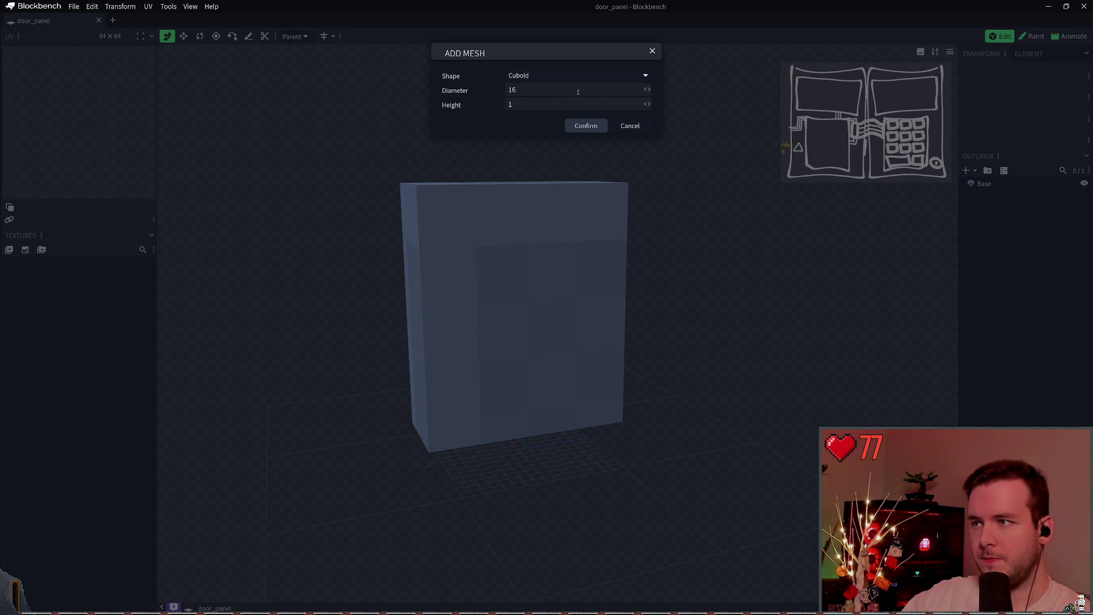
left_click(585, 126)
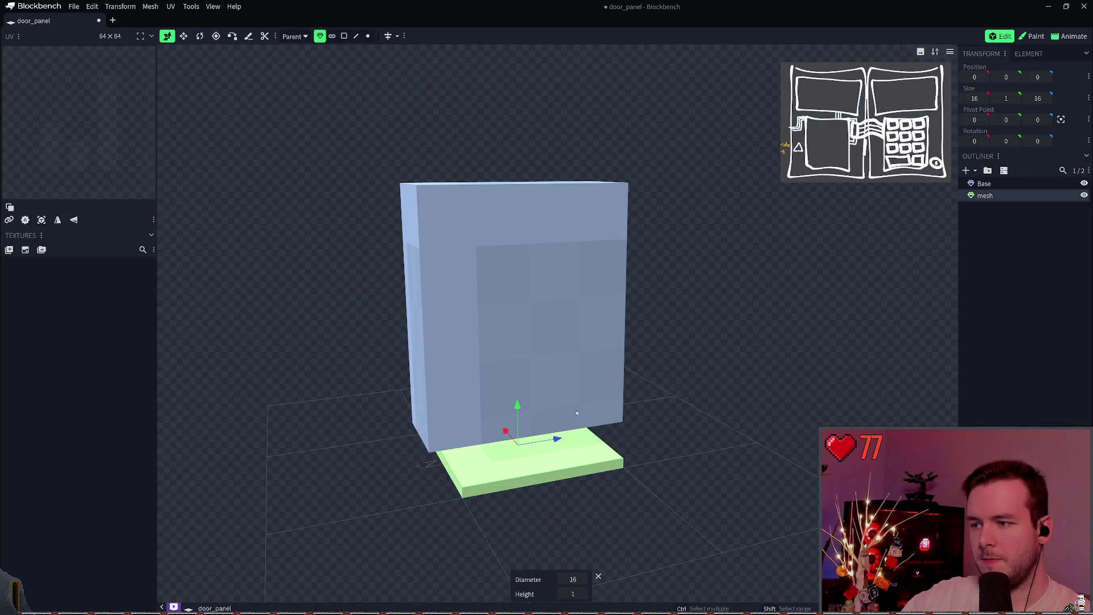
mouse_move(518, 406)
left_mouse_down()
mouse_move(500, 171)
mouse_move(502, 222)
left_mouse_up()
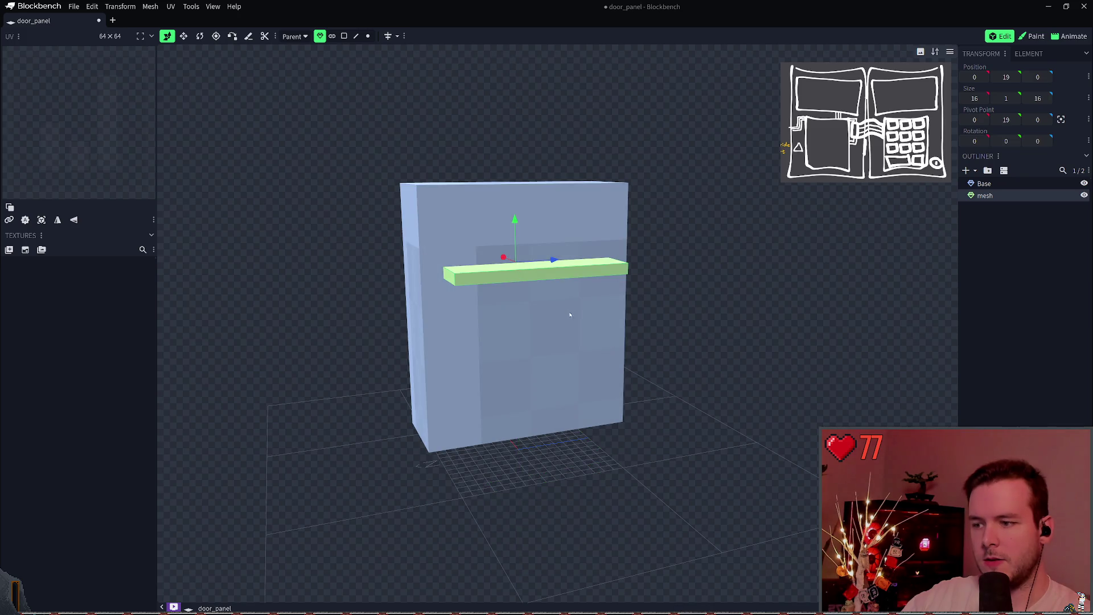
key("Delete")
right_click(986, 200)
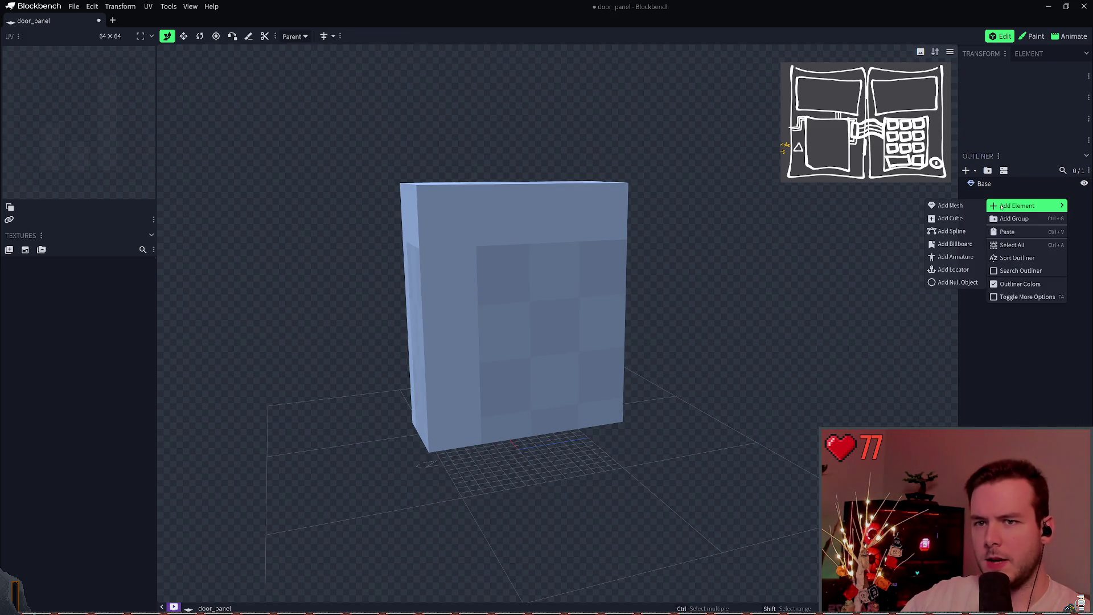
Add a cuboid mesh, shrink its diameter to 6 and move it sideways.
left_click(957, 205)
left_click(583, 127)
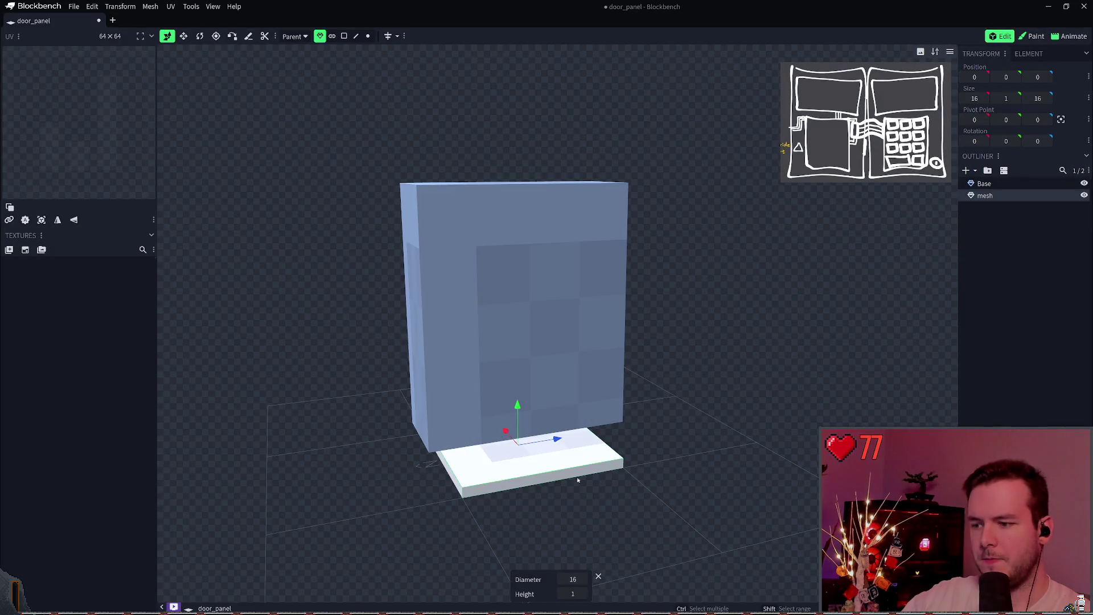
mouse_move(573, 579)
left_mouse_down()
mouse_move(552, 579)
mouse_move(587, 593)
mouse_move(551, 579)
left_mouse_up()
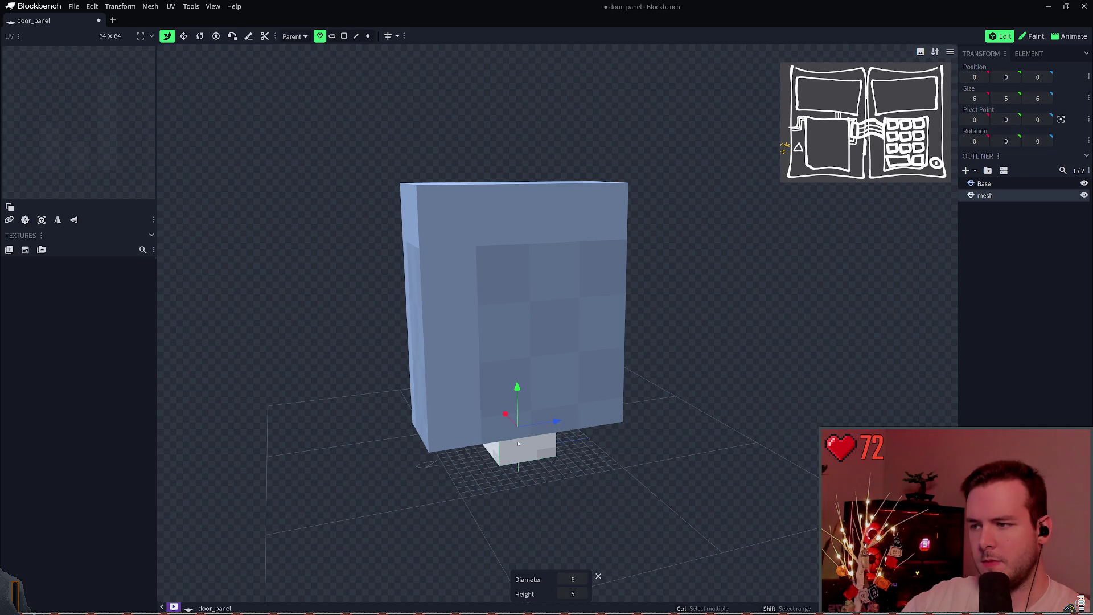
mouse_move(511, 417)
left_mouse_down()
mouse_move(547, 454)
mouse_move(559, 430)
mouse_move(550, 210)
left_mouse_up()
mouse_move(585, 253)
left_mouse_down()
mouse_move(500, 257)
mouse_move(587, 253)
left_mouse_up()
Stretch the block's depth to 16, shift it along X to -15, and hide it.
key("s")
left_click_drag(511, 252, 447, 262)
mouse_move(718, 213)
left_mouse_down()
mouse_move(668, 217)
mouse_move(705, 214)
mouse_move(692, 217)
left_mouse_up()
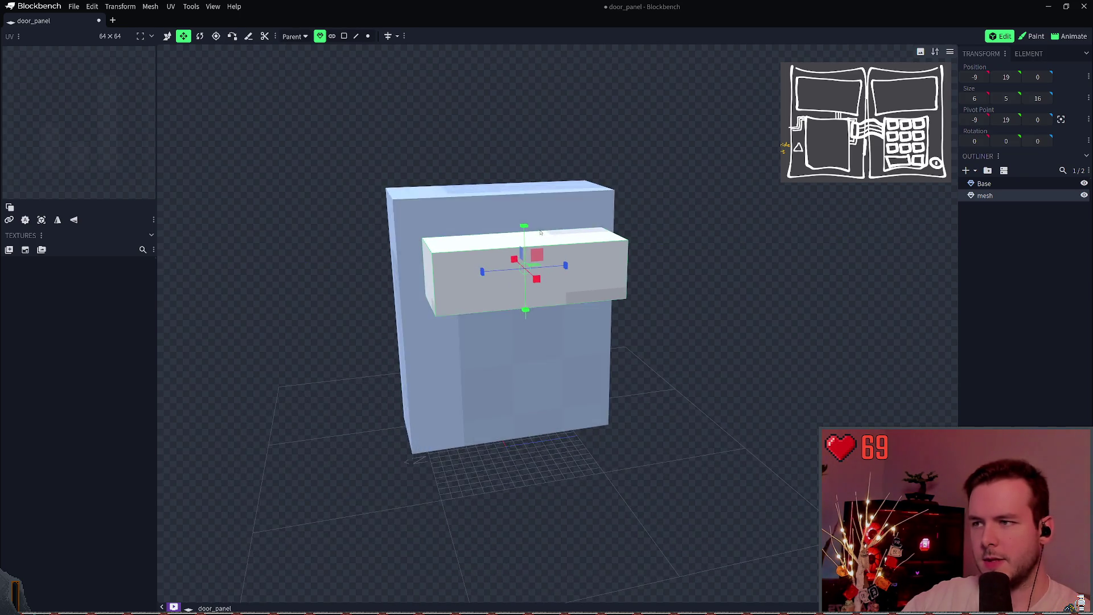
key("v")
mouse_move(514, 259)
left_mouse_down()
mouse_move(506, 251)
mouse_move(512, 268)
mouse_move(507, 256)
mouse_move(645, 358)
mouse_move(536, 268)
left_mouse_up()
key("h")
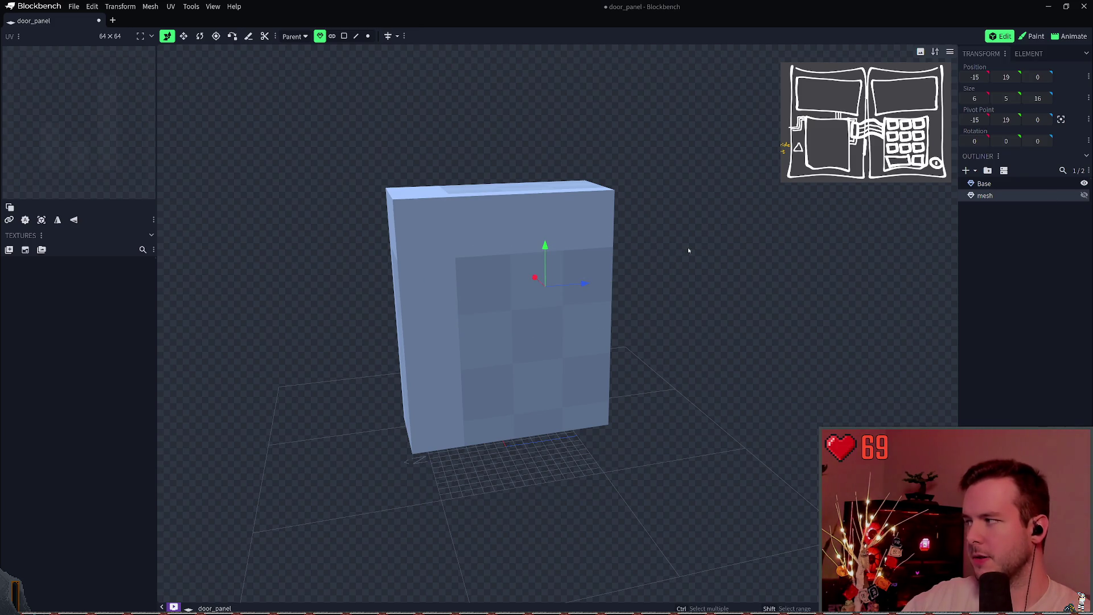
Select the Base block and enter a new Size Y height value.
mouse_move(688, 250)
left_mouse_down()
mouse_move(718, 229)
mouse_move(674, 235)
mouse_move(733, 229)
mouse_move(684, 229)
mouse_move(675, 196)
mouse_move(663, 217)
mouse_move(676, 256)
mouse_move(690, 239)
left_mouse_up()
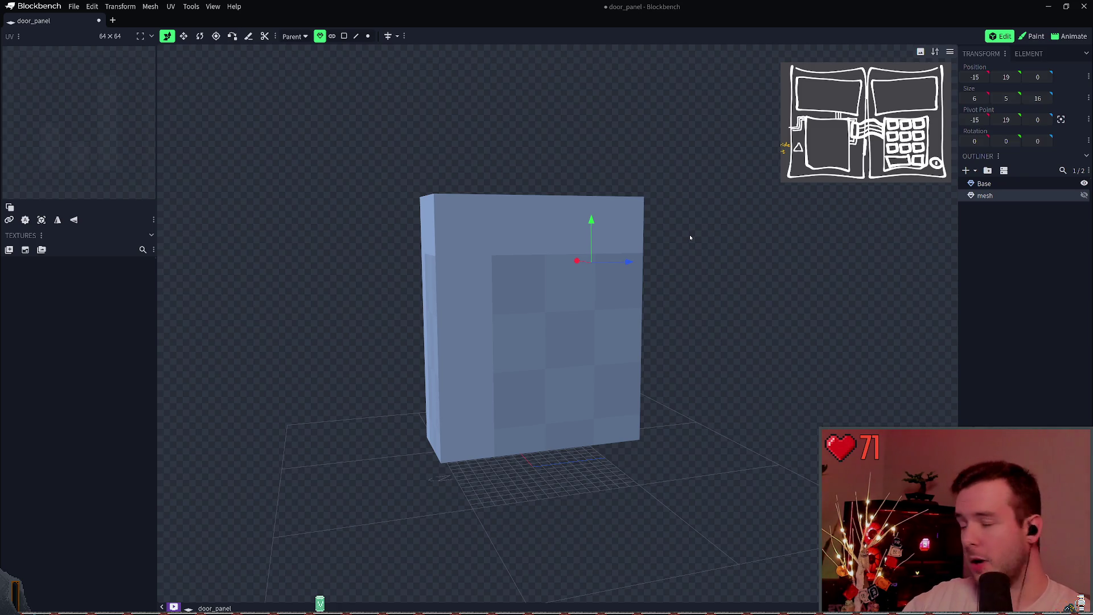
mouse_move(767, 255)
left_mouse_down()
mouse_move(767, 281)
mouse_move(744, 237)
mouse_move(727, 243)
left_mouse_up()
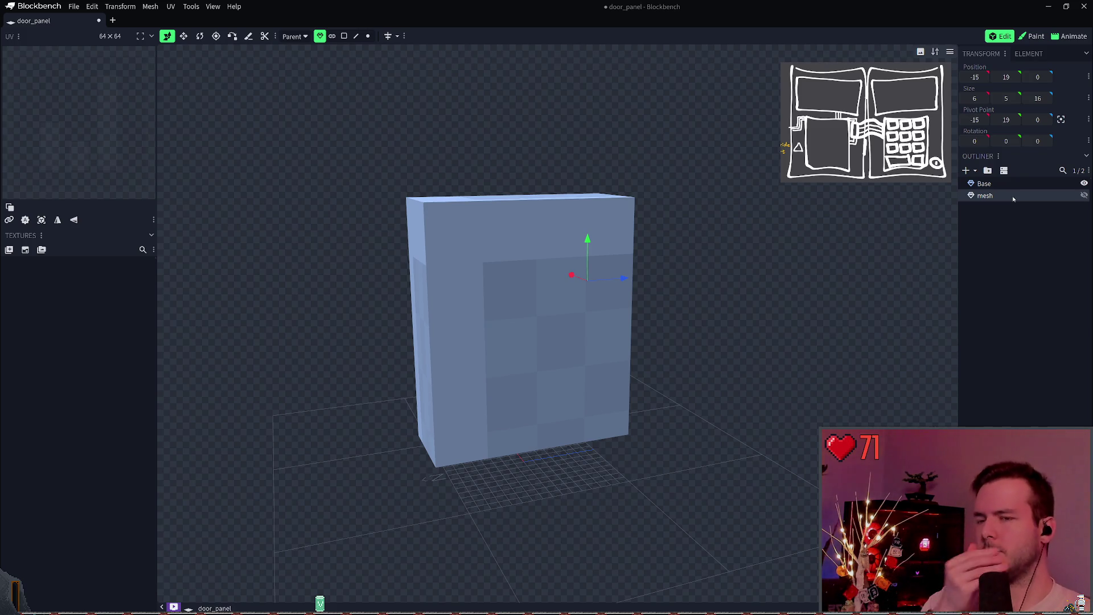
left_click(525, 291)
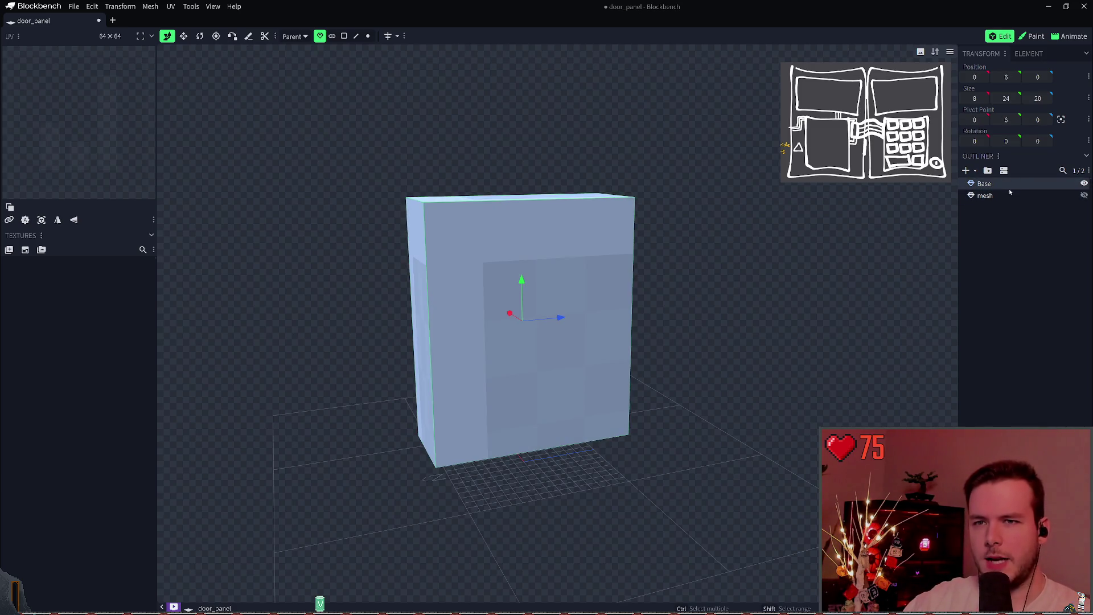
left_click(1006, 98)
type("25")
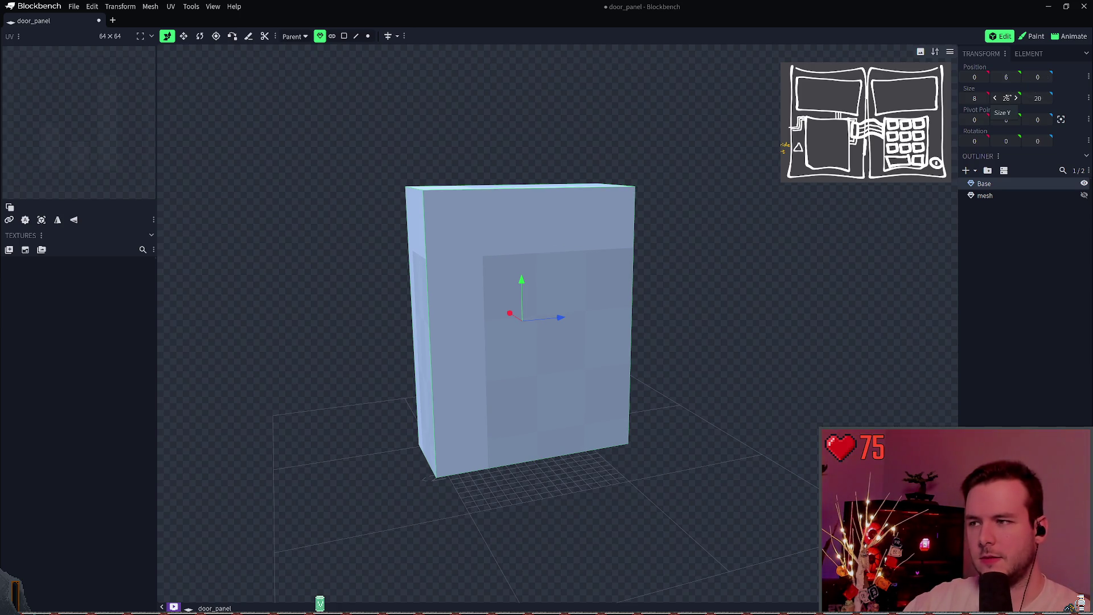
left_click(998, 279)
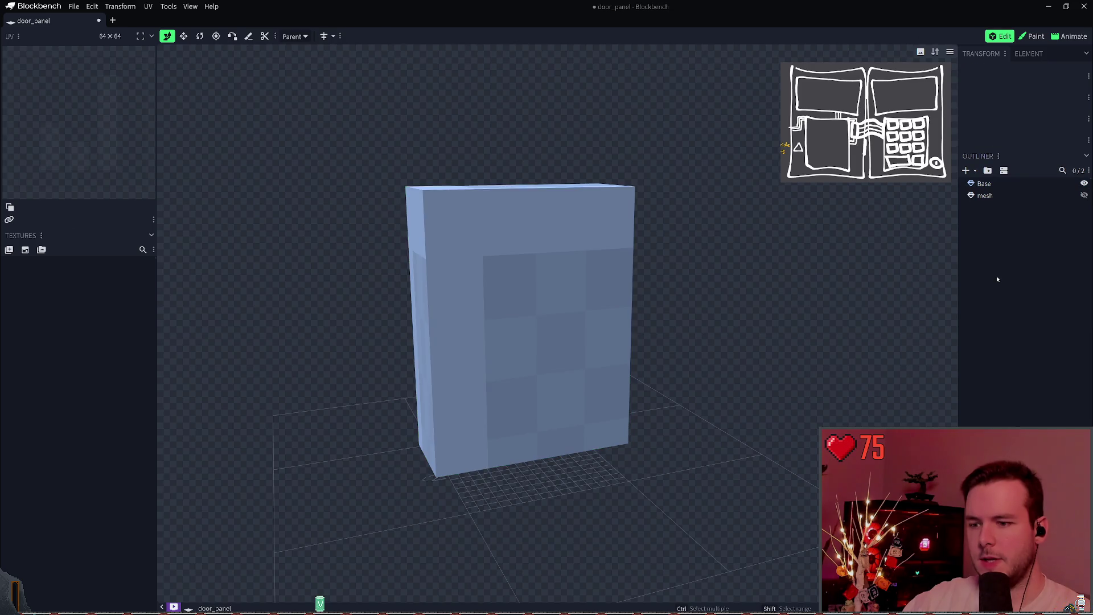
left_click(996, 196)
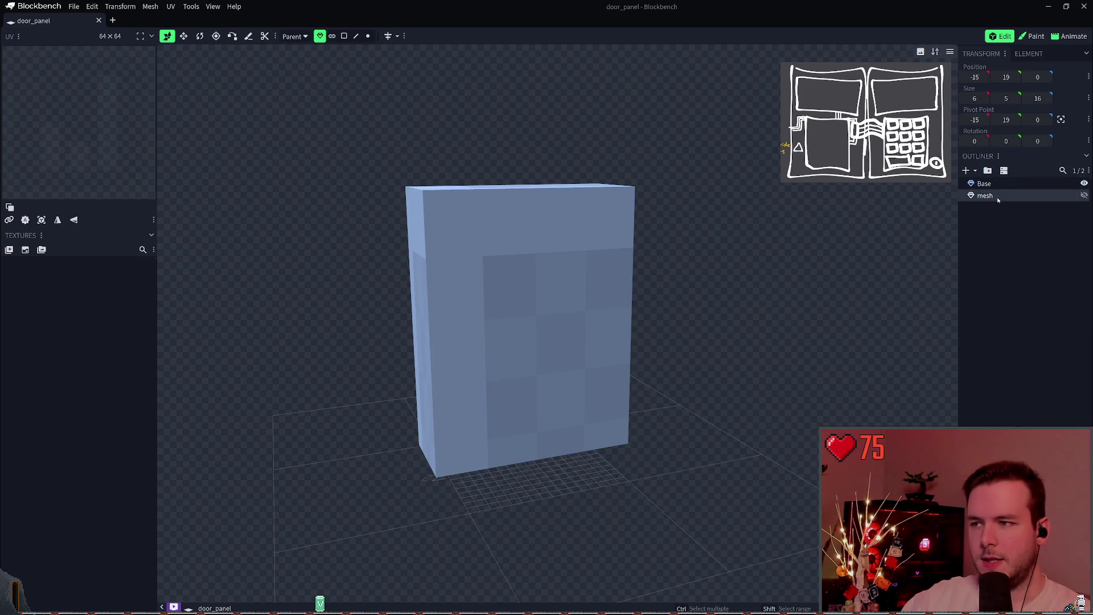
left_click(984, 184)
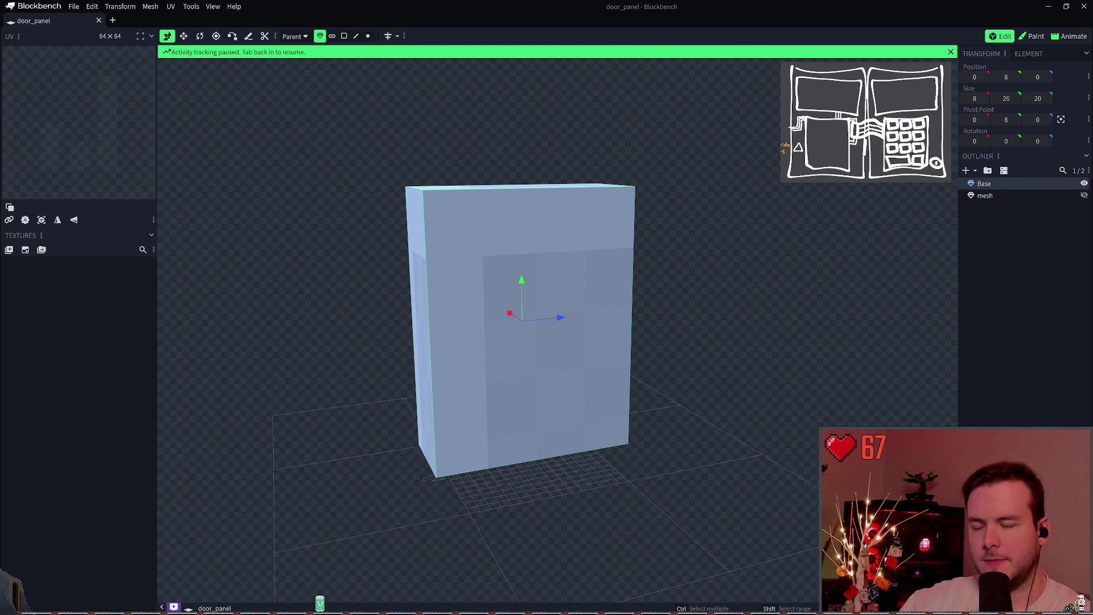
key("alt+Tab")
Select the hidden mesh and toggle its visibility, leaving it shown.
left_click(994, 210)
left_click(990, 197)
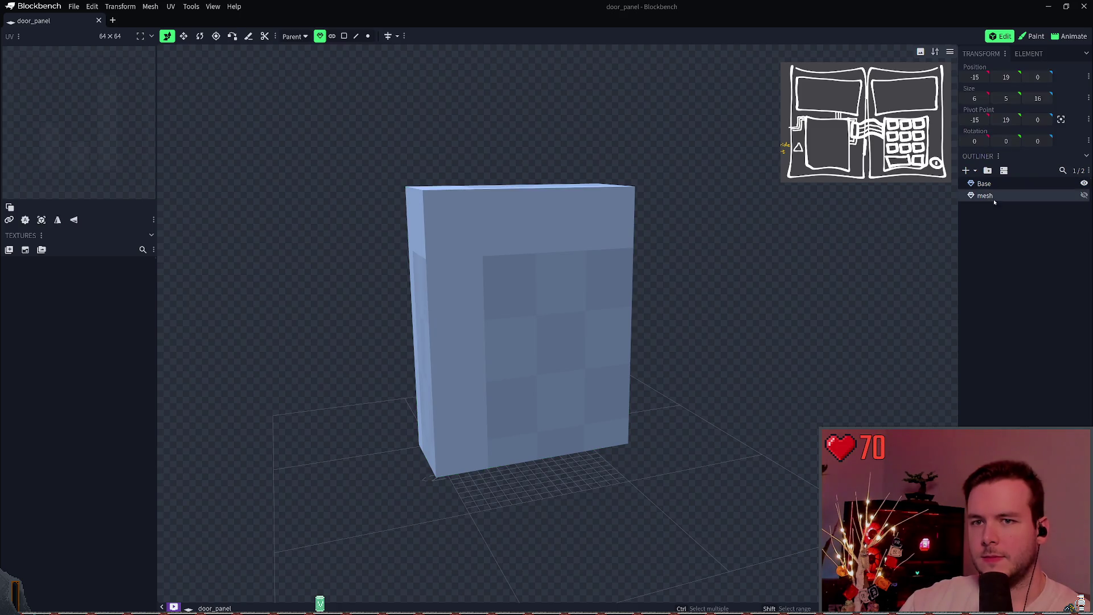
left_click(1084, 196)
left_click(1085, 196)
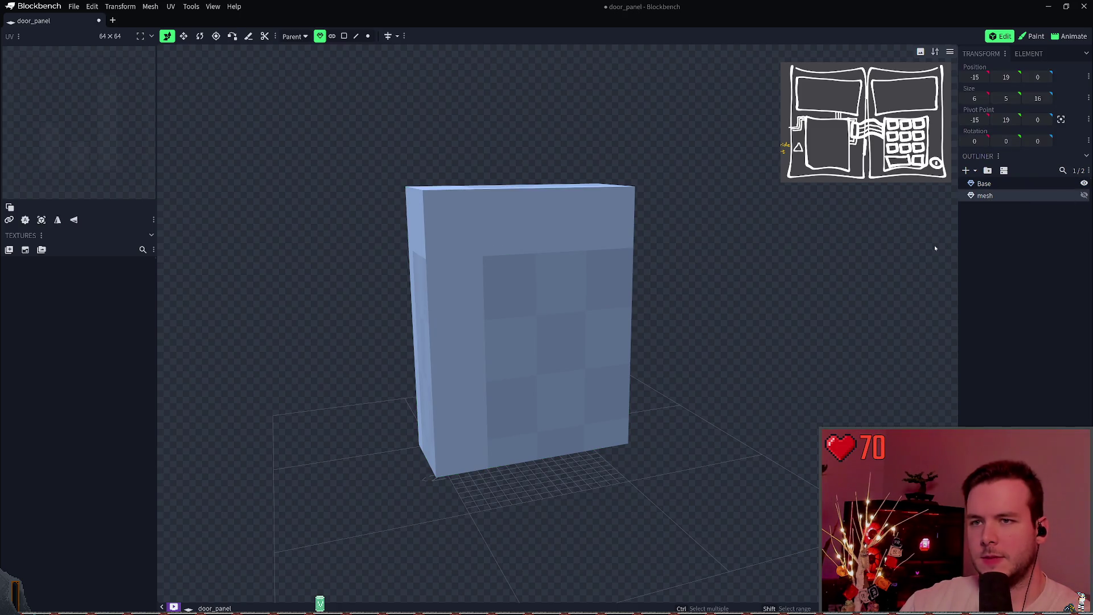
left_click(998, 183)
left_click(999, 194)
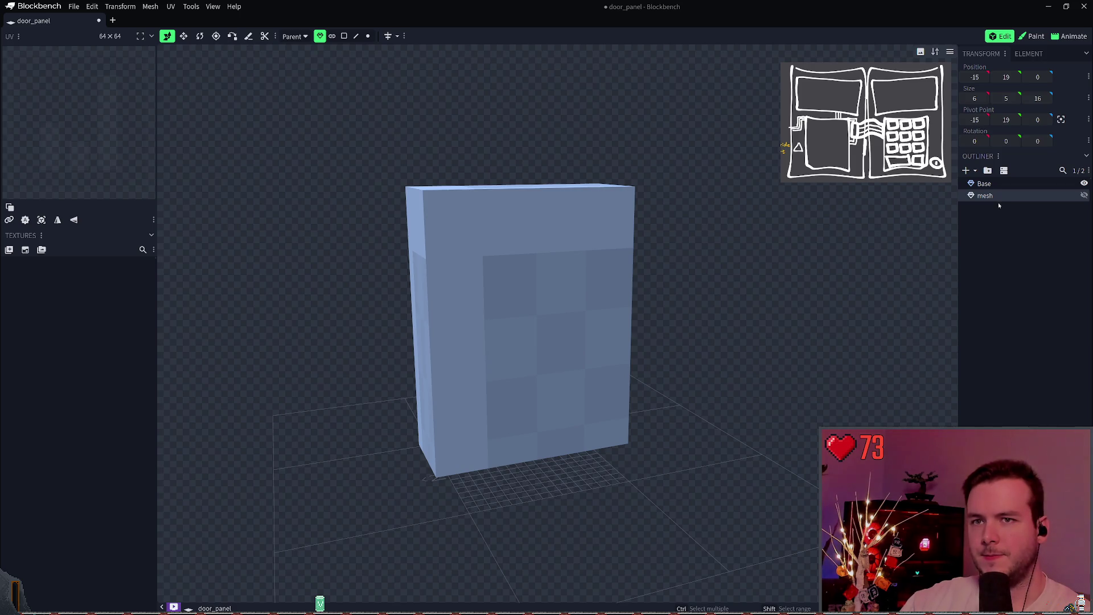
left_click(1084, 195)
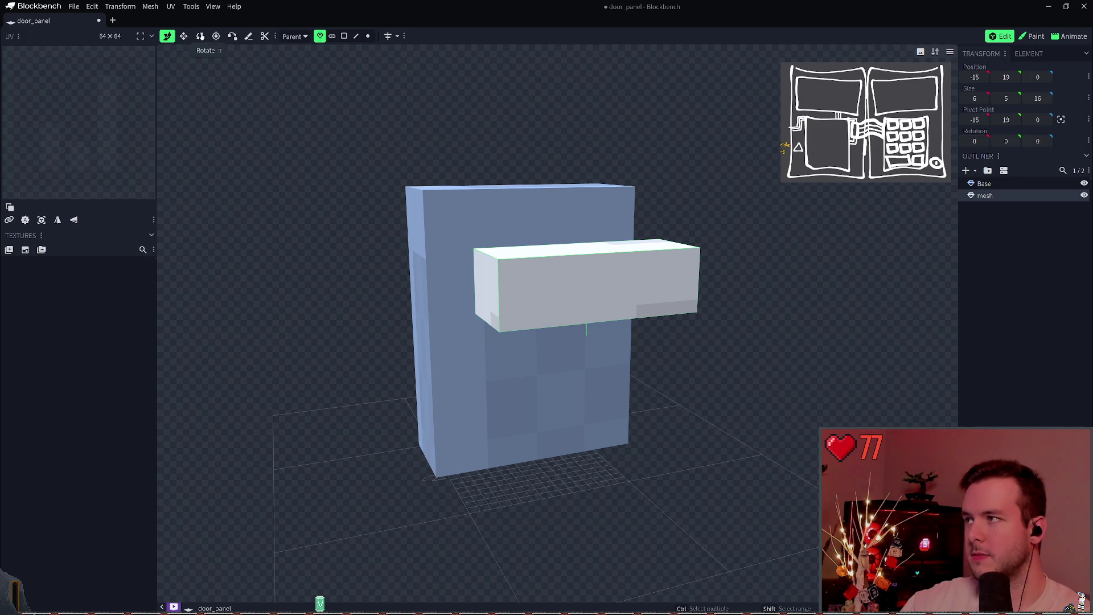
Make the mesh taller with the Resize tool and slide it onto the Base's front.
left_click(183, 36)
left_click_drag(583, 250, 586, 198)
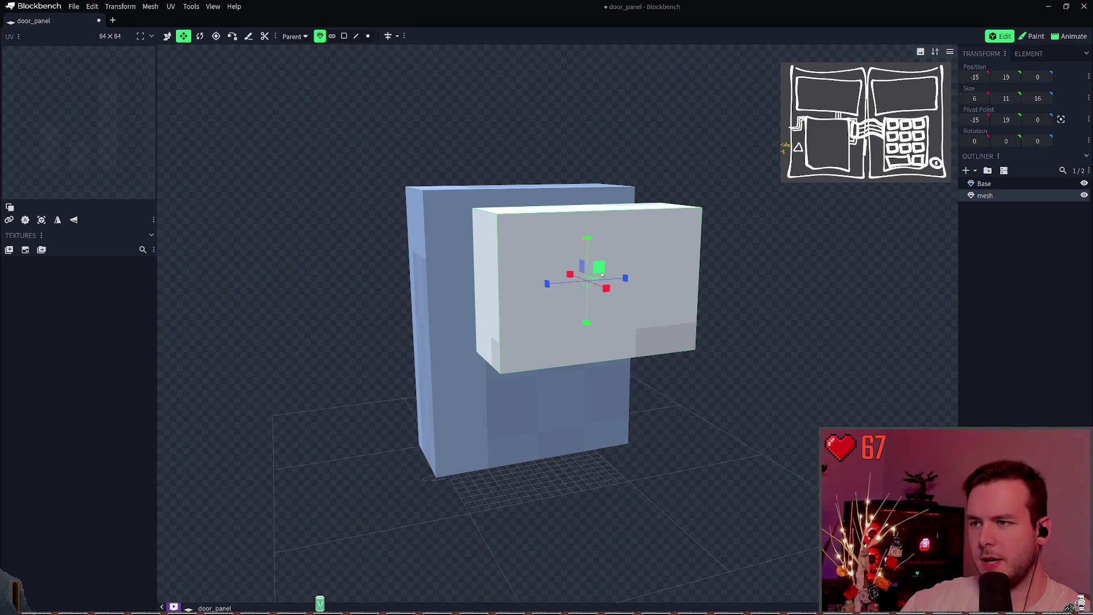
key("v")
mouse_move(572, 276)
left_mouse_down()
mouse_move(500, 247)
mouse_move(525, 257)
left_mouse_up()
mouse_move(653, 272)
left_mouse_down()
mouse_move(617, 258)
mouse_move(650, 264)
mouse_move(634, 257)
mouse_move(648, 244)
mouse_move(644, 218)
mouse_move(647, 254)
mouse_move(656, 249)
left_mouse_up()
left_click_drag(722, 226, 712, 227)
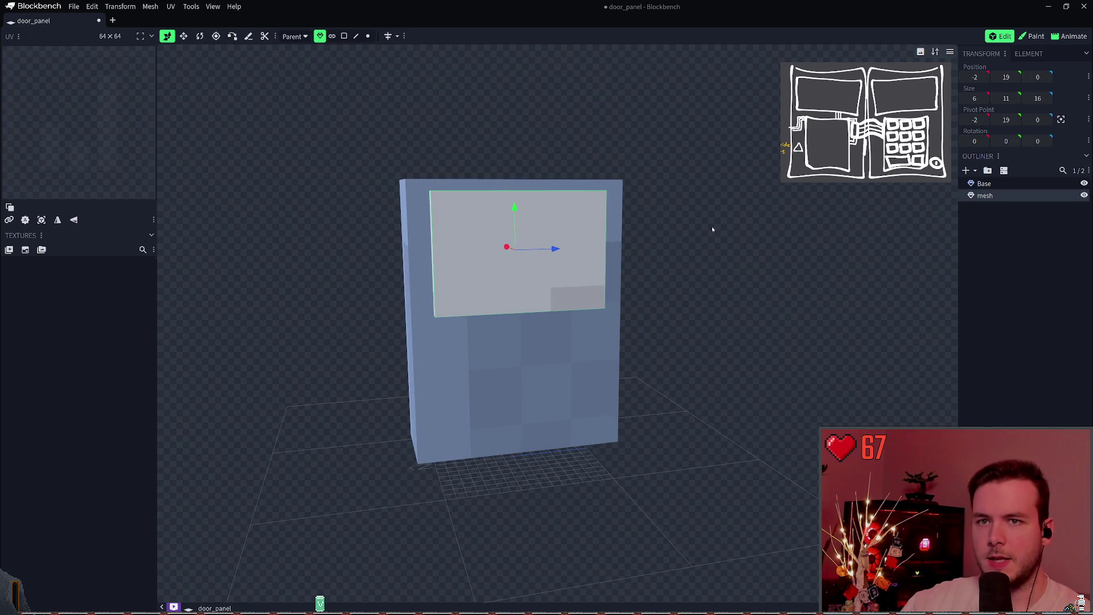
Adjust the panel to 10 units tall, positioned at height 19.
left_click(994, 98)
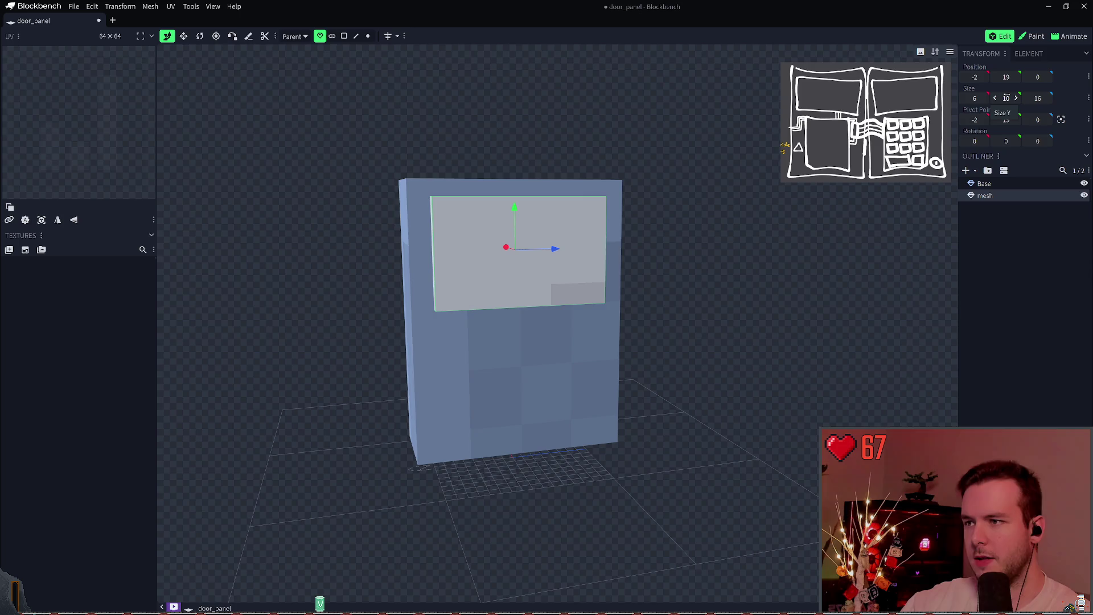
mouse_move(766, 239)
left_mouse_down()
mouse_move(725, 237)
mouse_move(764, 237)
mouse_move(728, 237)
mouse_move(741, 227)
left_mouse_up()
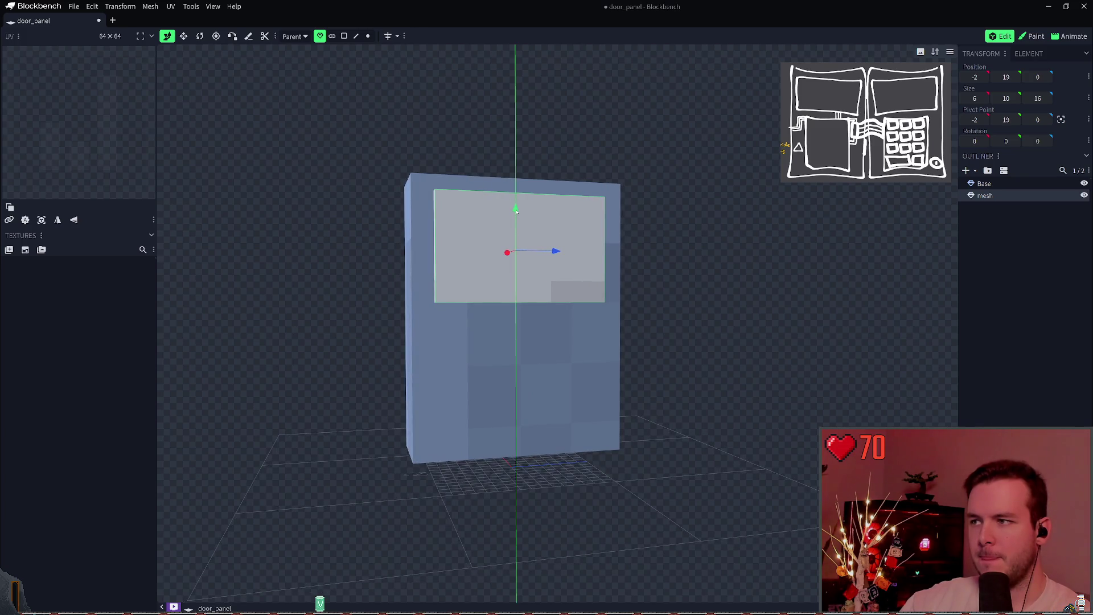
left_click_drag(516, 211, 516, 223)
left_click_drag(711, 239, 669, 256)
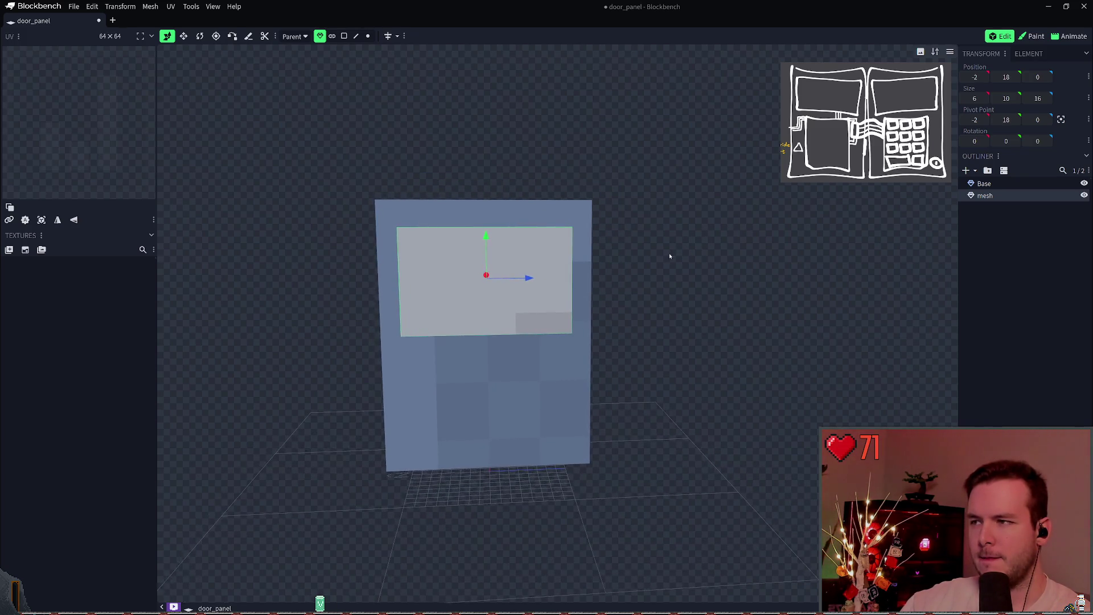
left_click_drag(485, 236, 495, 226)
mouse_move(763, 250)
left_mouse_down()
mouse_move(700, 228)
mouse_move(744, 224)
mouse_move(727, 214)
left_mouse_up()
Save the model and rename the mesh element to 'Screen'.
key("ctrl+s")
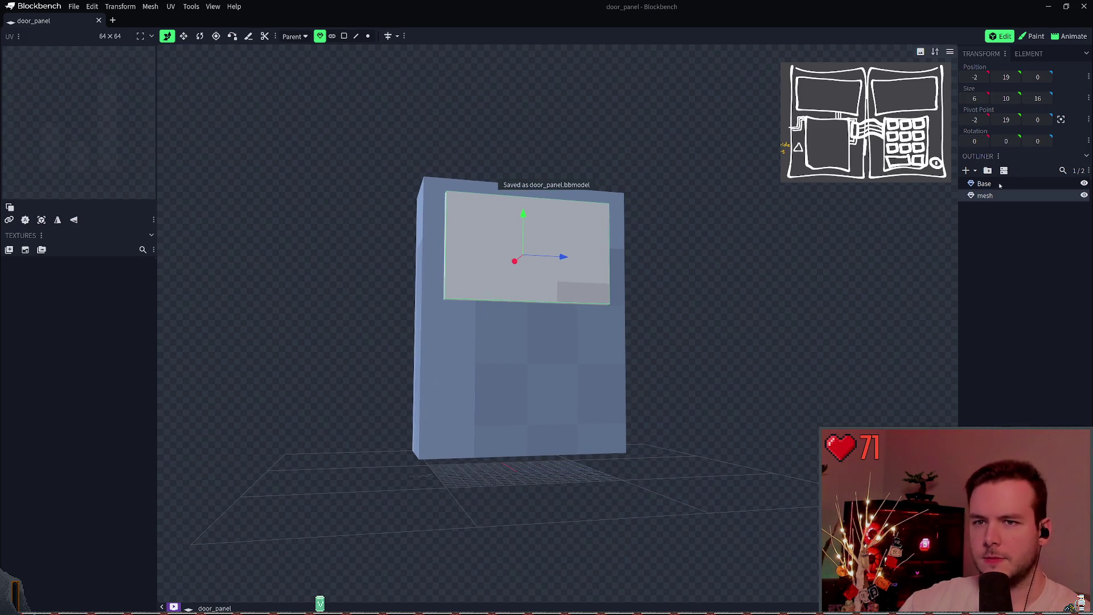
double_click(985, 196)
type("Screen")
key("Return")
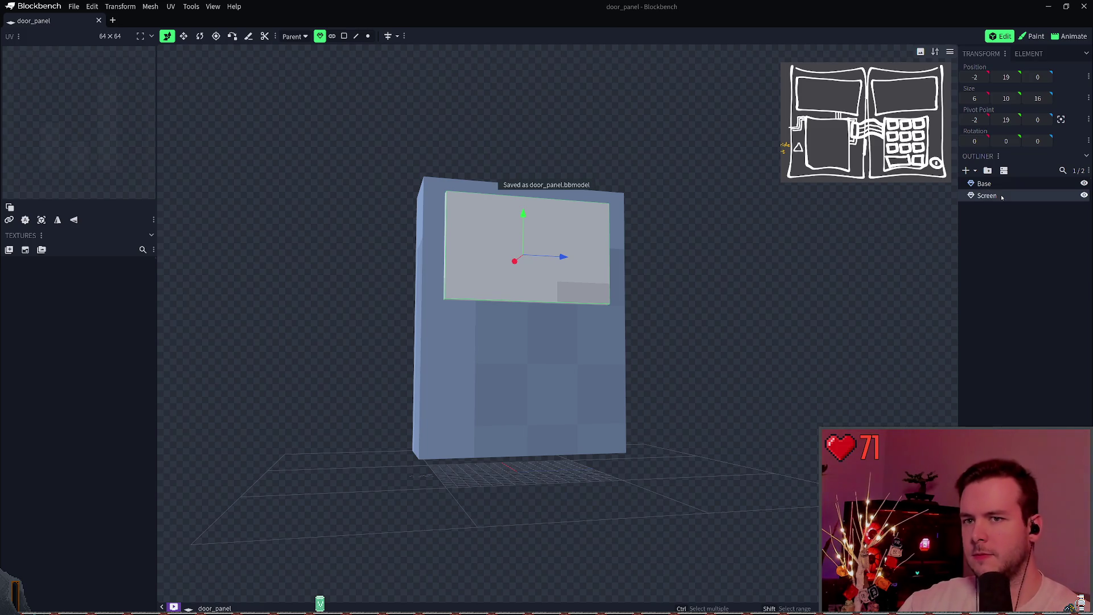
Correct the mesh's name to lowercase 'screen' and save.
mouse_move(678, 260)
left_mouse_down()
mouse_move(720, 258)
mouse_move(705, 261)
mouse_move(729, 270)
left_mouse_up()
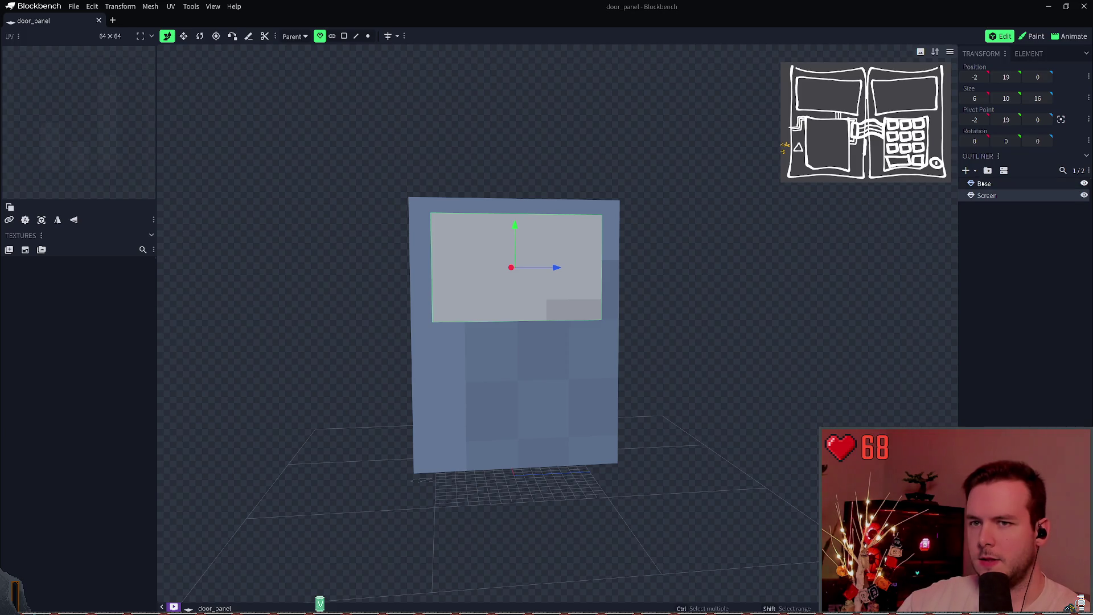
left_click(983, 183)
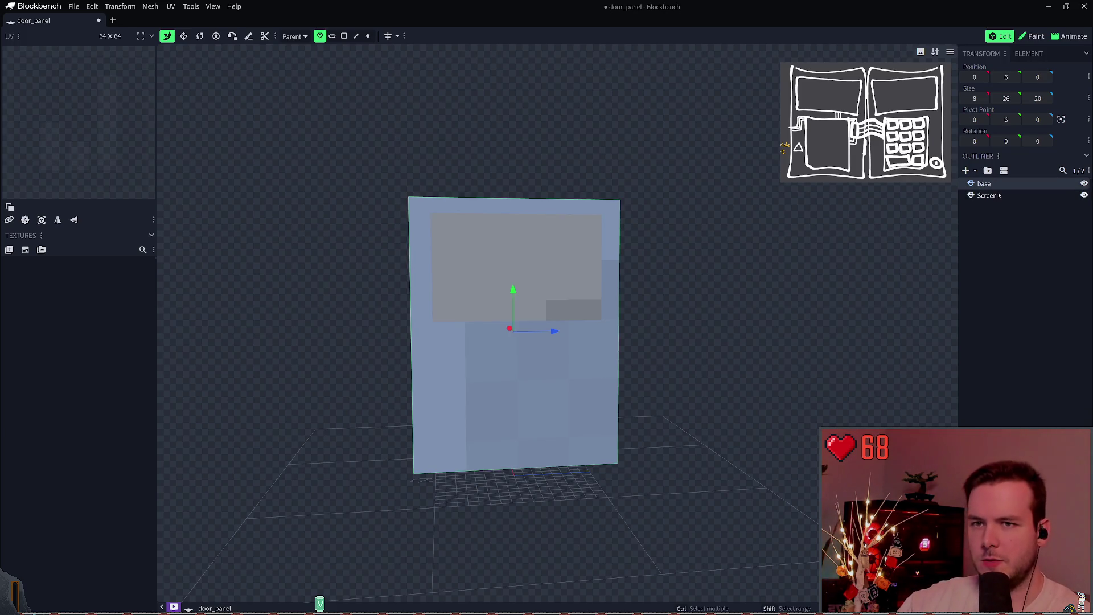
double_click(988, 195)
type("screen")
key("Return")
key("ctrl+s")
Orbit around to inspect the screen panel, save again, and clear the selection.
left_click_drag(691, 294, 723, 276)
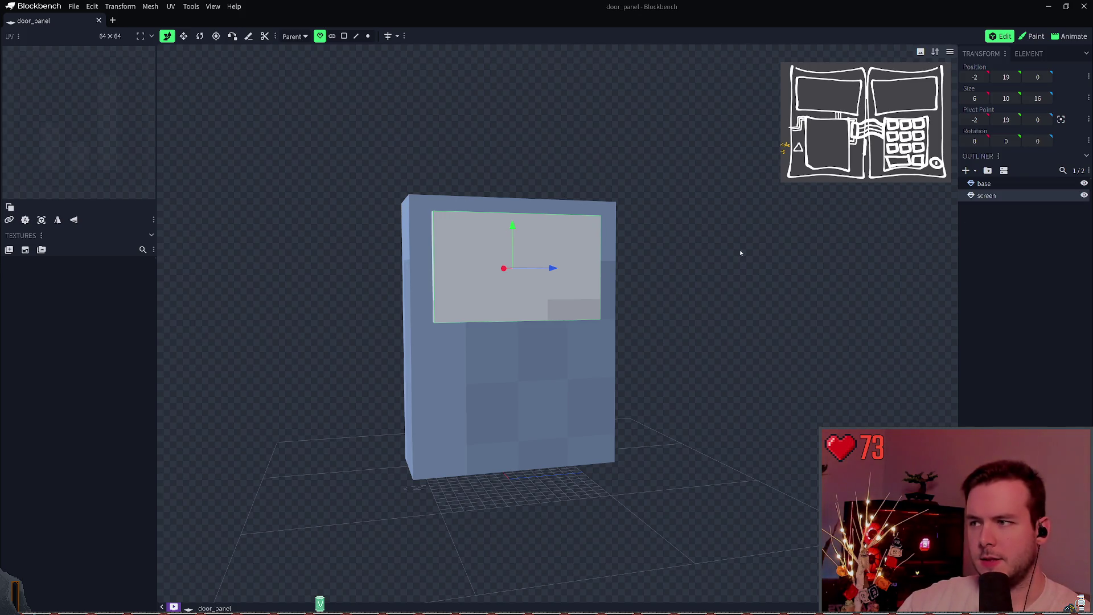
mouse_move(648, 249)
left_mouse_down()
mouse_move(734, 264)
mouse_move(744, 290)
mouse_move(767, 295)
mouse_move(524, 276)
mouse_move(481, 294)
left_mouse_up()
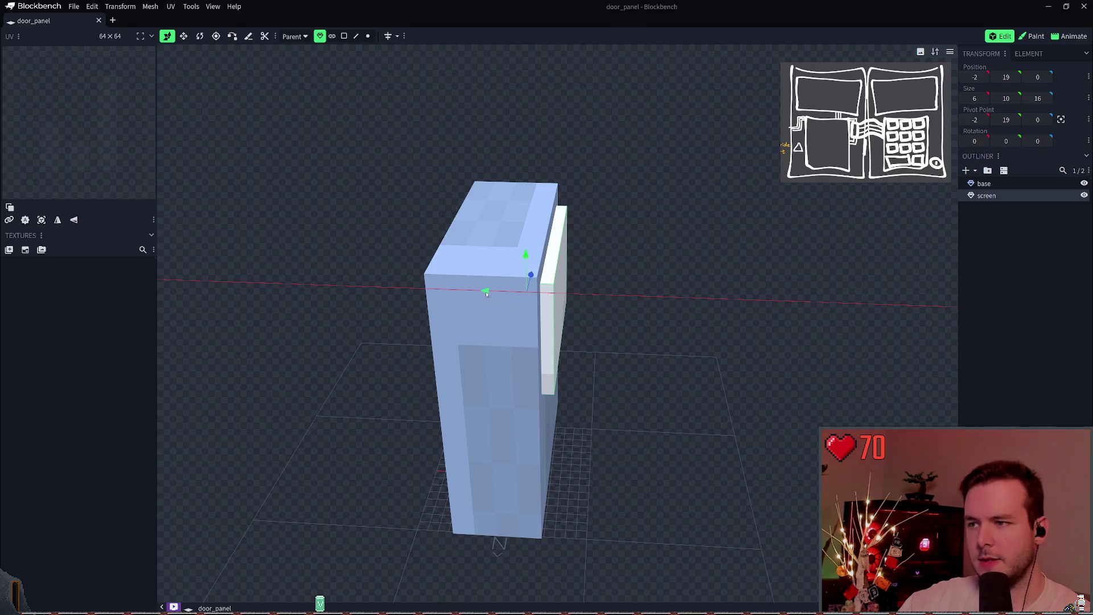
mouse_move(706, 240)
left_mouse_down()
mouse_move(627, 219)
mouse_move(629, 184)
mouse_move(598, 194)
mouse_move(640, 176)
left_mouse_up()
key("ctrl+s")
left_click(1013, 246)
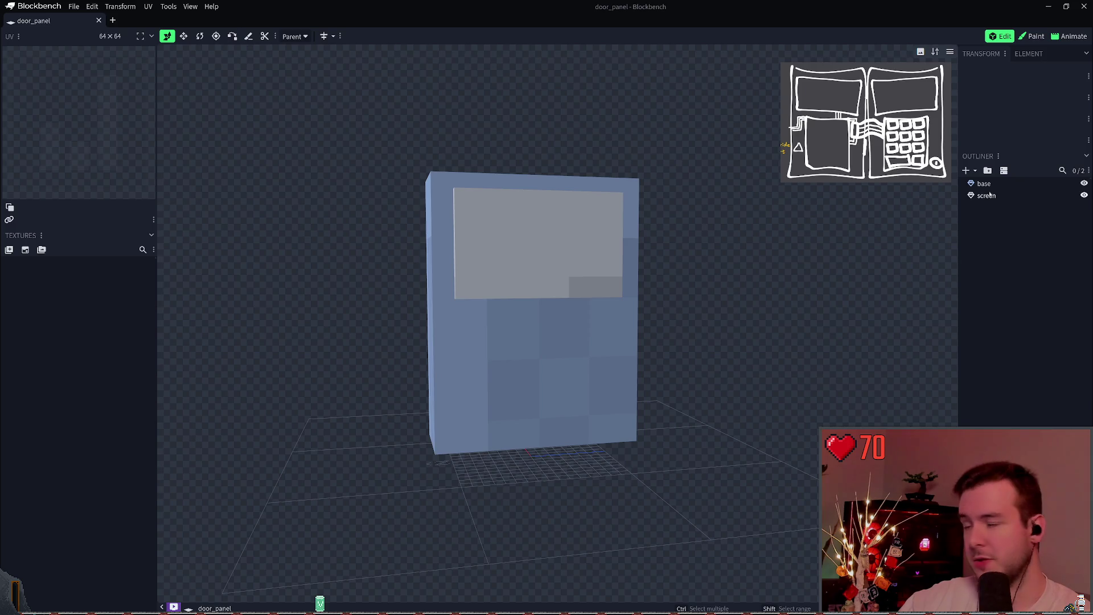
left_click(985, 185)
left_click(988, 188, "ctrl")
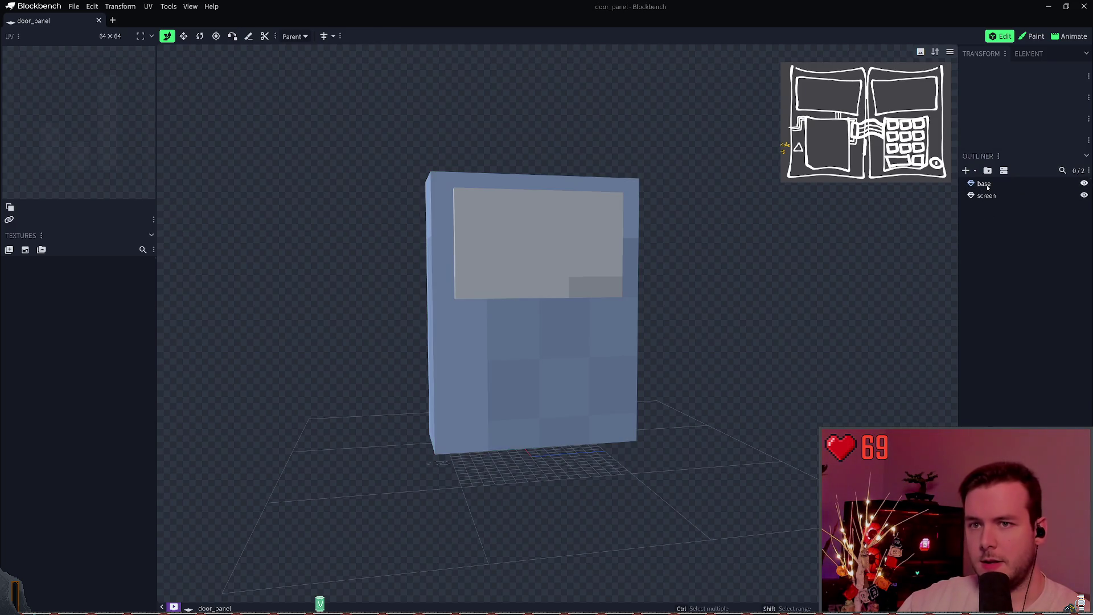
Add a new cube, raise it, and set its depth to 2.
right_click(992, 211)
mouse_move(994, 210)
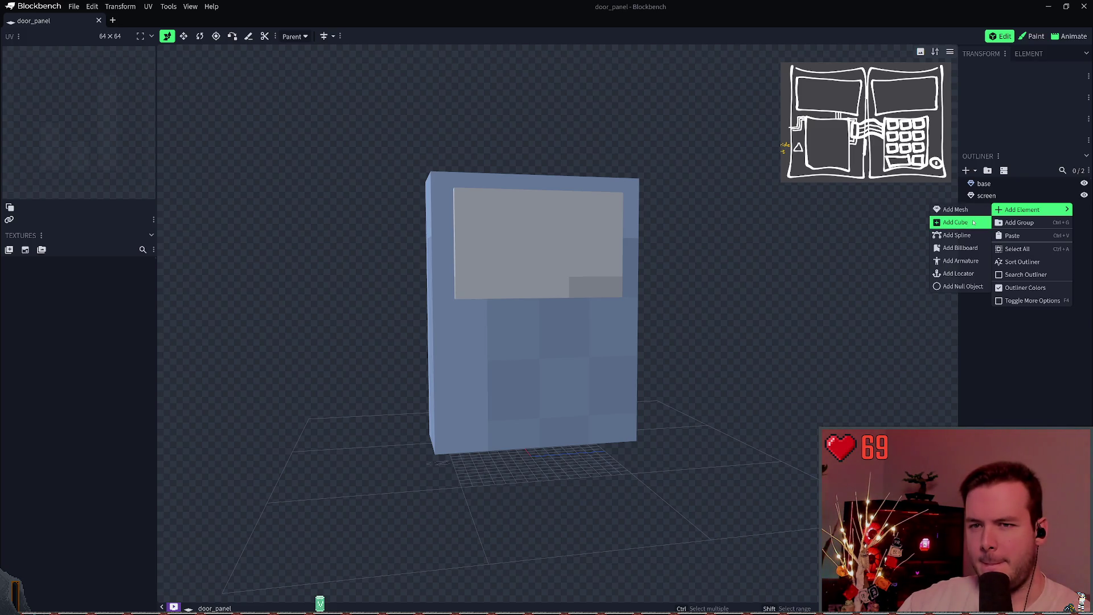
left_click(973, 222)
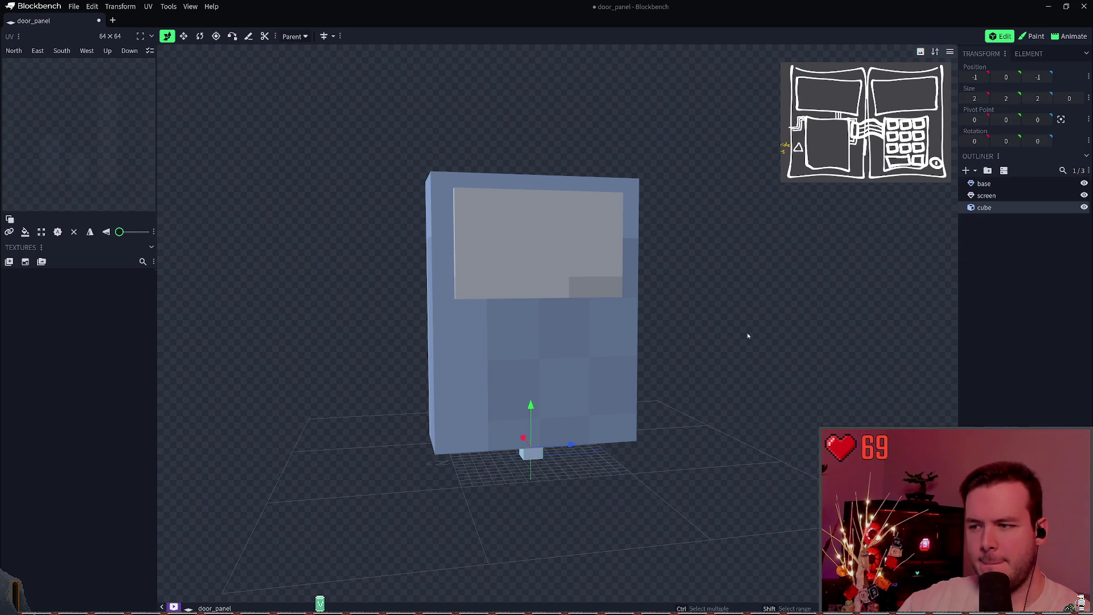
left_click_drag(531, 452, 564, 488)
left_click_drag(564, 447, 571, 317)
key("s")
left_click_drag(546, 359, 450, 364)
key("ctrl+z")
mouse_move(521, 359)
left_mouse_down()
mouse_move(488, 371)
mouse_move(520, 361)
mouse_move(430, 361)
mouse_move(455, 361)
left_mouse_up()
Stretch the cube taller, make it 12 wide, and move it toward the panel front.
left_click_drag(638, 317, 652, 311)
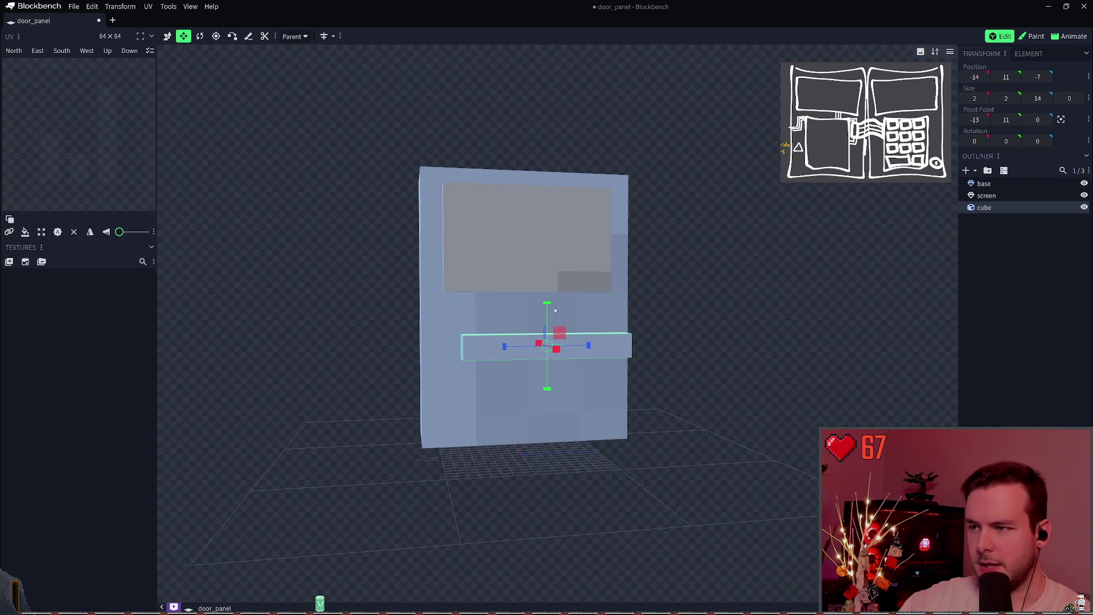
mouse_move(548, 308)
left_mouse_down()
mouse_move(544, 226)
mouse_move(546, 247)
left_mouse_up()
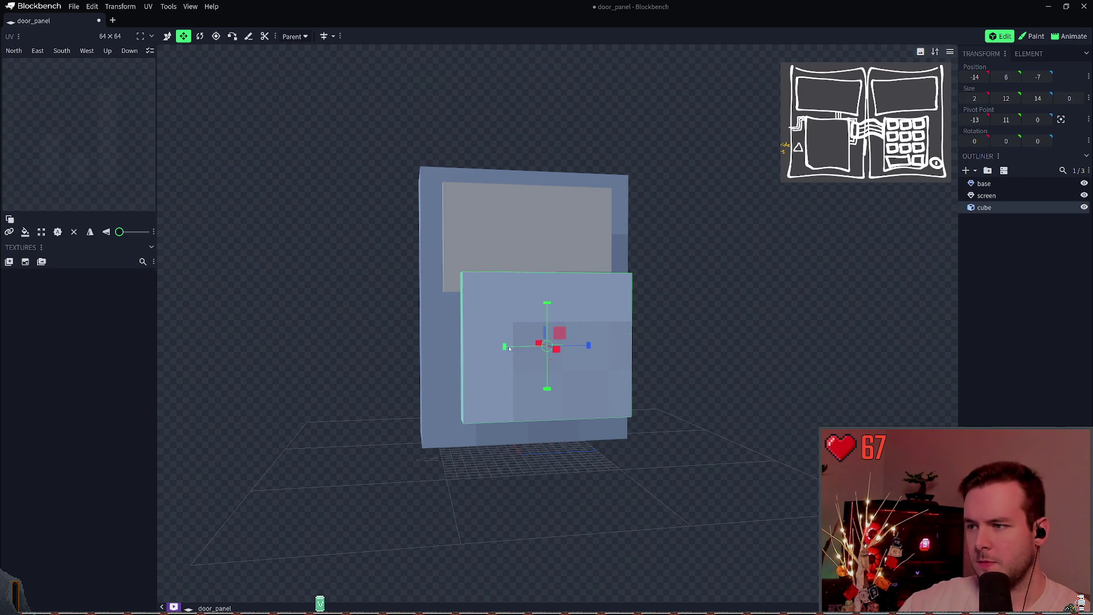
mouse_move(505, 346)
left_mouse_down()
mouse_move(524, 353)
mouse_move(625, 307)
left_mouse_up()
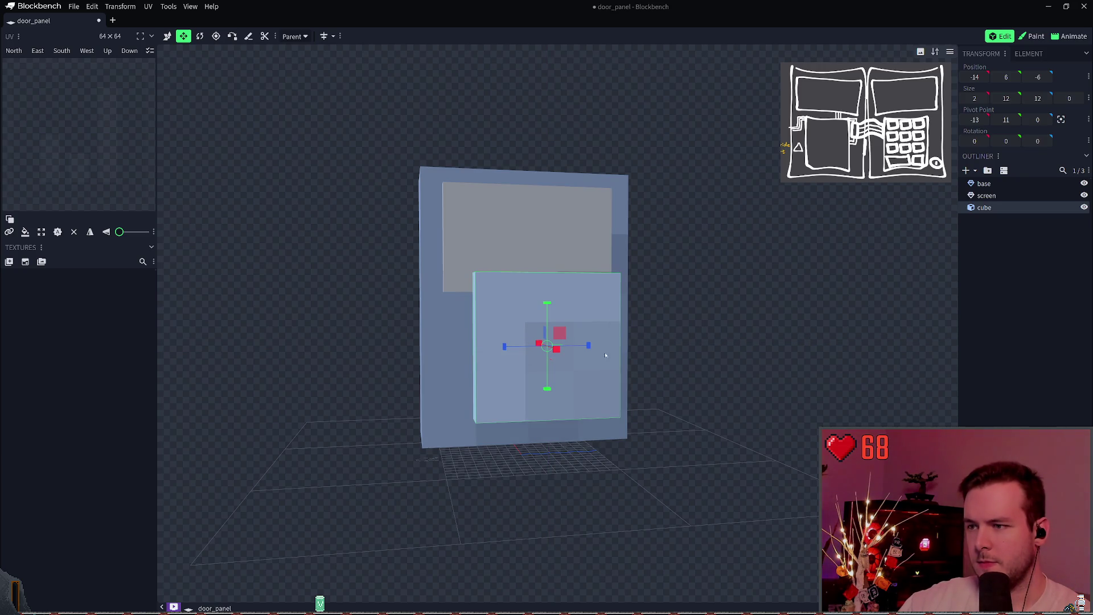
key("v")
left_click_drag(538, 344, 518, 339)
left_click_drag(527, 299, 529, 322)
Fine-tune the cube's X position so it sits below the screen at -5, 3, -6.
left_click_drag(661, 318, 764, 356)
mouse_move(532, 365)
left_mouse_down()
mouse_move(552, 369)
mouse_move(532, 367)
left_mouse_up()
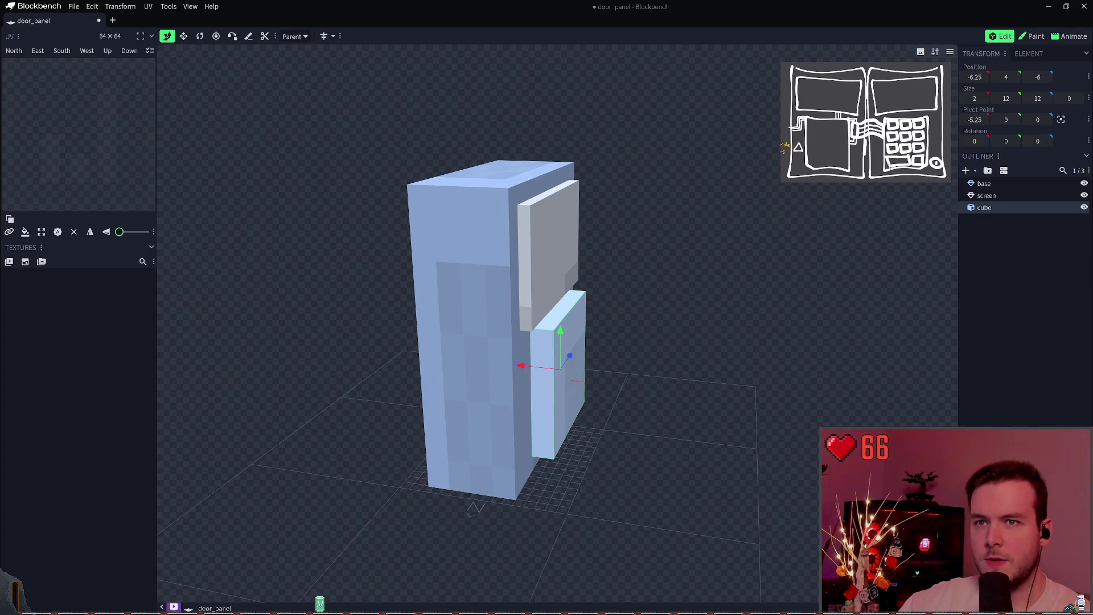
left_click(984, 77)
left_click(975, 77)
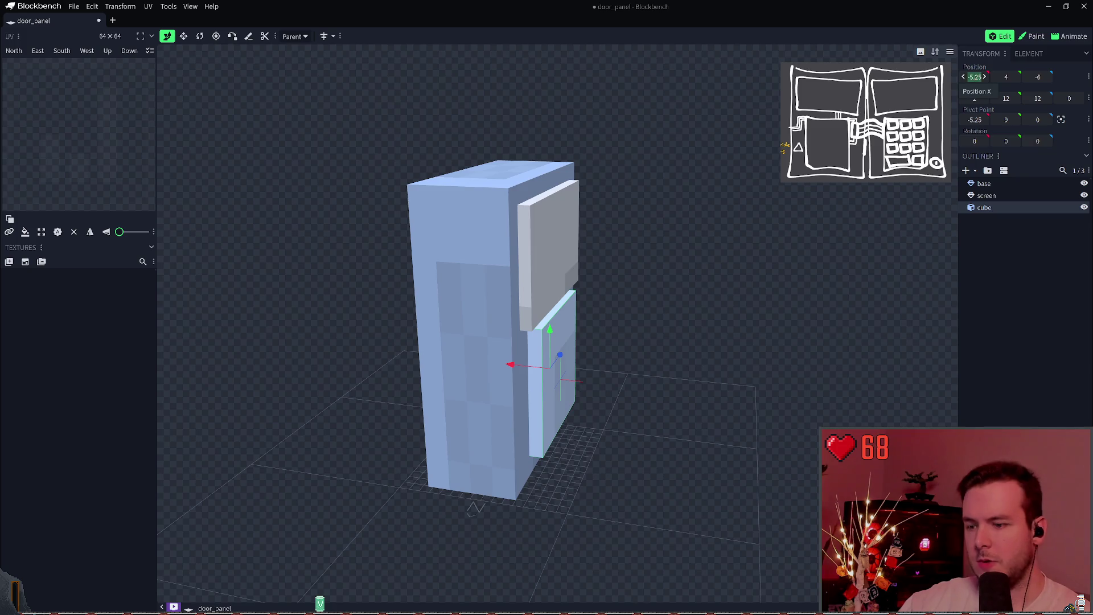
key("Return")
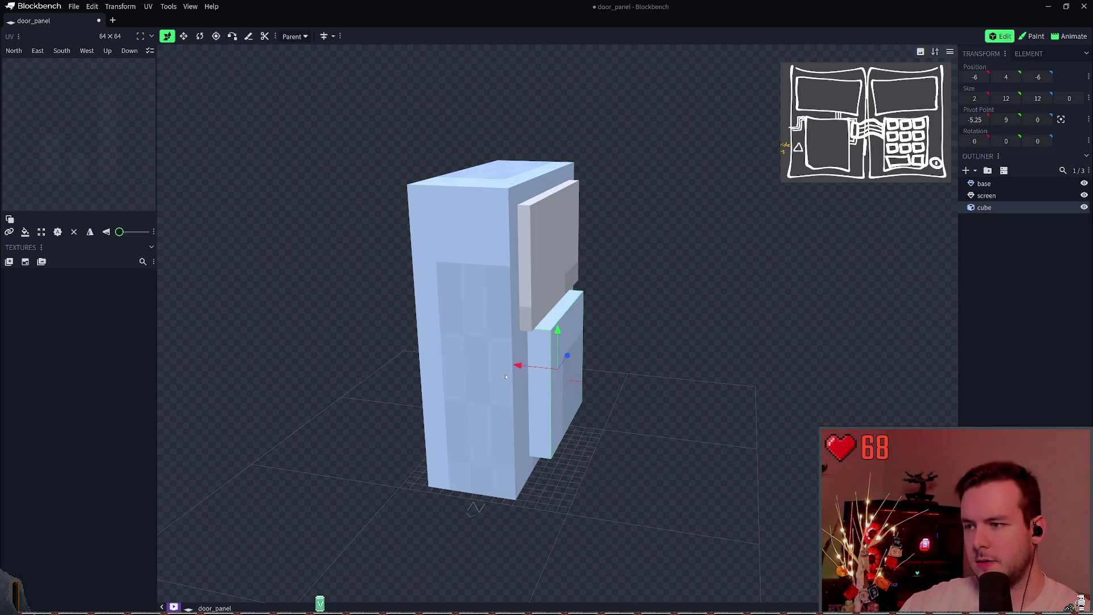
left_click_drag(517, 369, 515, 370)
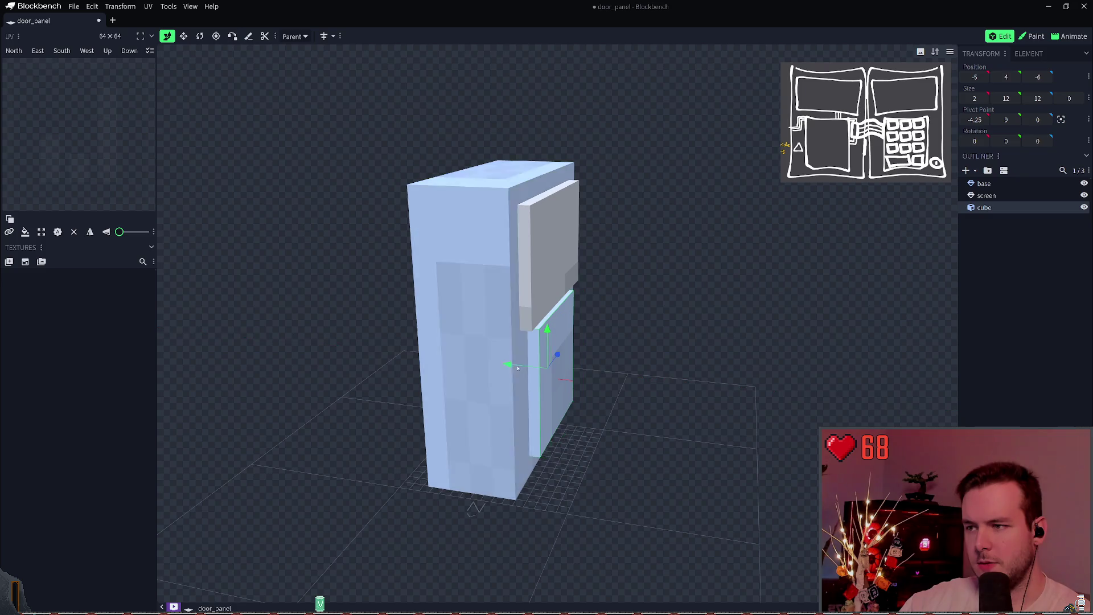
mouse_move(662, 349)
left_mouse_down()
mouse_move(546, 341)
mouse_move(528, 329)
left_mouse_up()
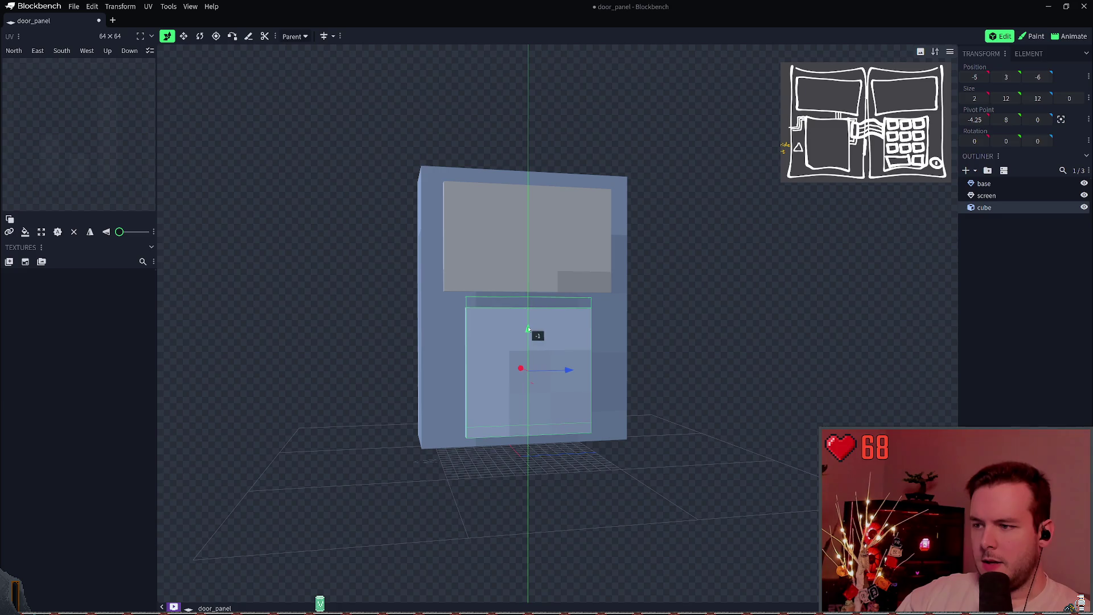
Undo the last cube move, save, then try narrowing the cube and a Z size of 11.
key("ctrl+z")
key("ctrl+s")
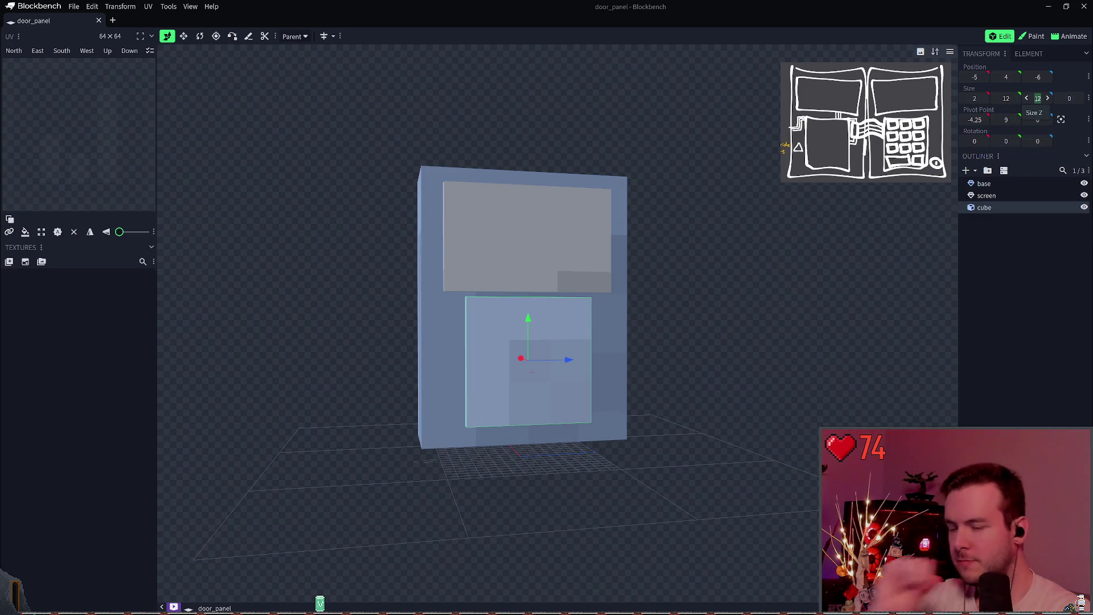
left_click_drag(1038, 97, 1035, 98)
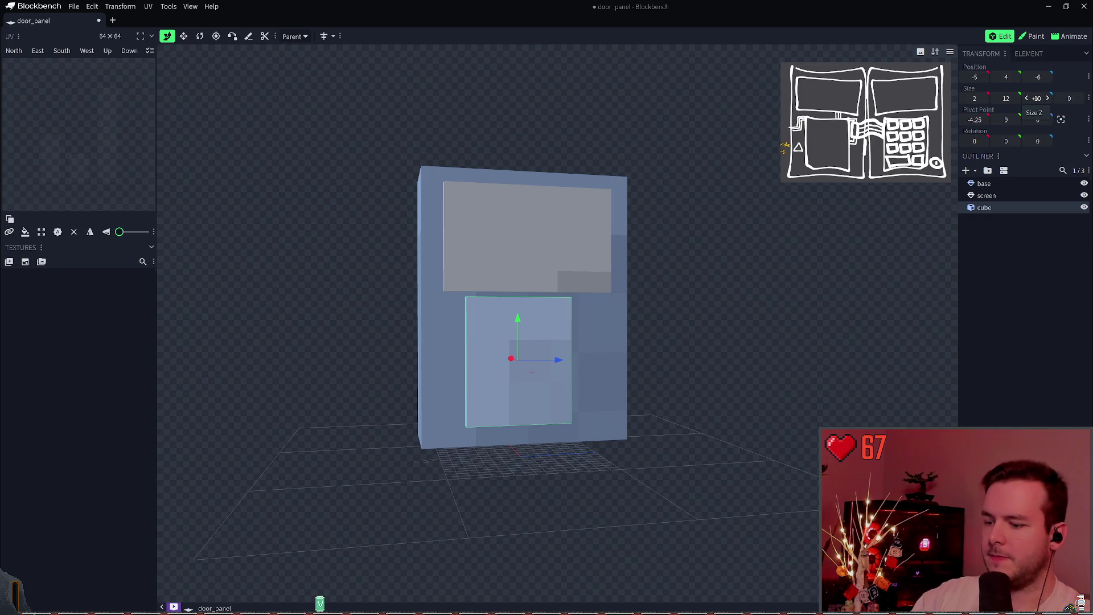
left_click(1038, 98)
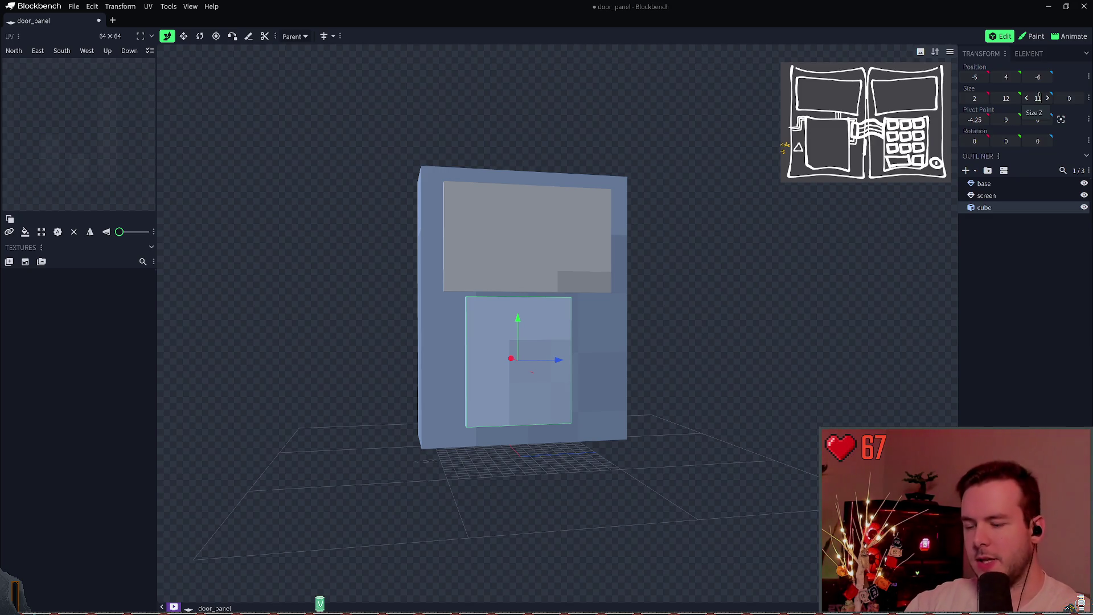
key("Return")
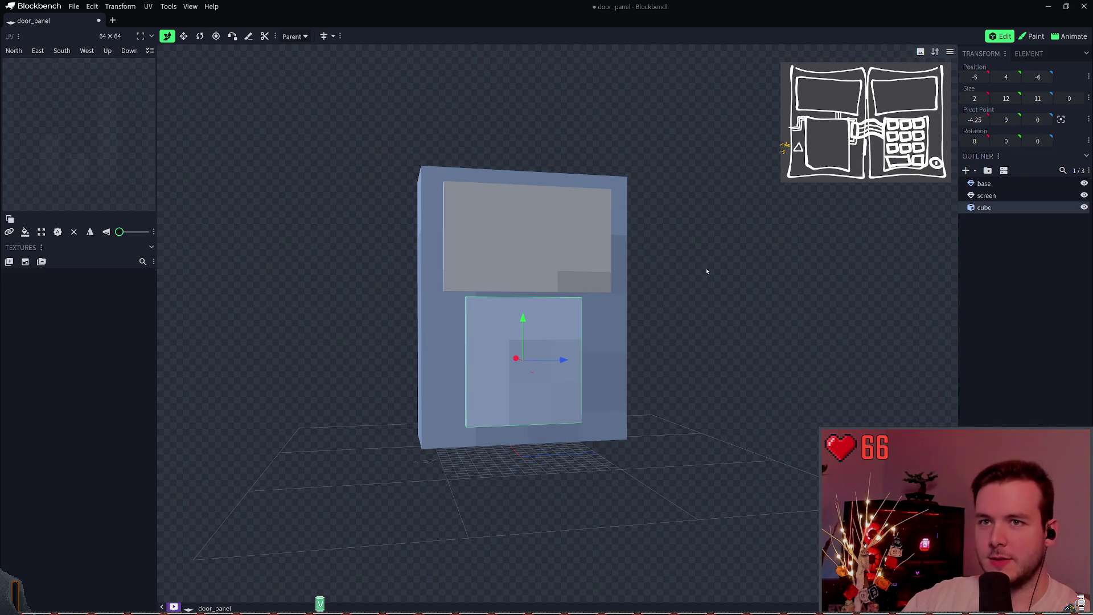
Revert the trial size edits so the keypad cube is 2 × 12 × 10, and save.
mouse_move(708, 327)
left_mouse_down()
mouse_move(682, 313)
mouse_move(686, 324)
mouse_move(573, 364)
left_mouse_up()
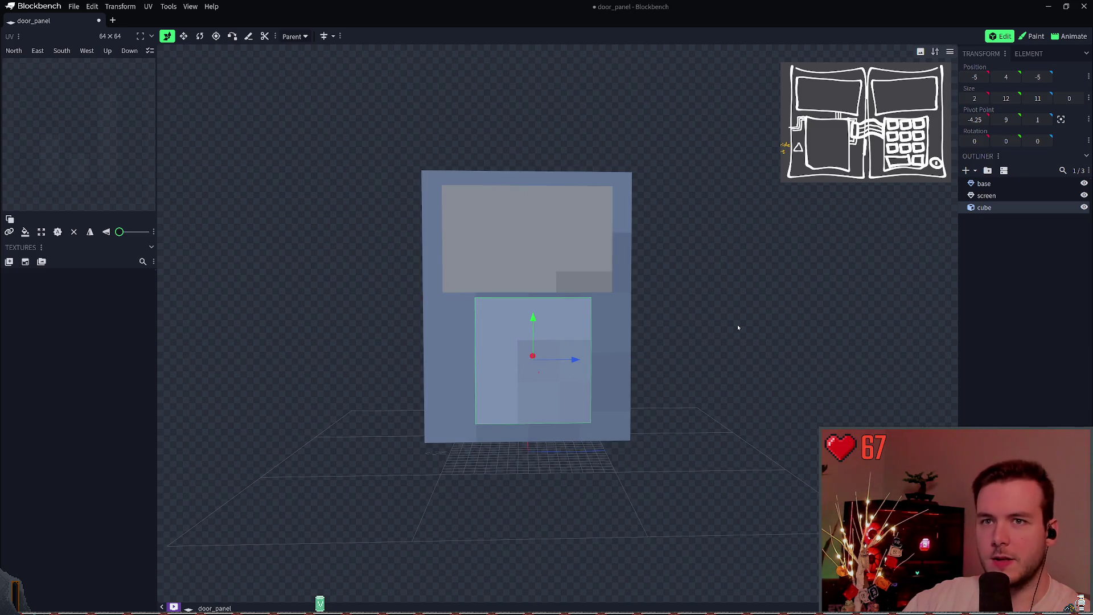
key("ctrl+z")
key("ctrl+z")
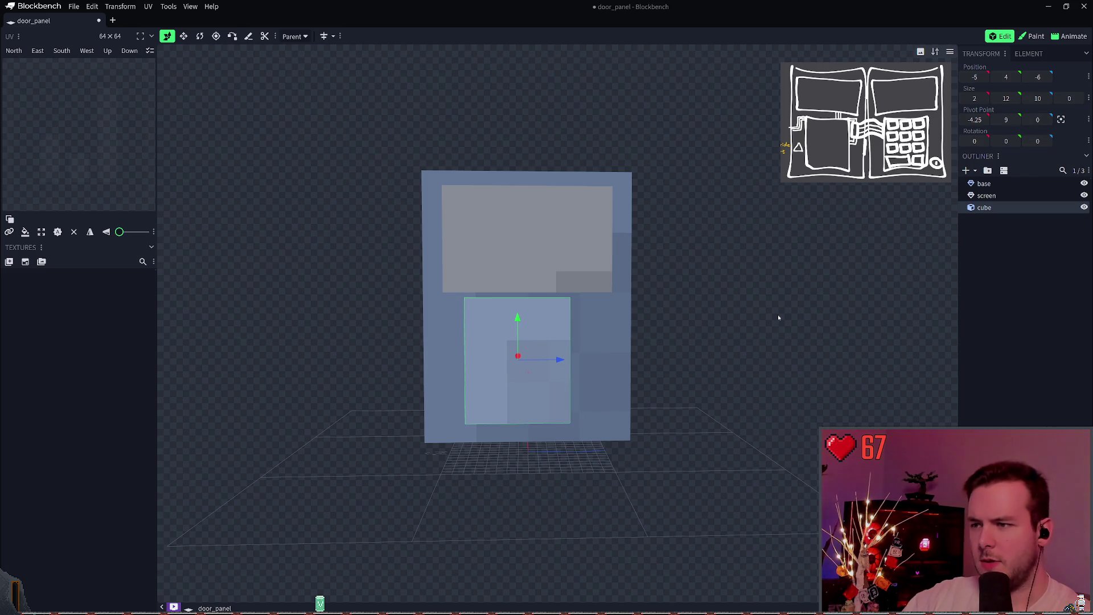
key("ctrl+z")
key("ctrl+s")
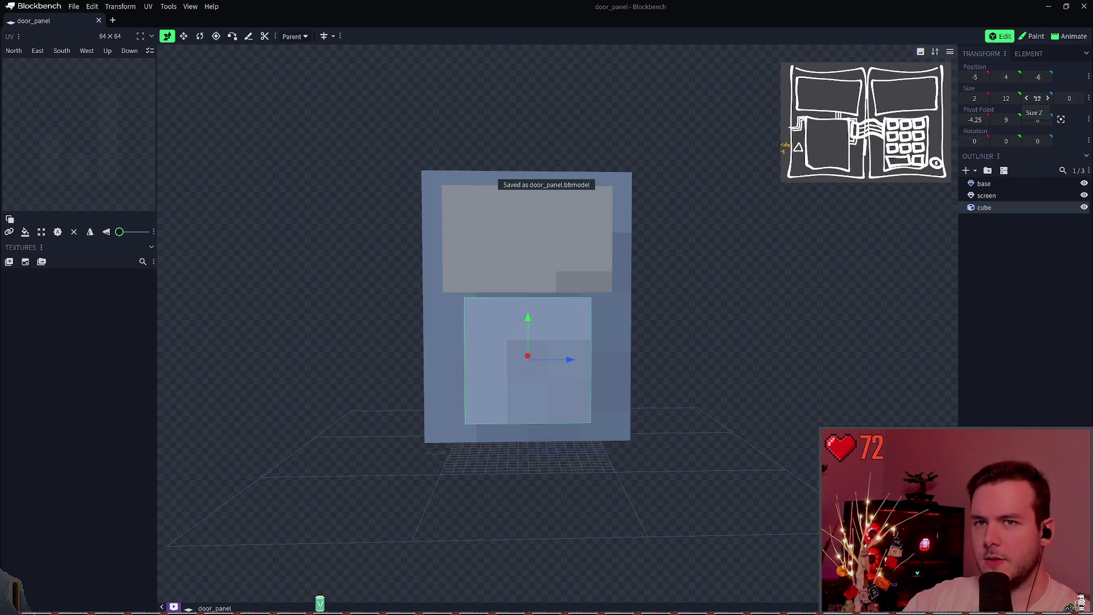
key("ctrl+z")
key("ctrl+s")
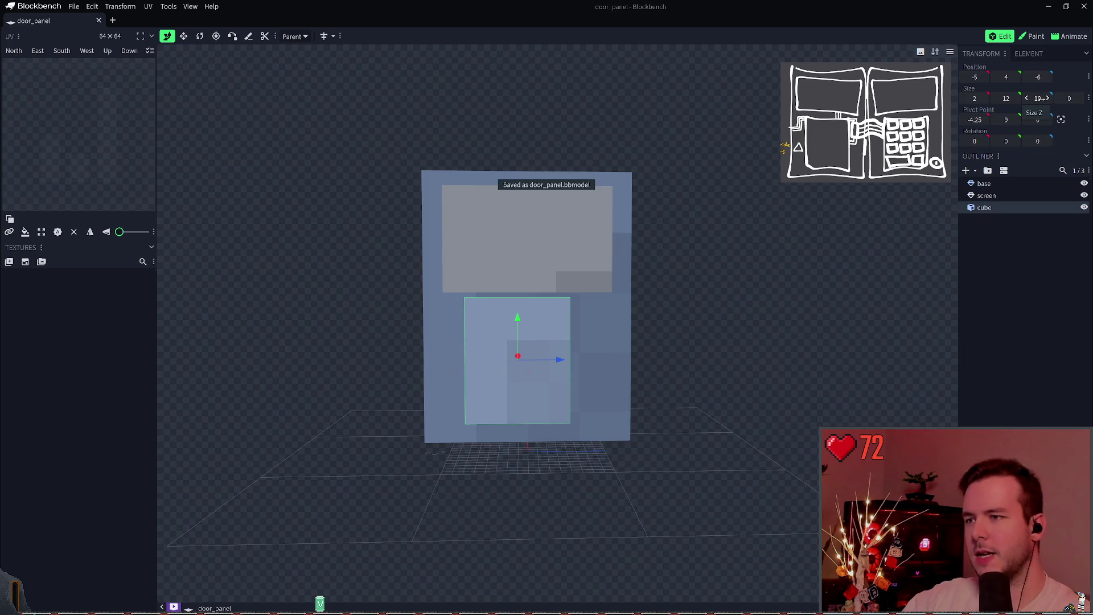
Shift the keypad cube sideways to position -5, 4, -5 below the screen.
left_click_drag(561, 361, 571, 363)
key("ctrl+s")
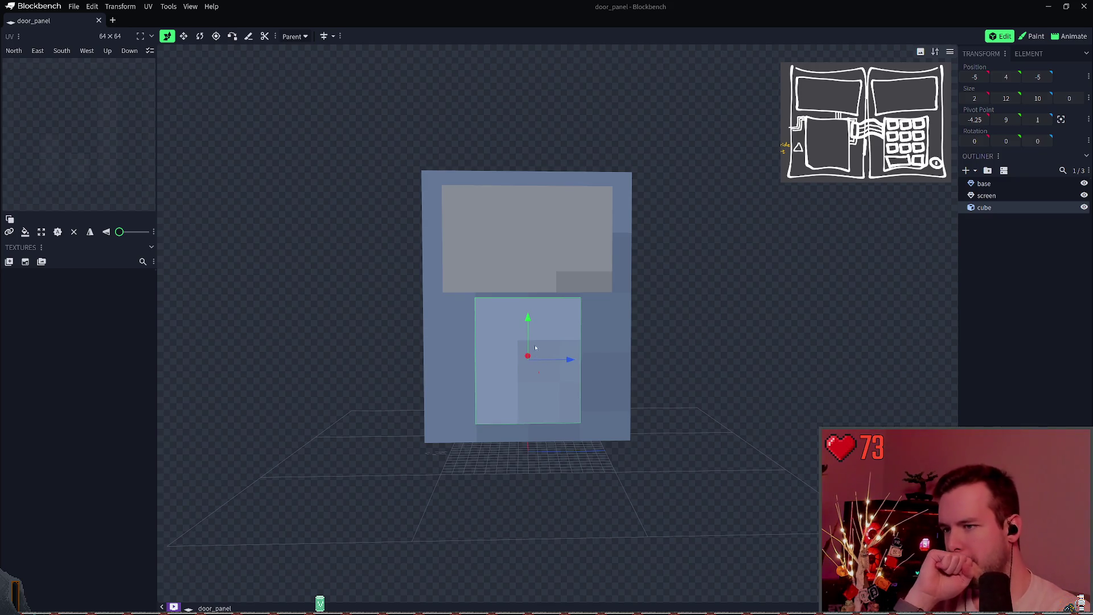
mouse_move(571, 367)
left_mouse_down()
mouse_move(597, 365)
mouse_move(580, 361)
left_mouse_up()
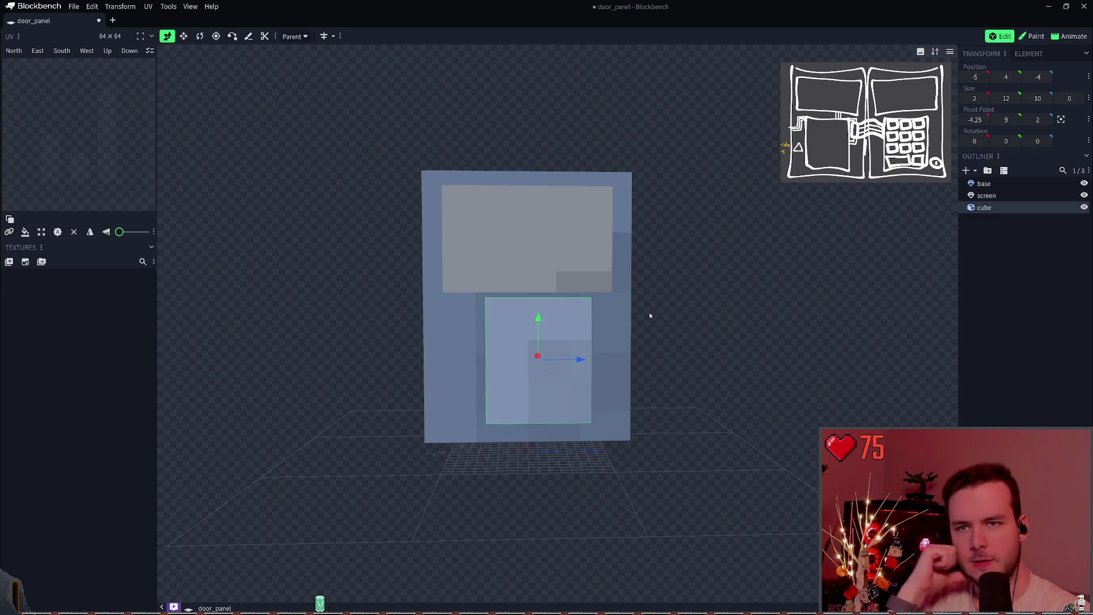
mouse_move(581, 359)
left_mouse_down()
mouse_move(543, 360)
mouse_move(569, 359)
left_mouse_up()
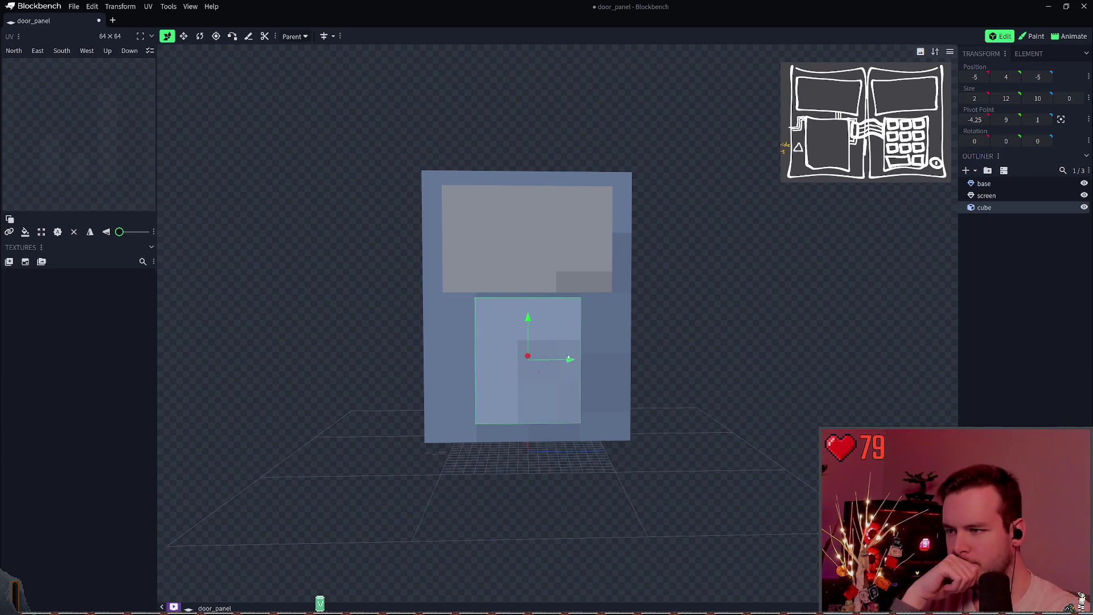
Add a sphere mesh element and shrink its diameter to 3.
right_click(994, 226)
mouse_move(996, 231)
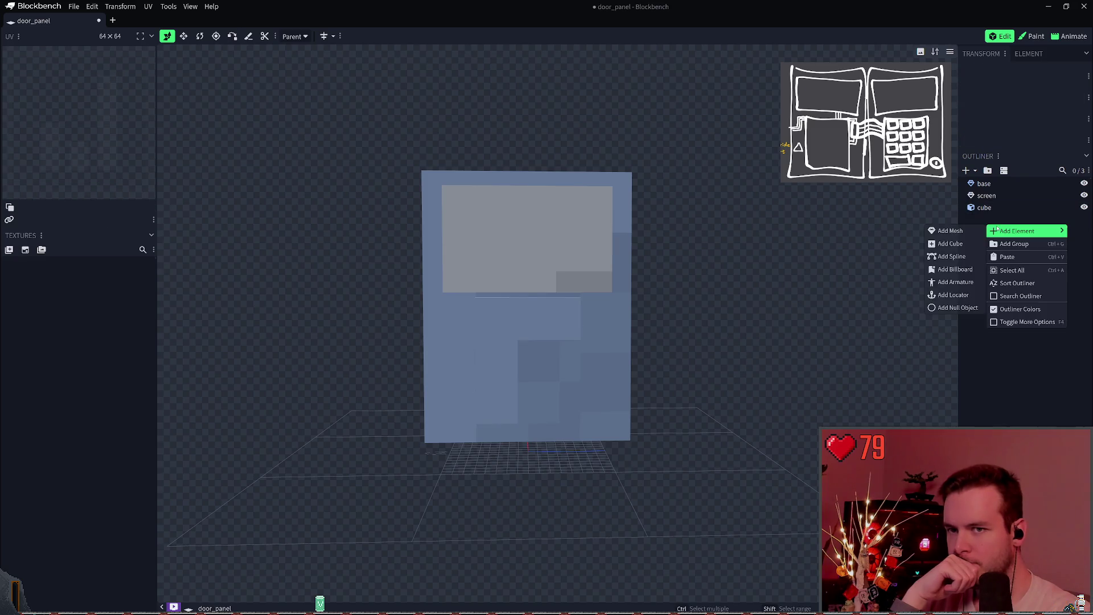
left_click(959, 234)
left_click(569, 75)
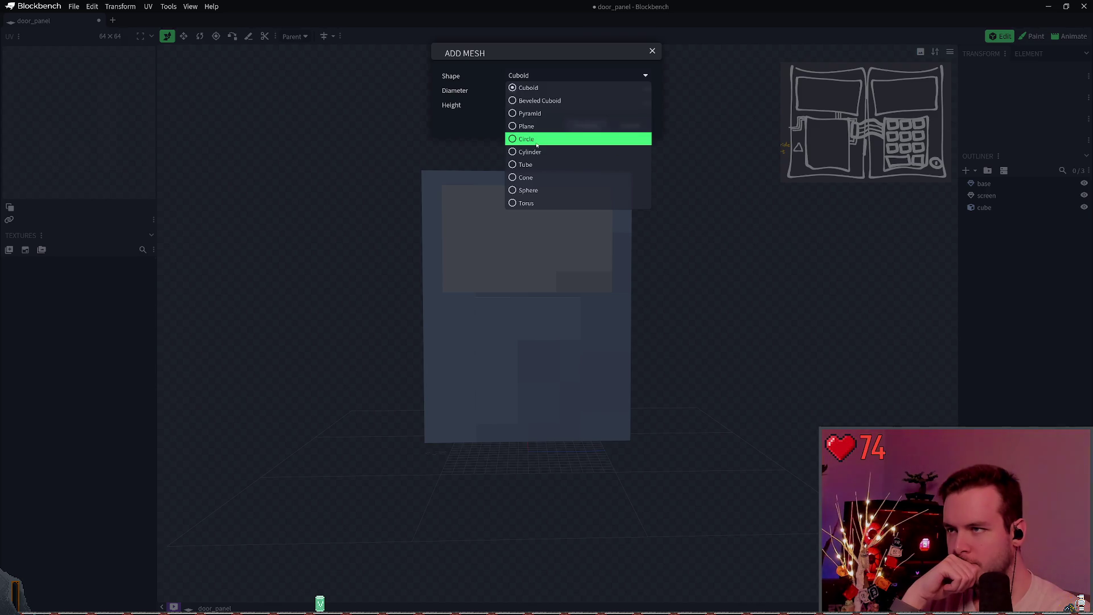
left_click(538, 190)
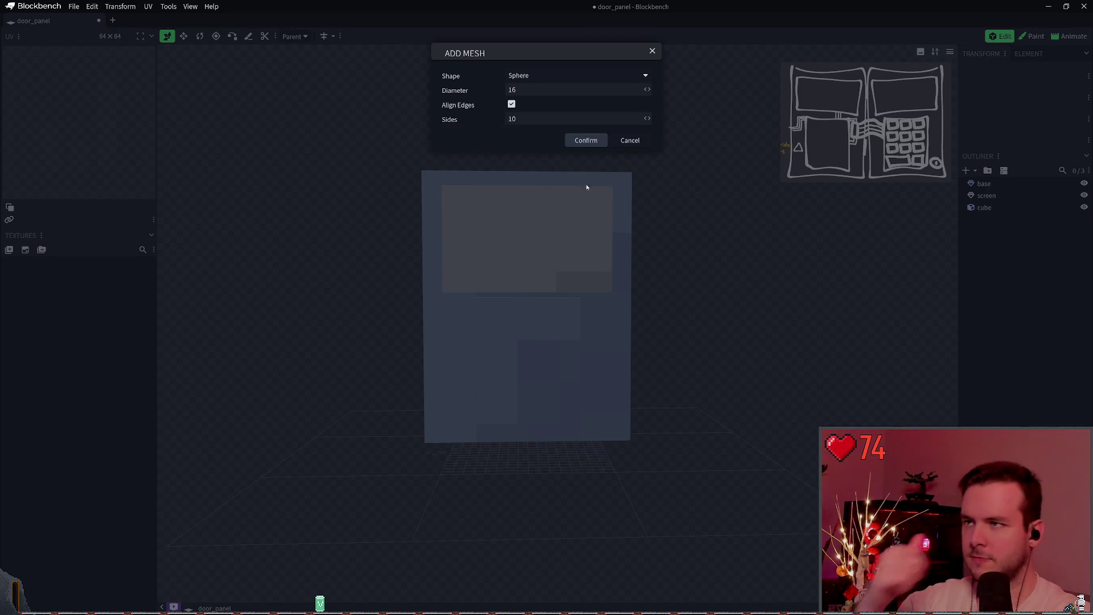
left_click(579, 140)
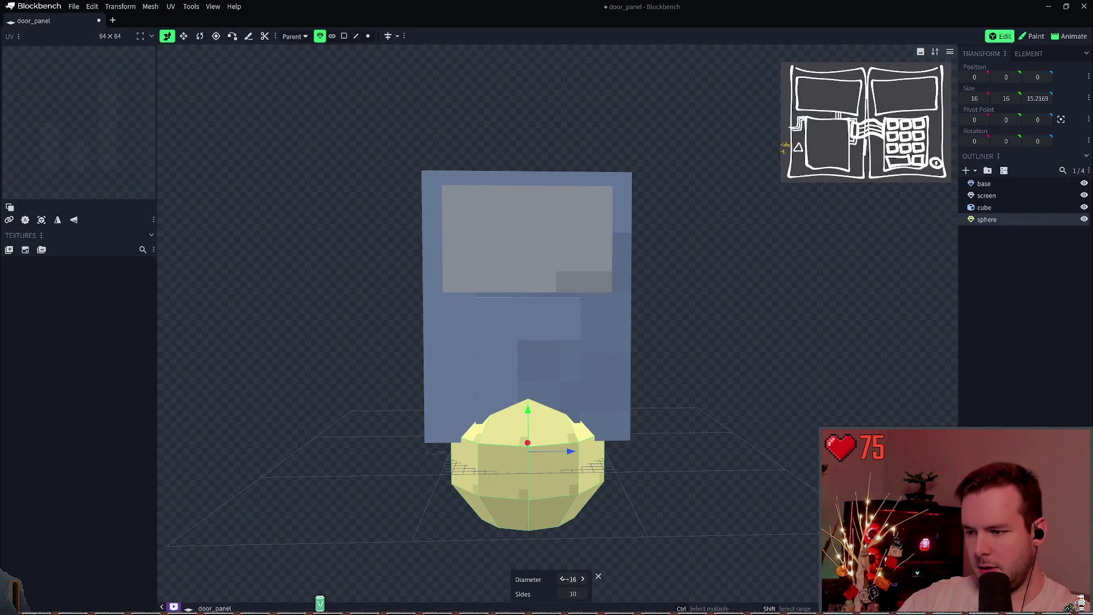
left_click_drag(564, 579, 510, 579)
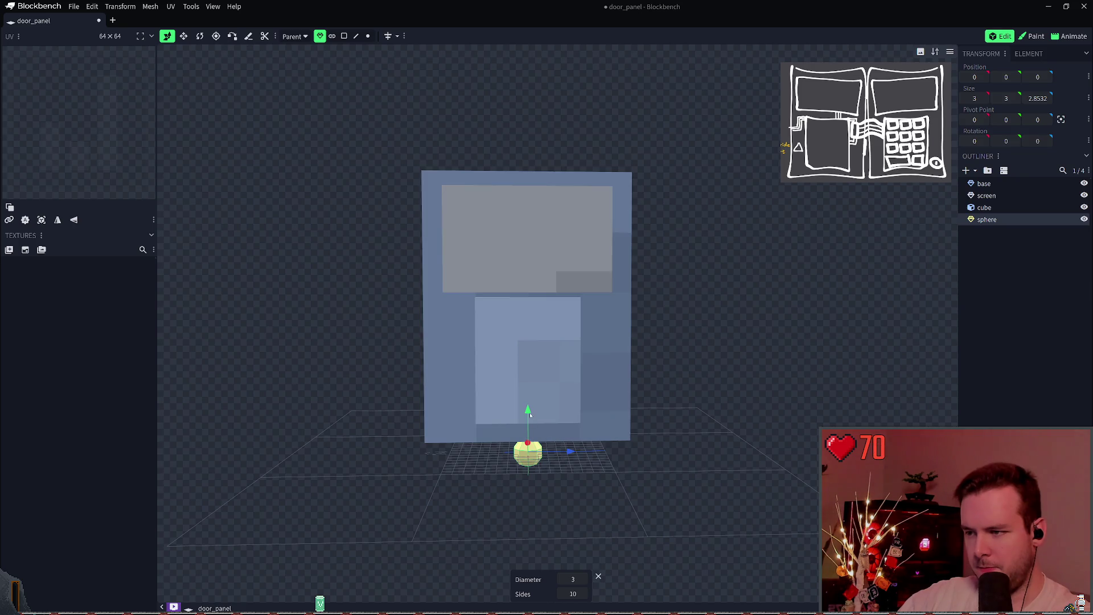
Move the sphere out and up onto the door panel's front face, then save.
mouse_move(532, 447)
left_mouse_down()
mouse_move(529, 491)
mouse_move(625, 496)
left_mouse_up()
left_click_drag(577, 451, 577, 364)
left_click_drag(620, 408, 642, 412)
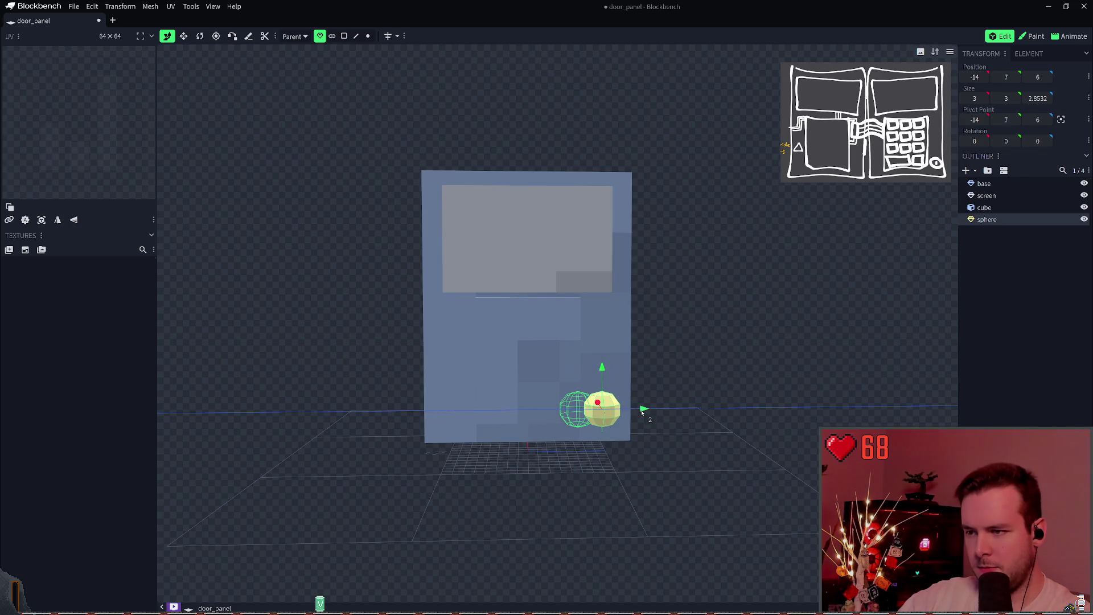
left_click(984, 208)
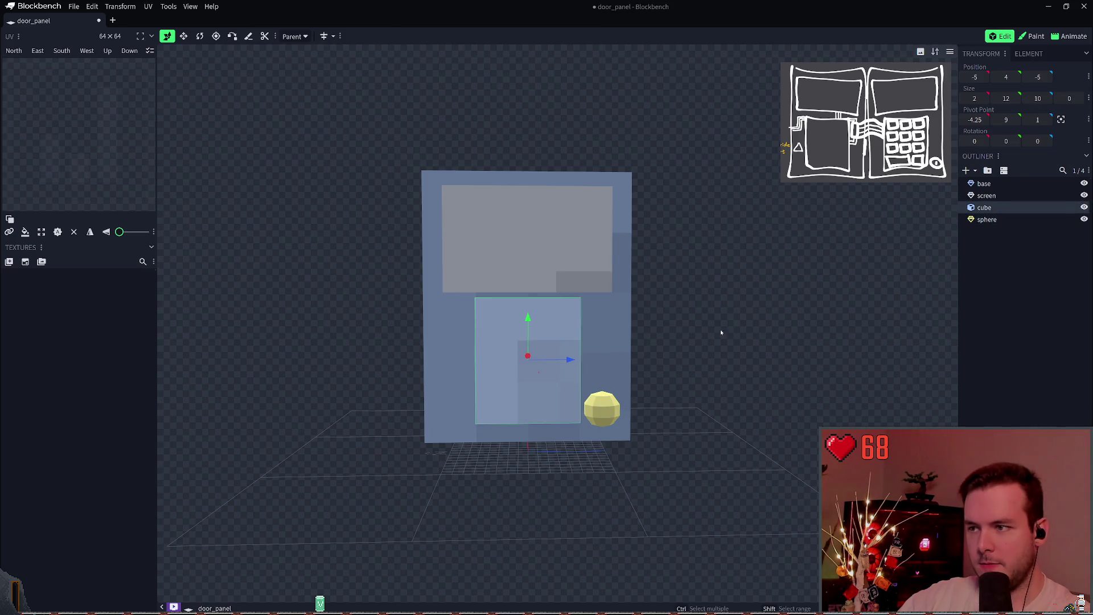
left_click(1044, 361)
key("ctrl+s")
Fine-tune the sphere's depth and height to rest at -4, 4.75, 7.5, saving along the way.
mouse_move(702, 319)
left_mouse_down()
mouse_move(710, 347)
mouse_move(770, 353)
mouse_move(706, 350)
mouse_move(747, 336)
mouse_move(708, 336)
mouse_move(593, 432)
left_mouse_up()
left_click(593, 433)
mouse_move(750, 407)
left_mouse_down()
mouse_move(673, 383)
mouse_move(624, 415)
mouse_move(882, 409)
mouse_move(648, 403)
mouse_move(781, 398)
mouse_move(771, 411)
left_mouse_up()
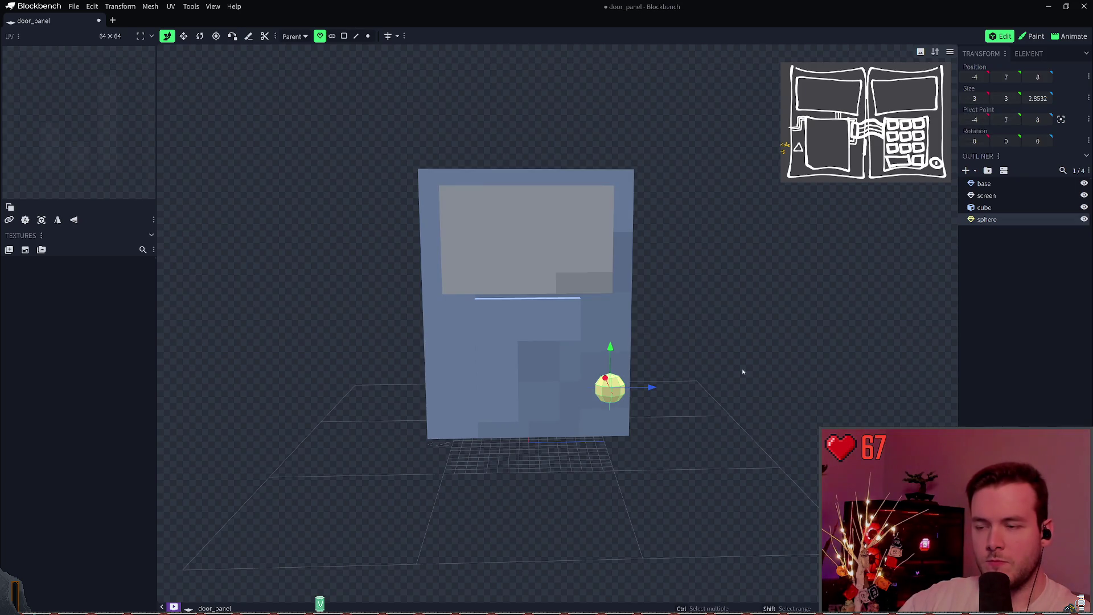
left_click_drag(693, 389, 647, 389)
key("ctrl+s")
left_click_drag(606, 350, 605, 374)
mouse_move(753, 370)
left_mouse_down()
mouse_move(771, 343)
mouse_move(759, 346)
mouse_move(749, 353)
mouse_move(788, 361)
mouse_move(777, 358)
left_mouse_up()
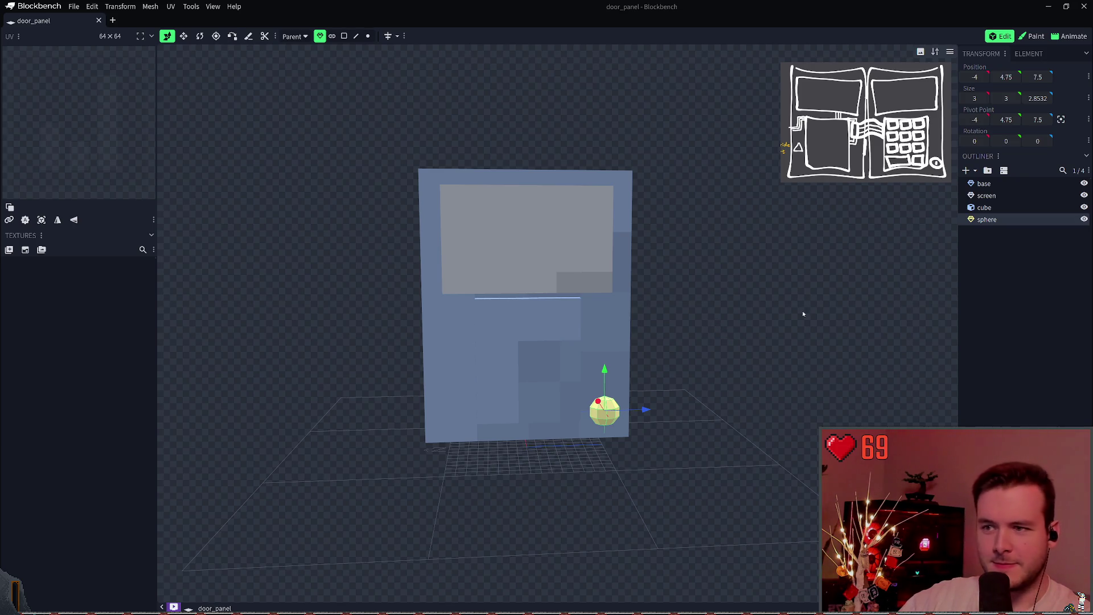
Rename the sphere element to status_light and save.
double_click(1013, 219)
type("status")
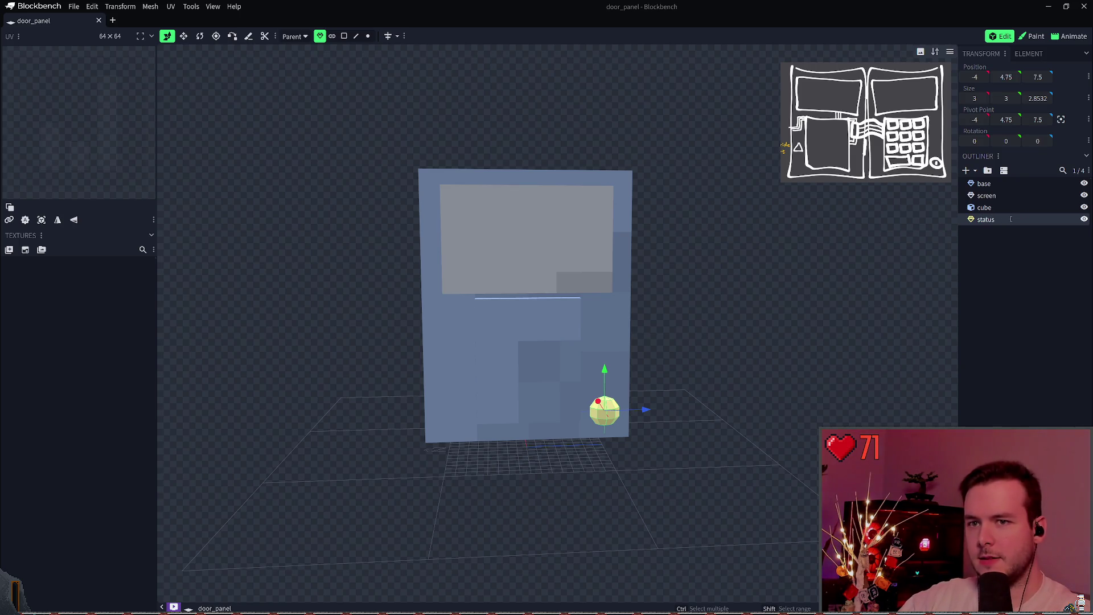
type("ight")
key("Return")
key("ctrl+s")
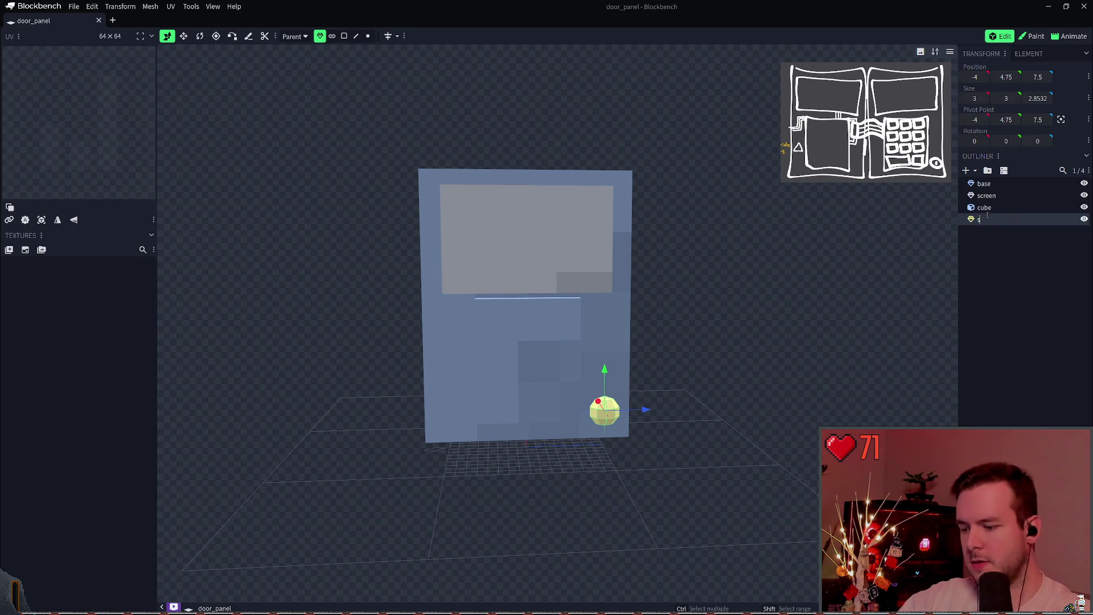
type("tatus_light")
key("ctrl+s")
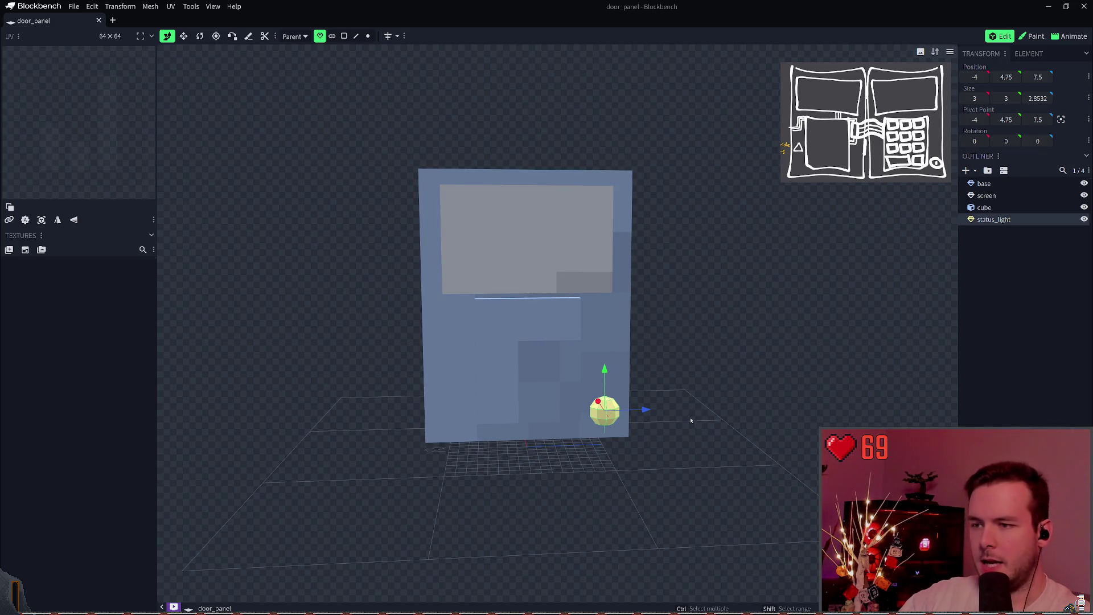
Deselect status_light and save the door_panel model again.
left_click(726, 341)
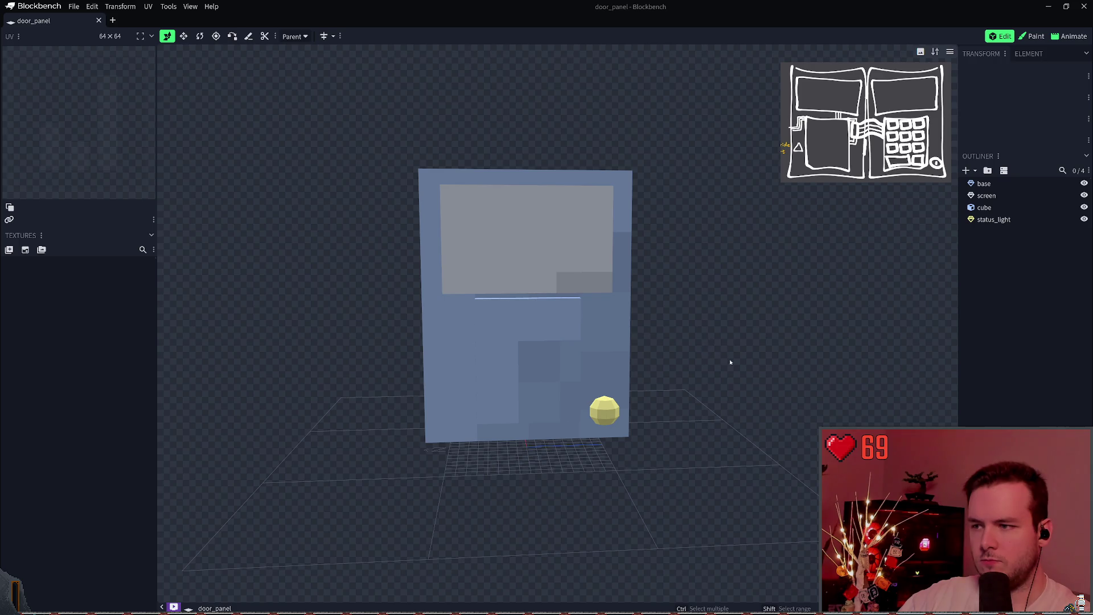
key("ctrl+s")
mouse_move(671, 412)
left_mouse_down()
mouse_move(715, 356)
mouse_move(597, 391)
mouse_move(723, 391)
mouse_move(720, 366)
mouse_move(718, 379)
left_mouse_up()
right_click(987, 235)
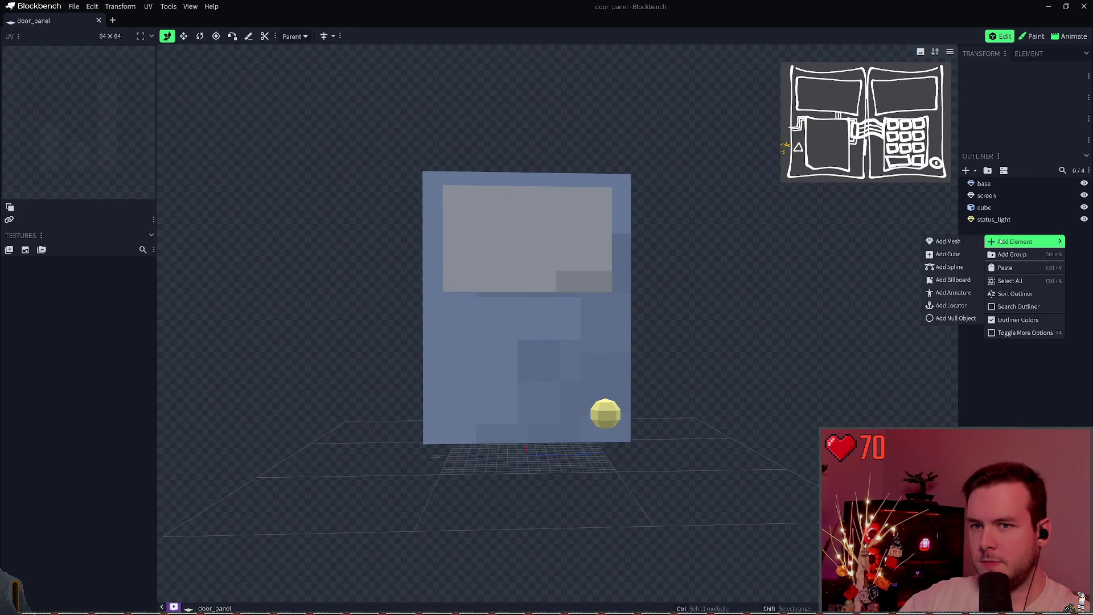
left_click(949, 241)
left_click(575, 76)
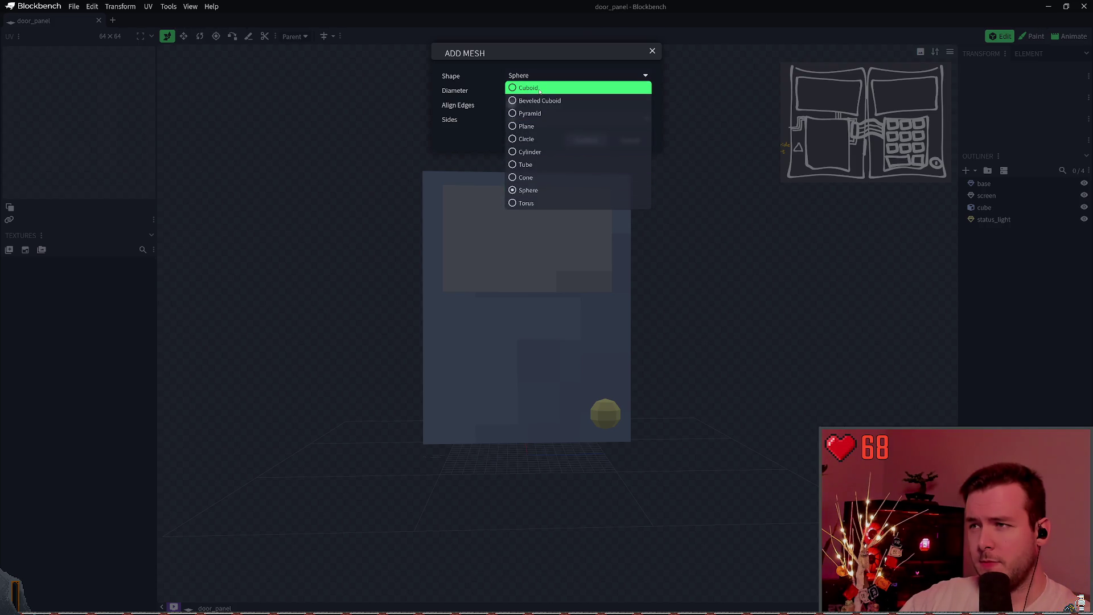
left_click(529, 113)
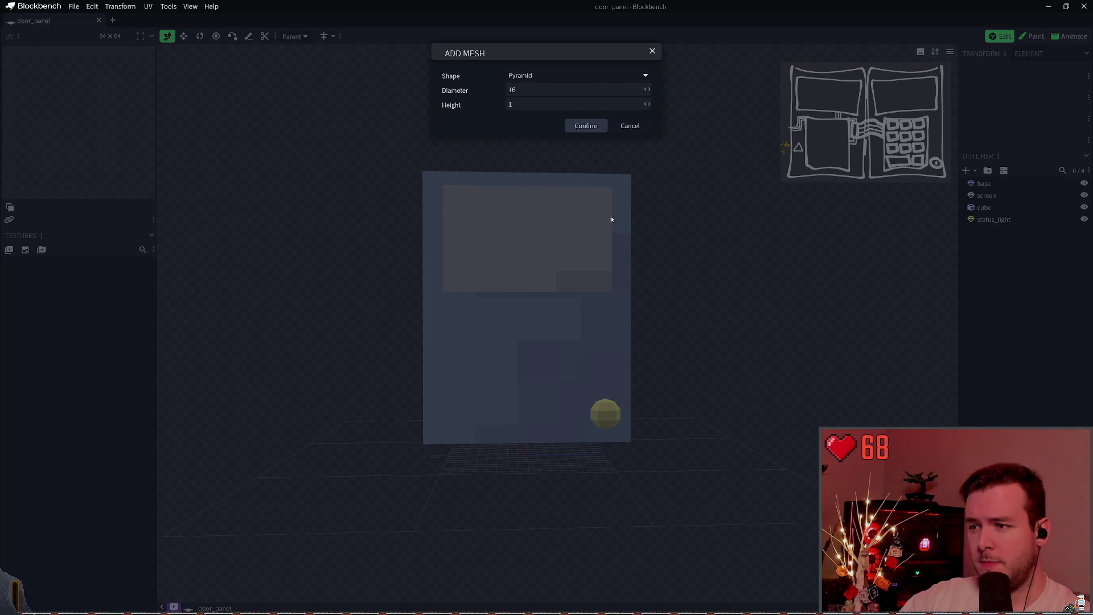
left_click(577, 127)
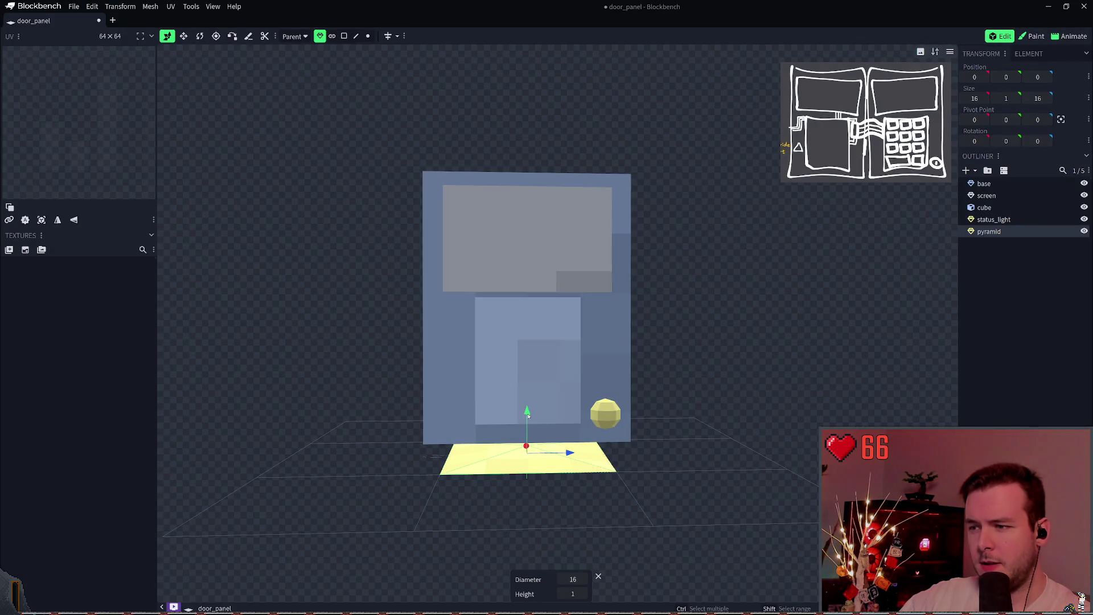
left_click_drag(526, 447, 531, 499)
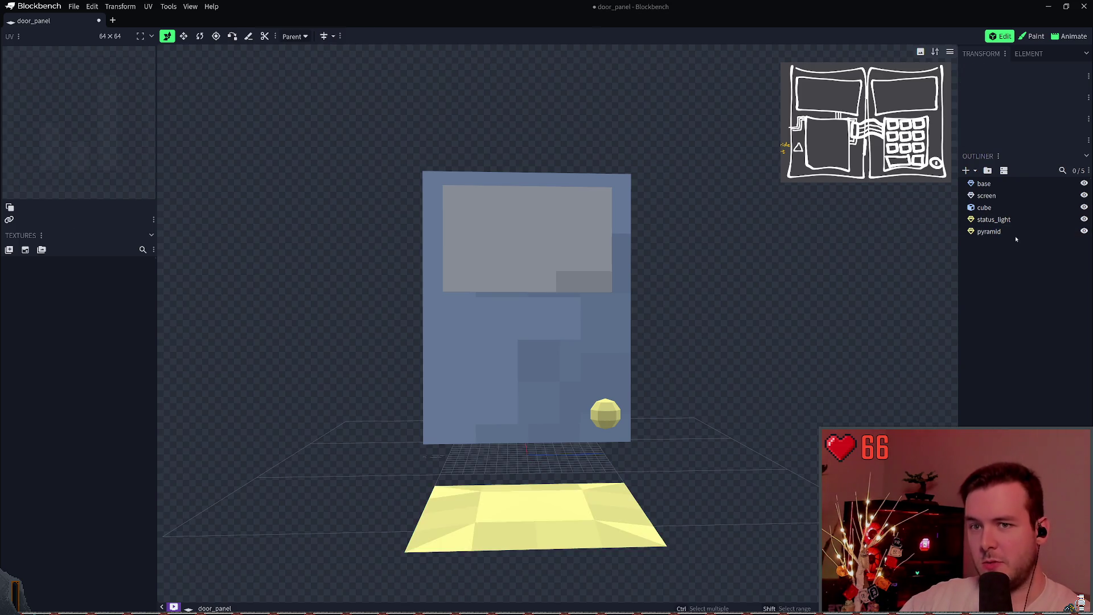
key("Delete")
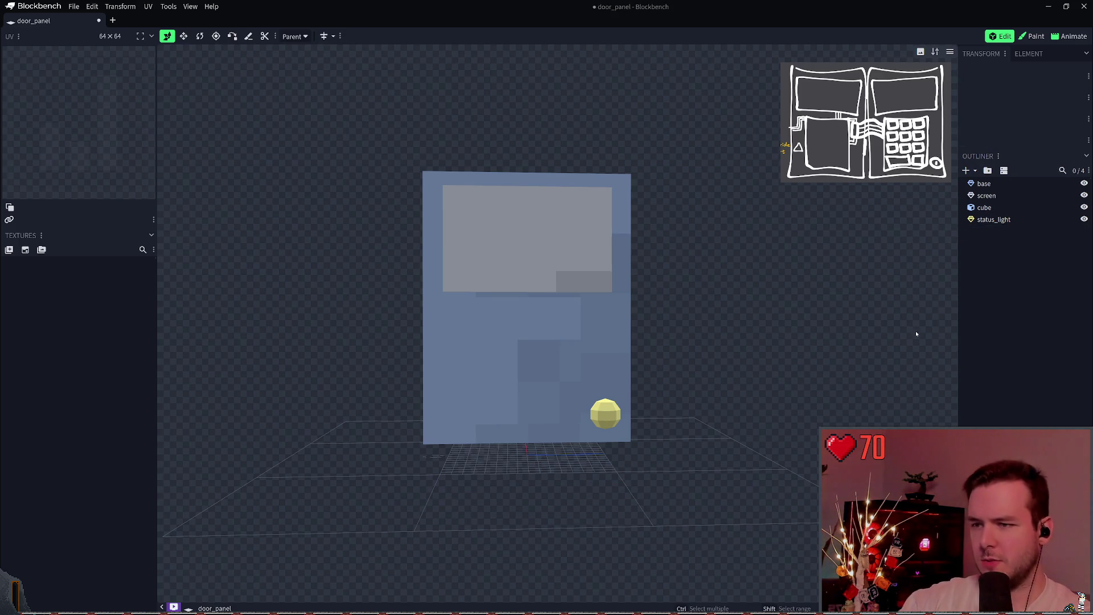
Add a cylinder mesh element with 3 sides.
right_click(982, 250)
mouse_move(1013, 255)
left_click(942, 255)
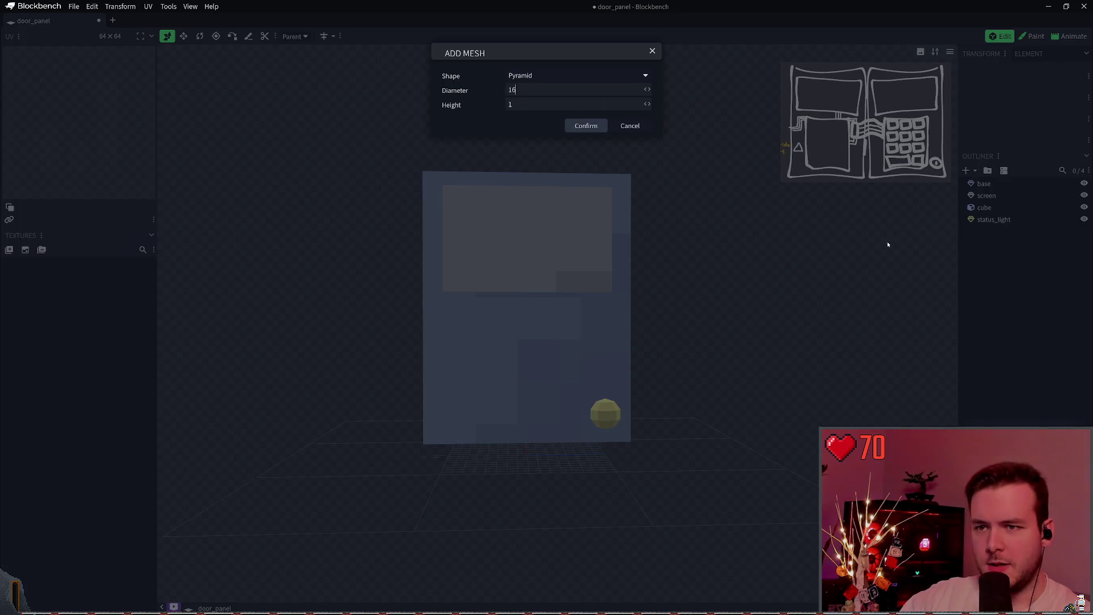
left_click(550, 75)
left_click(549, 139)
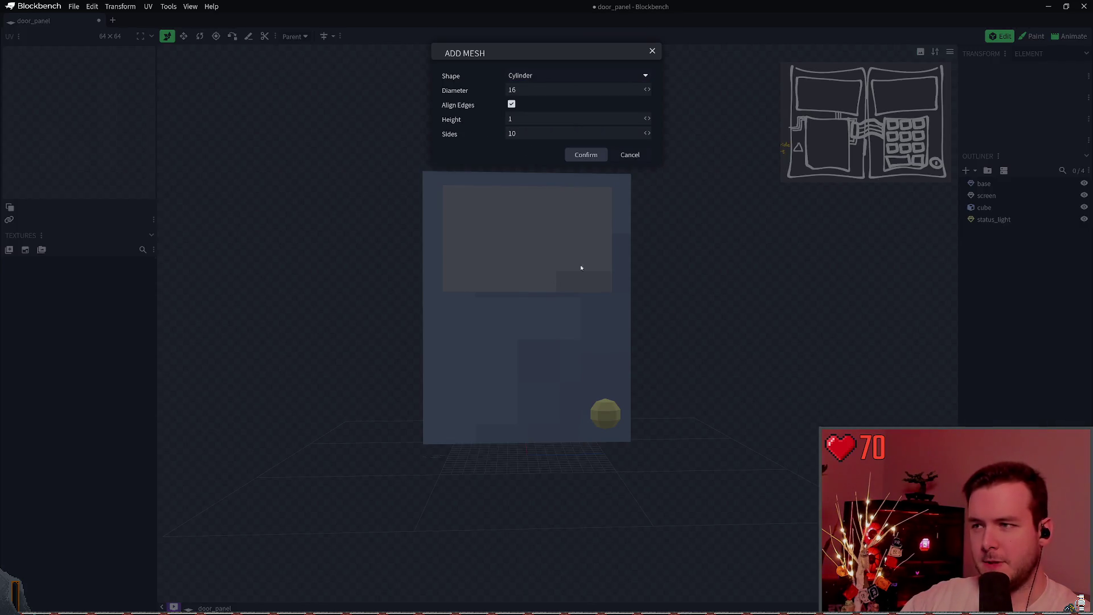
double_click(512, 133)
type("3")
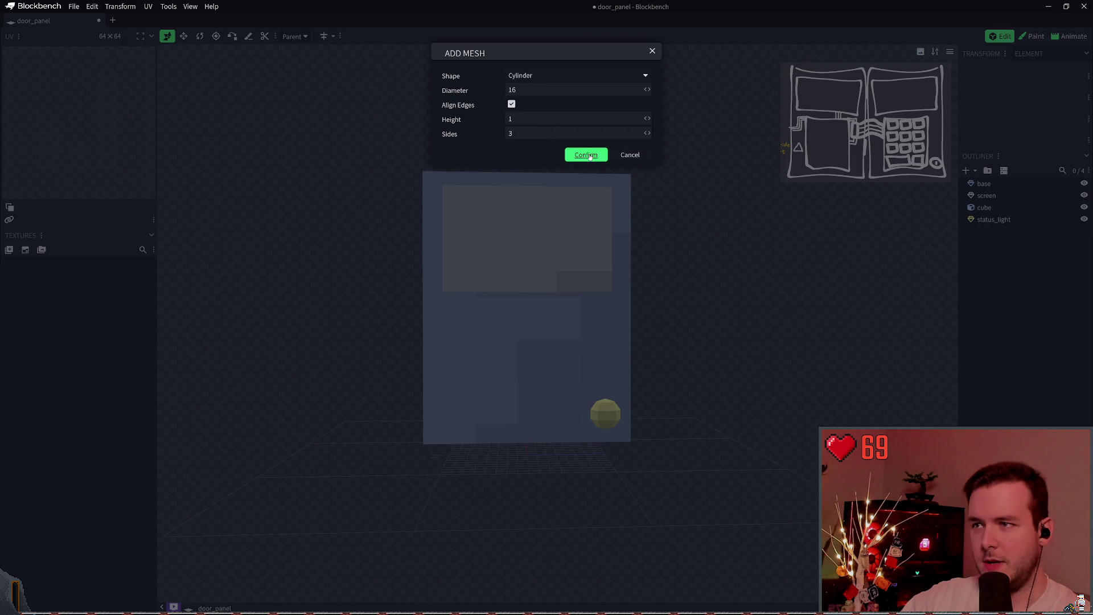
left_click(585, 154)
Move the flat triangular slab out along X to -24 beside the door panel.
left_click_drag(526, 443, 523, 501)
mouse_move(711, 420)
left_mouse_down()
mouse_move(712, 444)
mouse_move(729, 419)
mouse_move(717, 449)
mouse_move(702, 342)
mouse_move(704, 406)
mouse_move(673, 373)
mouse_move(679, 285)
mouse_move(694, 230)
mouse_move(690, 265)
mouse_move(723, 260)
left_mouse_up()
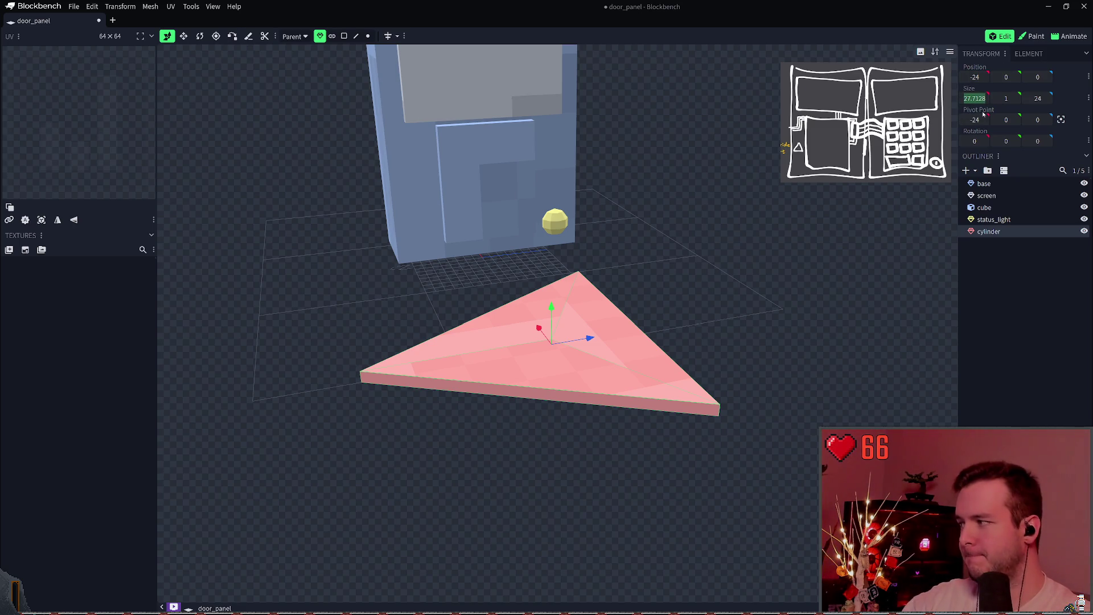
key("Return")
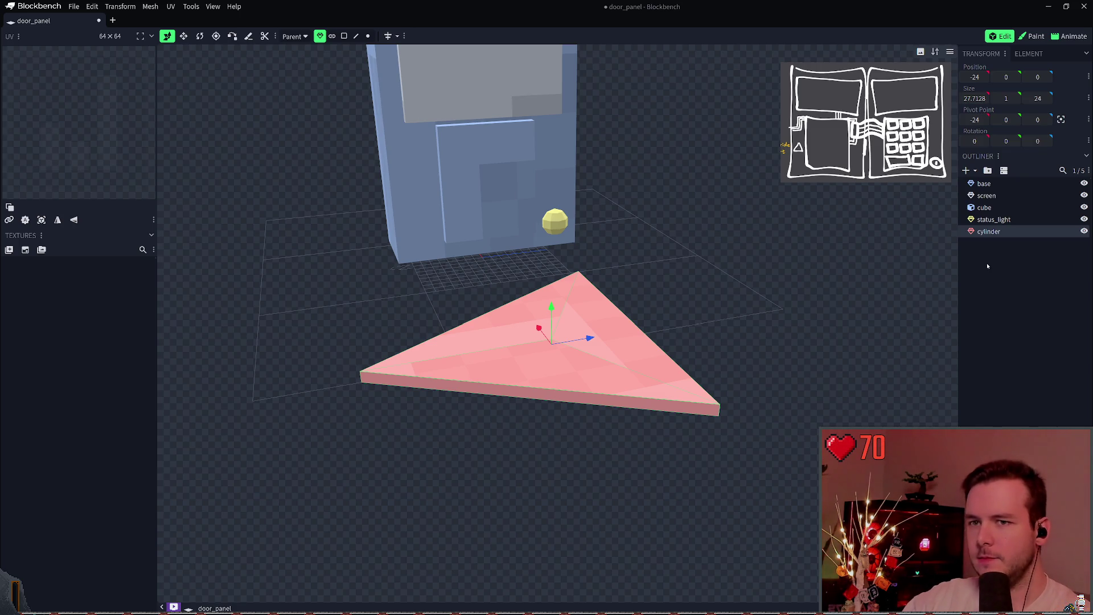
left_click(986, 101)
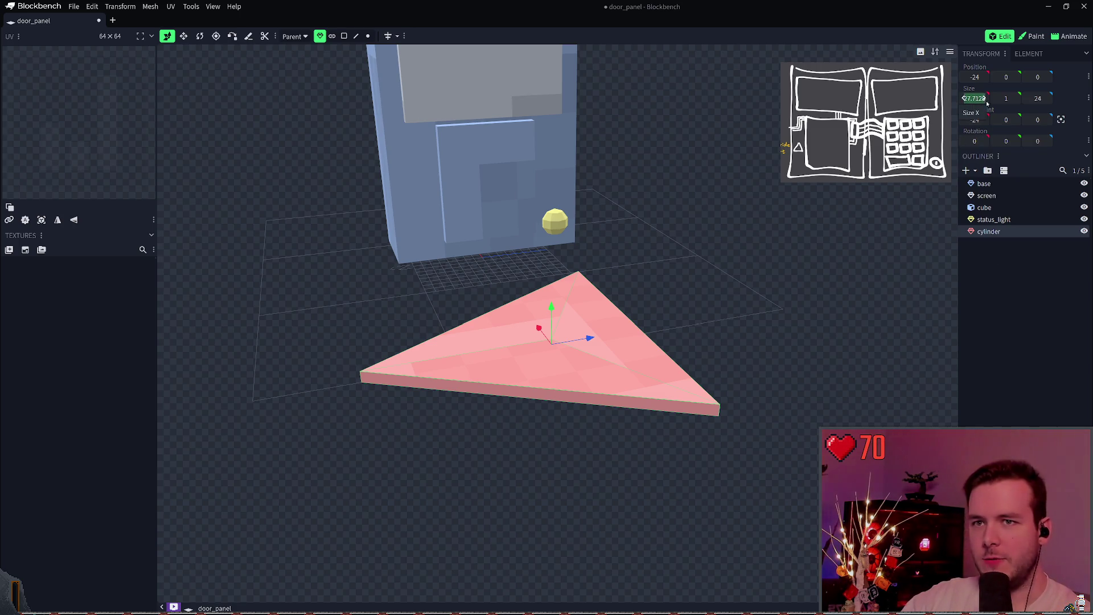
left_click(991, 244)
right_click(992, 244)
mouse_move(999, 247)
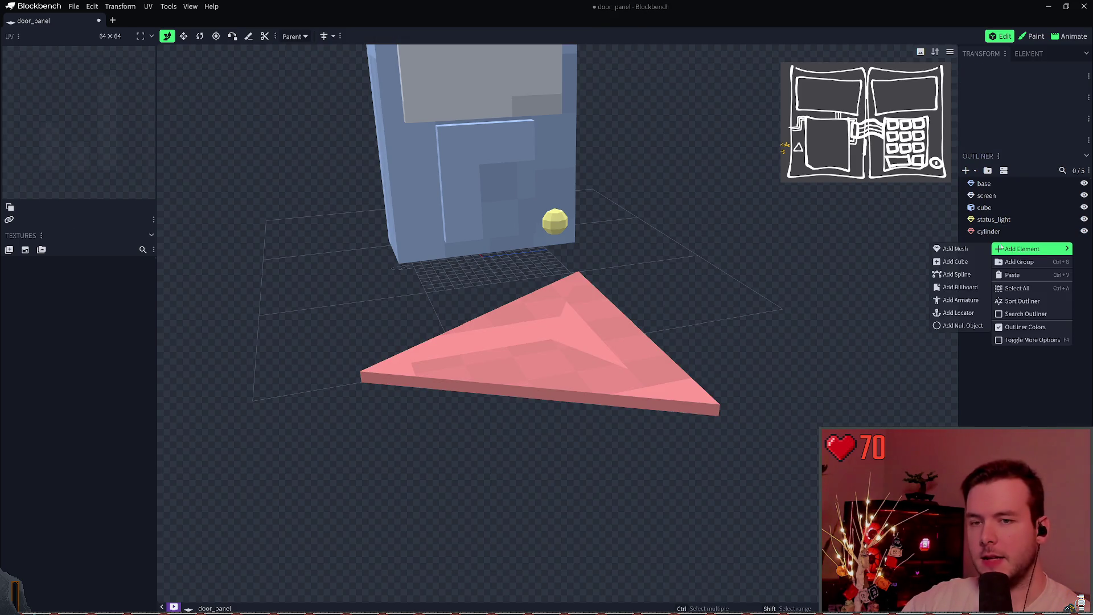
Add another three-sided cylinder mesh and shrink its diameter to a small size.
left_click(956, 249)
left_click(545, 75)
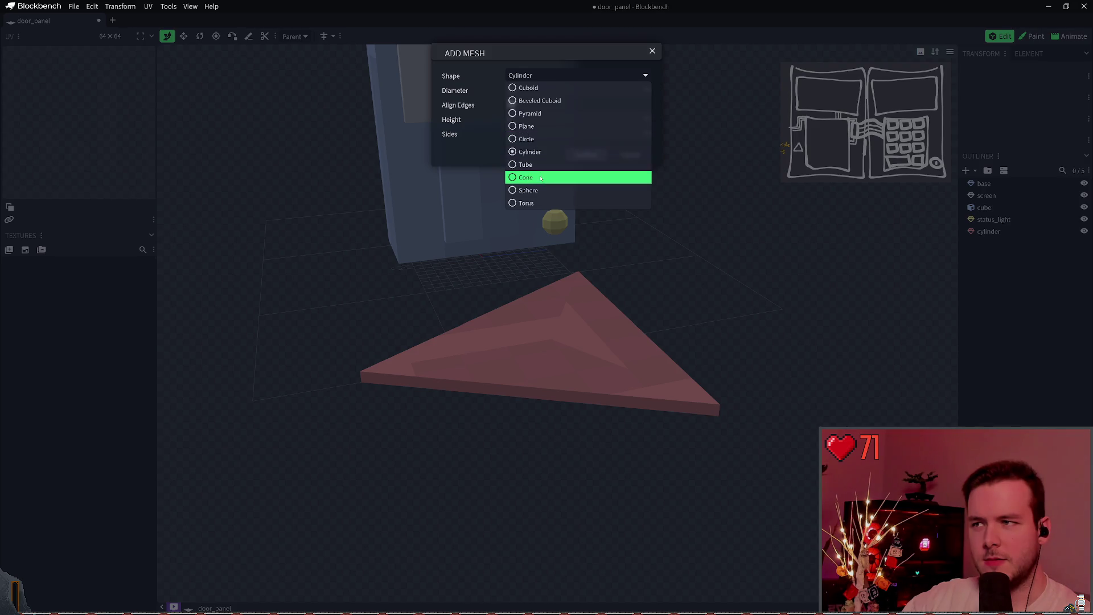
left_click(559, 222)
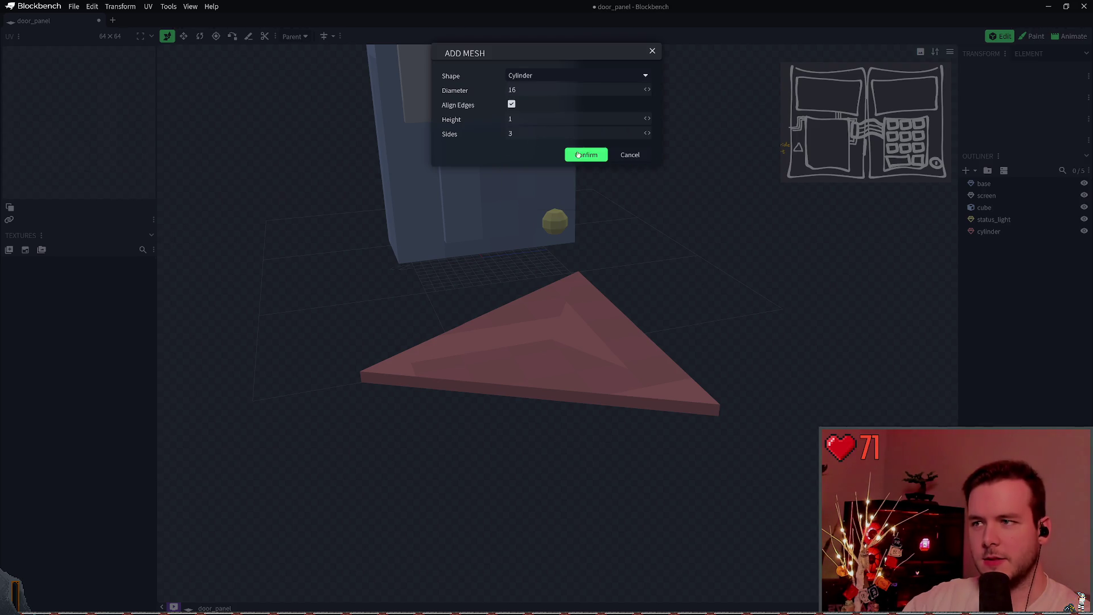
left_click(586, 155)
left_click_drag(572, 565, 541, 564)
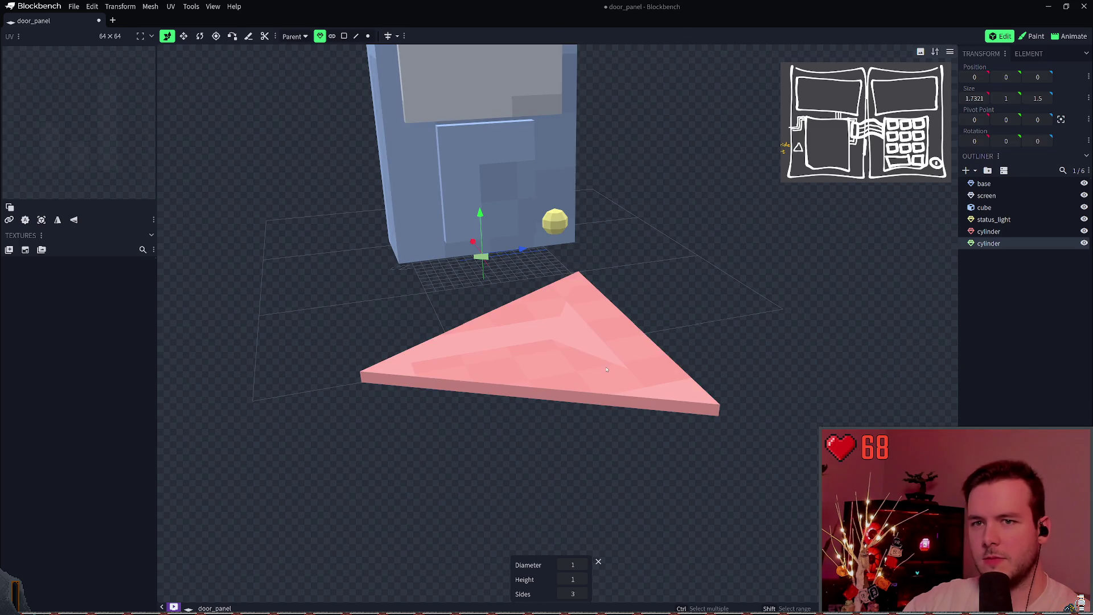
Delete the large pink triangle and shift the new small cylinder along X.
left_click(594, 353)
key("Delete")
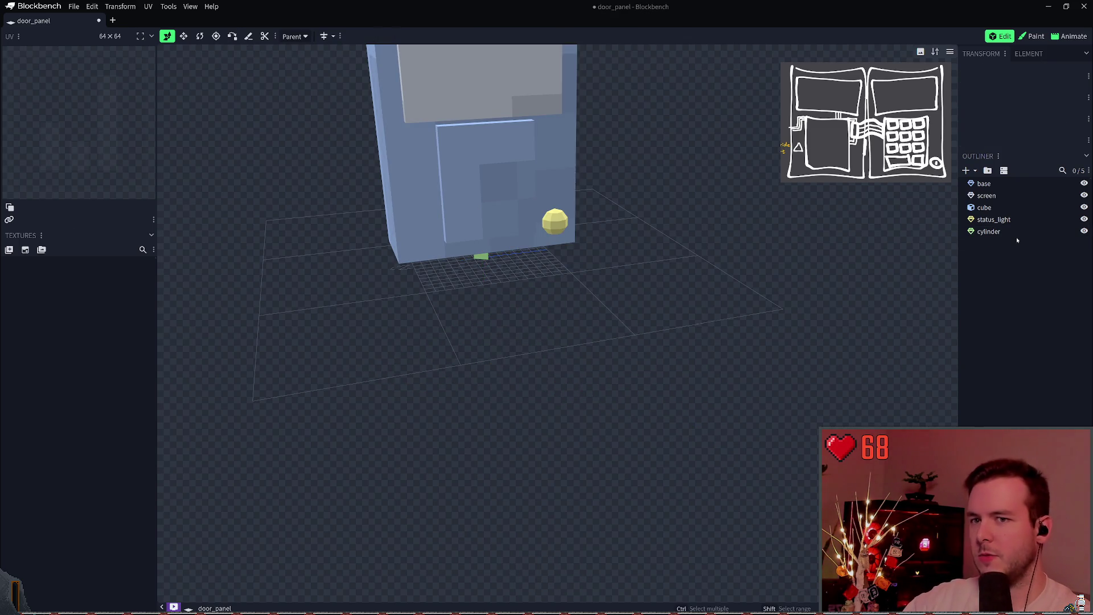
left_click(1017, 236)
left_click_drag(472, 241, 515, 305)
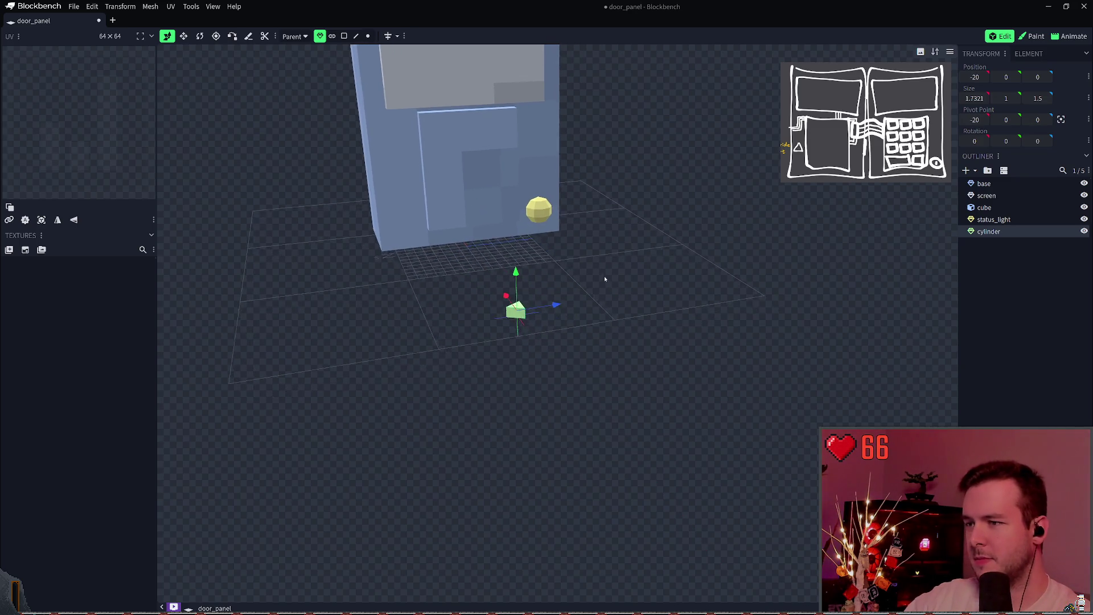
mouse_move(628, 288)
left_mouse_down()
mouse_move(632, 310)
mouse_move(608, 265)
mouse_move(634, 306)
mouse_move(693, 353)
mouse_move(655, 318)
left_mouse_up()
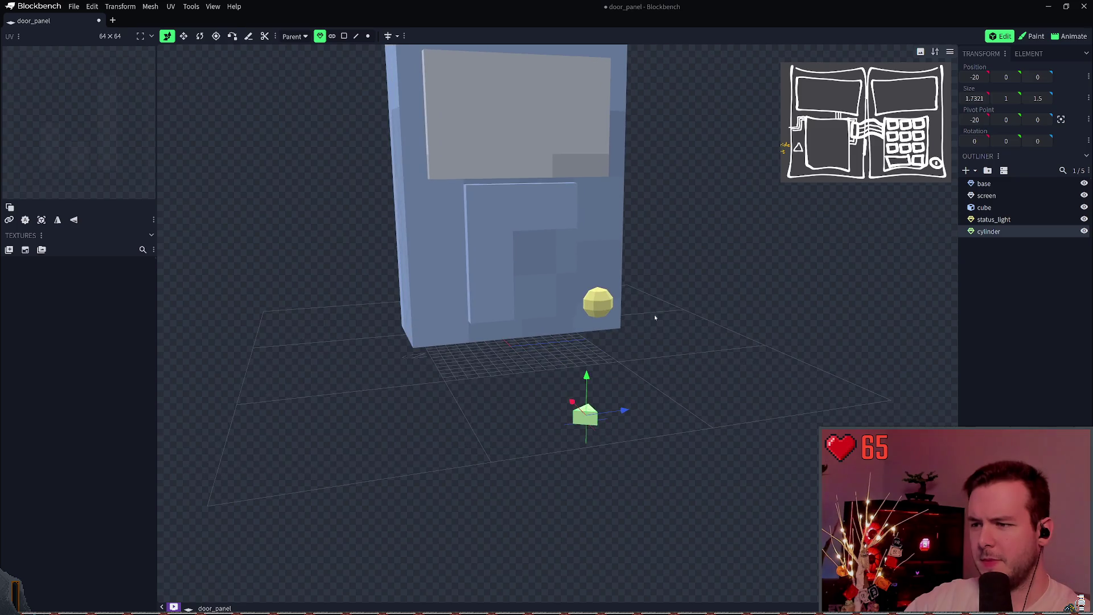
Rotate the small cylinder 90° on Z and move it onto the panel front at -7, 7, 0.
key("2")
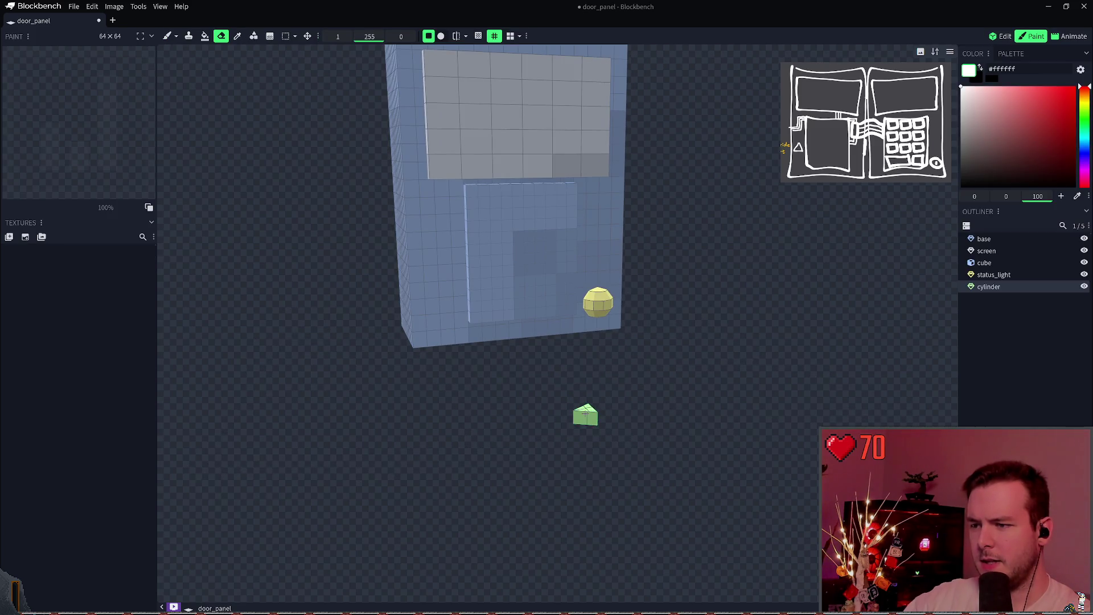
key("1")
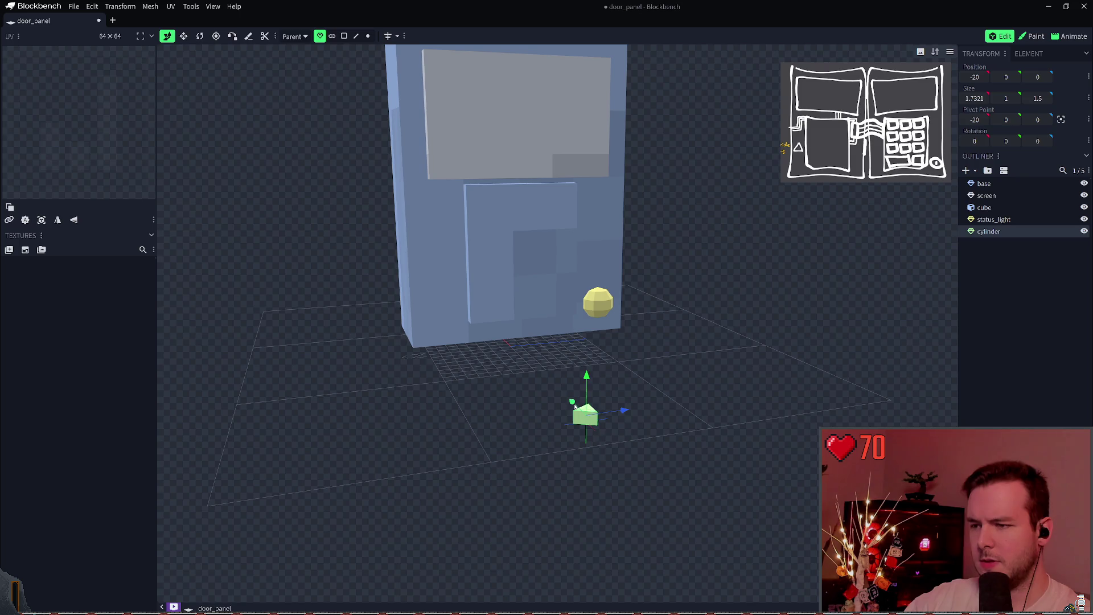
key("r")
mouse_move(600, 427)
left_mouse_down()
mouse_move(604, 468)
mouse_move(595, 467)
left_mouse_up()
key("v")
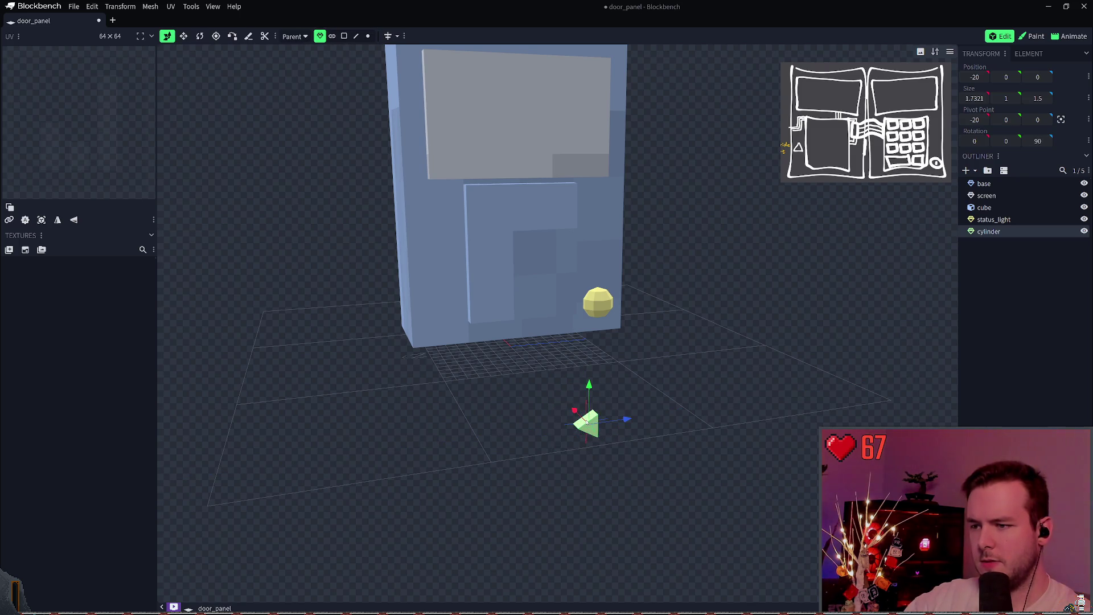
mouse_move(576, 416)
left_mouse_down()
mouse_move(530, 366)
mouse_move(546, 283)
mouse_move(535, 238)
mouse_move(667, 241)
mouse_move(709, 317)
left_mouse_up()
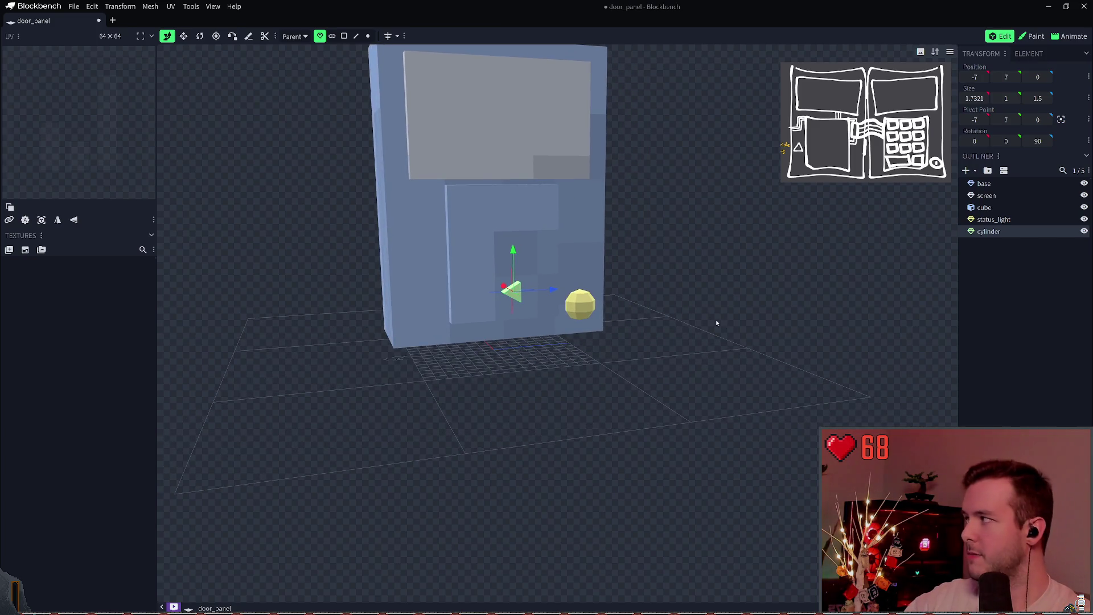
Rename the small triangle to override_port and push it back along Z to -5, 7, -7.
double_click(989, 231)
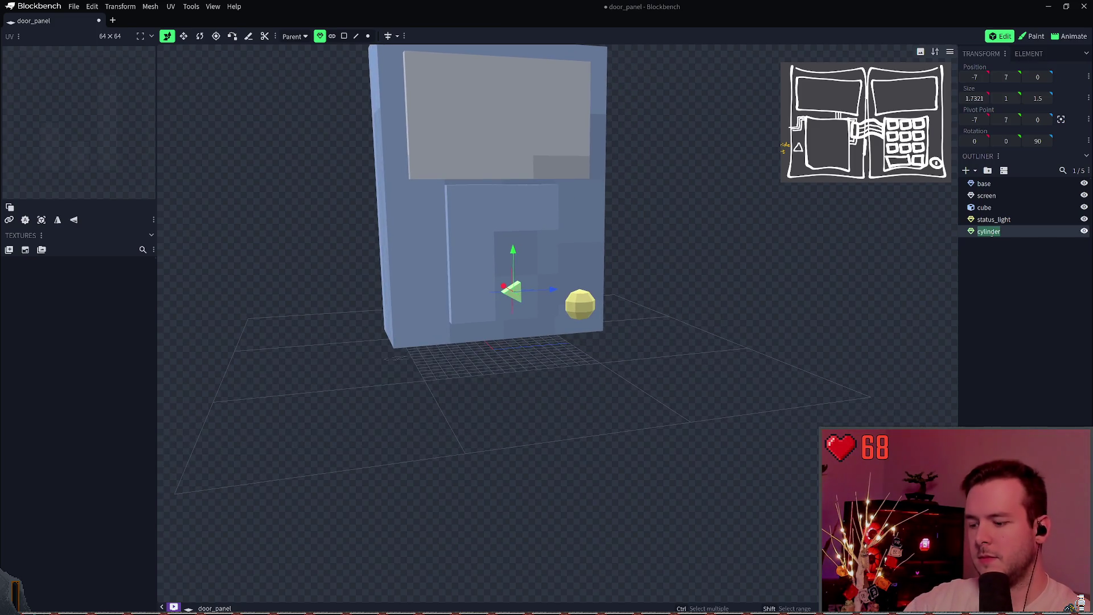
type("override_port")
key("Return")
mouse_move(551, 290)
left_mouse_down()
mouse_move(416, 283)
mouse_move(419, 293)
left_mouse_up()
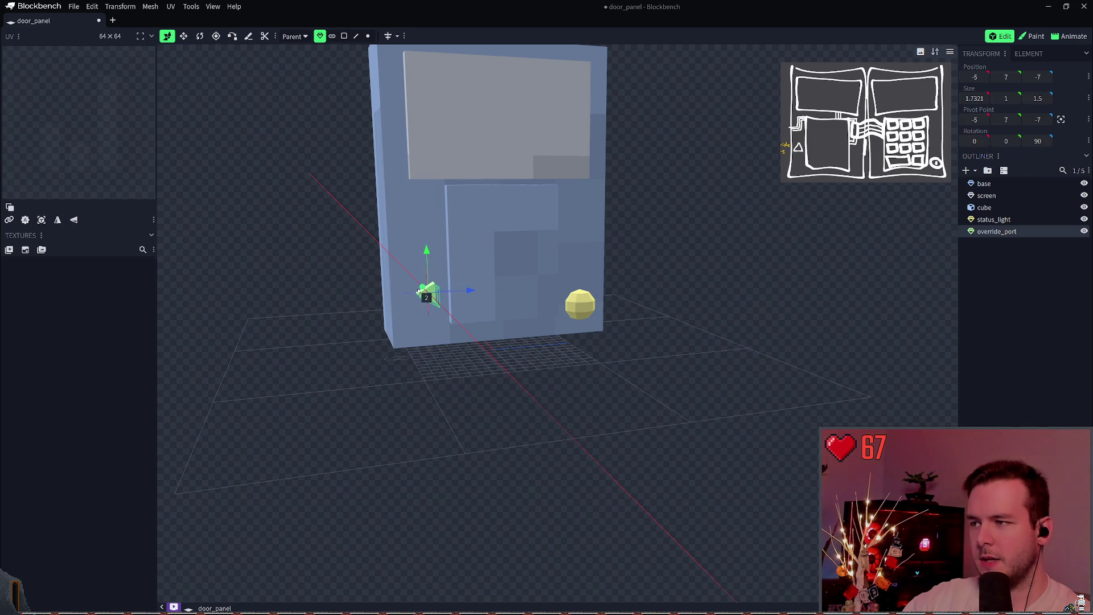
Save door_panel and hide override_port from the viewport.
key("ctrl+s")
left_click(1083, 231)
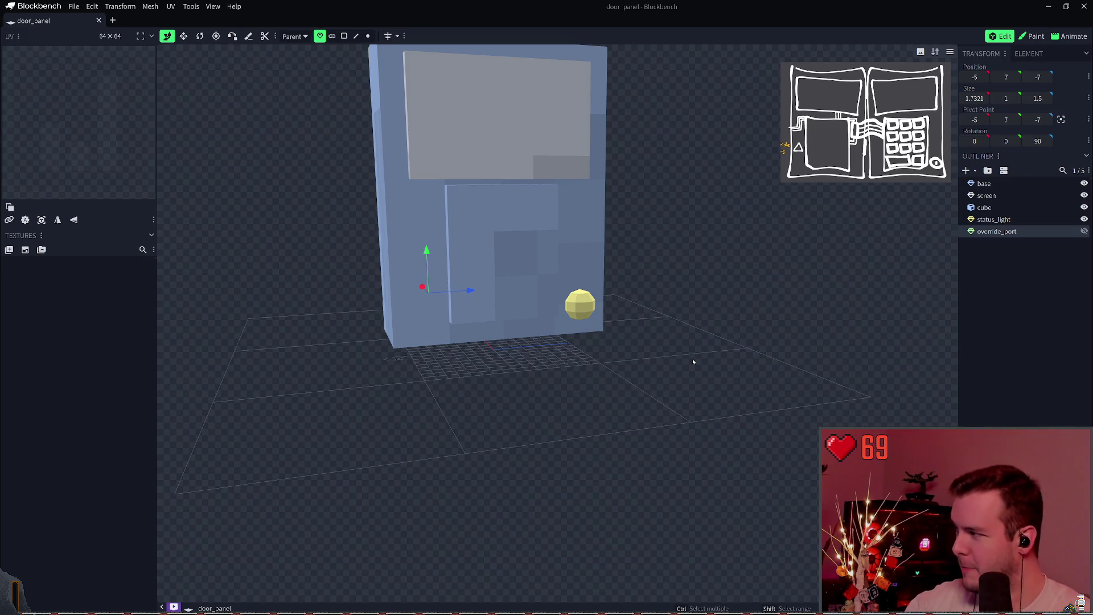
mouse_move(696, 258)
left_mouse_down()
mouse_move(691, 245)
mouse_move(725, 244)
mouse_move(708, 256)
mouse_move(704, 246)
mouse_move(749, 276)
mouse_move(713, 285)
mouse_move(693, 276)
left_mouse_up()
key("ctrl+s")
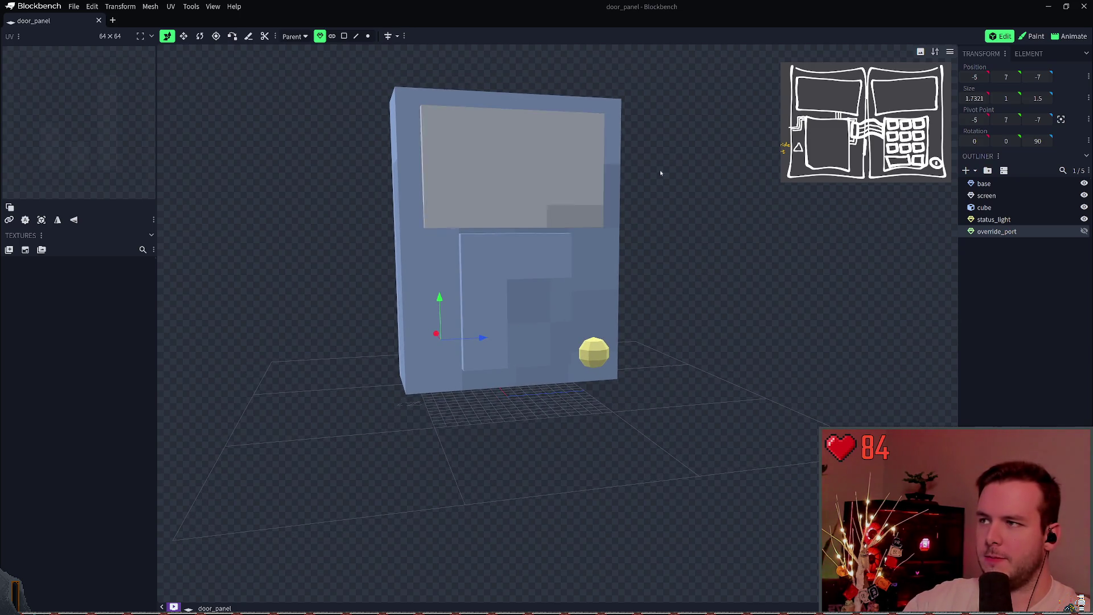
mouse_move(666, 173)
left_mouse_down()
mouse_move(708, 189)
mouse_move(566, 165)
left_mouse_up()
Duplicate the screen element, name the copy screen_frame, and save.
left_click(566, 165)
key("ctrl+d")
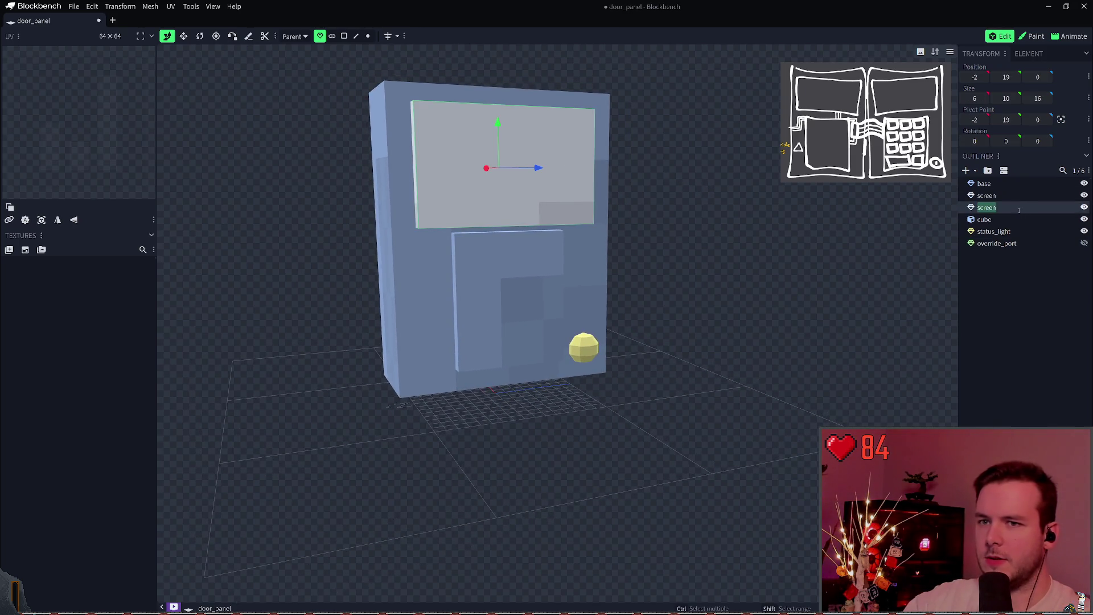
type("_Frame")
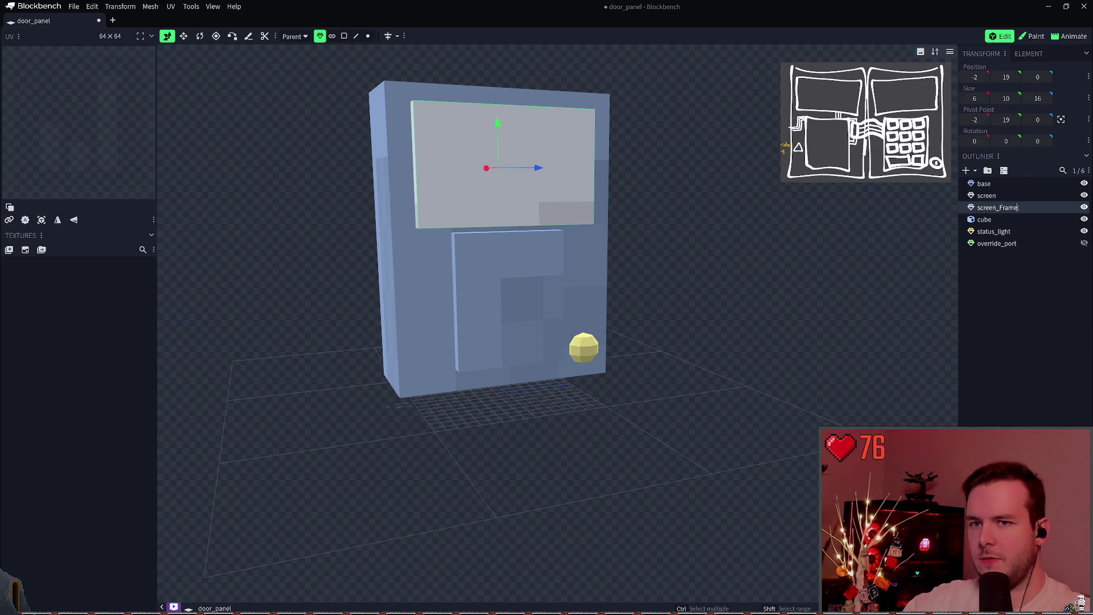
key("Return")
key("ctrl+s")
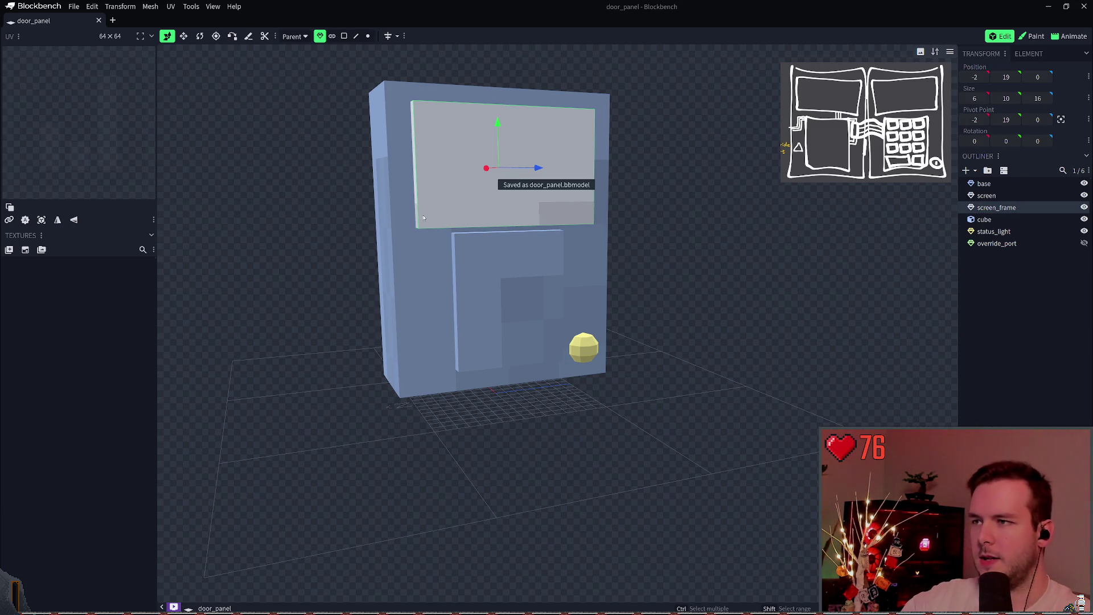
Resize screen_frame to 6 × 11 × 17 so it surrounds the screen.
key("v")
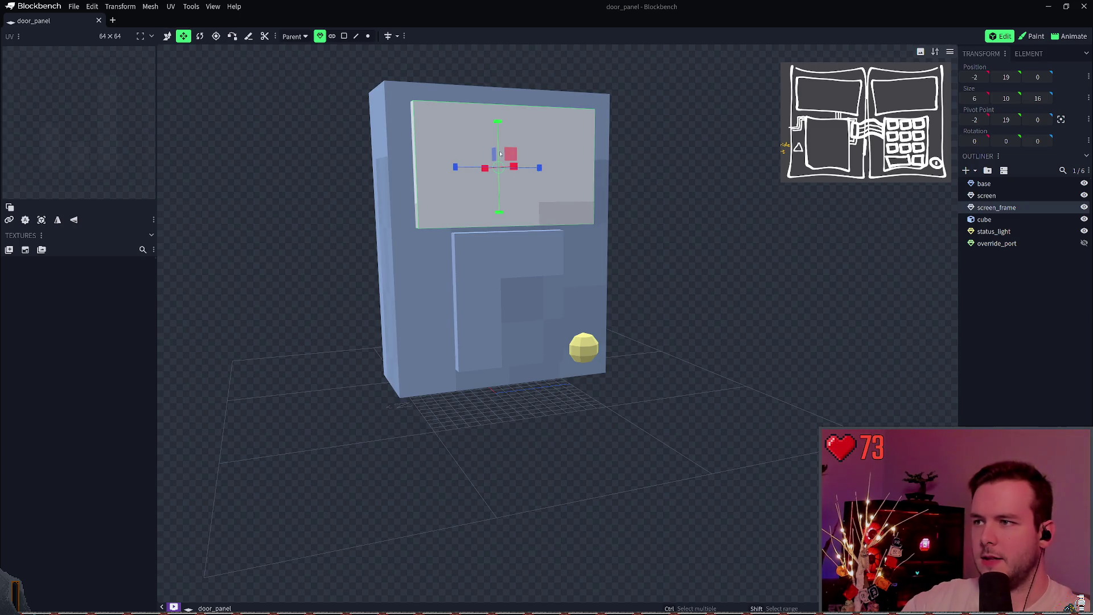
left_click_drag(509, 155, 512, 151)
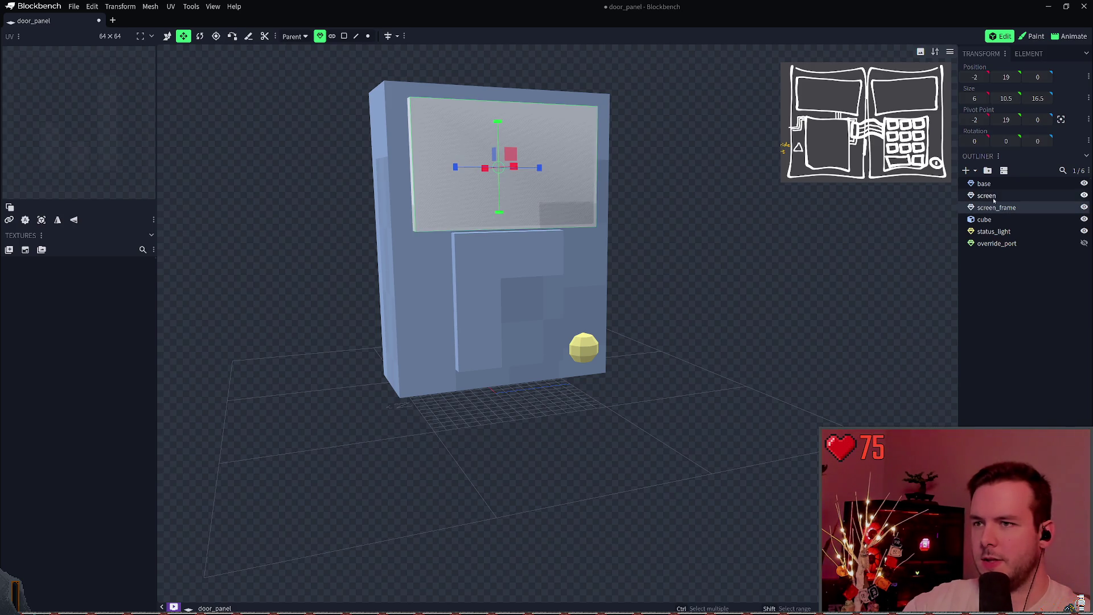
key("ctrl+z")
key("ctrl+y")
key("ctrl+y")
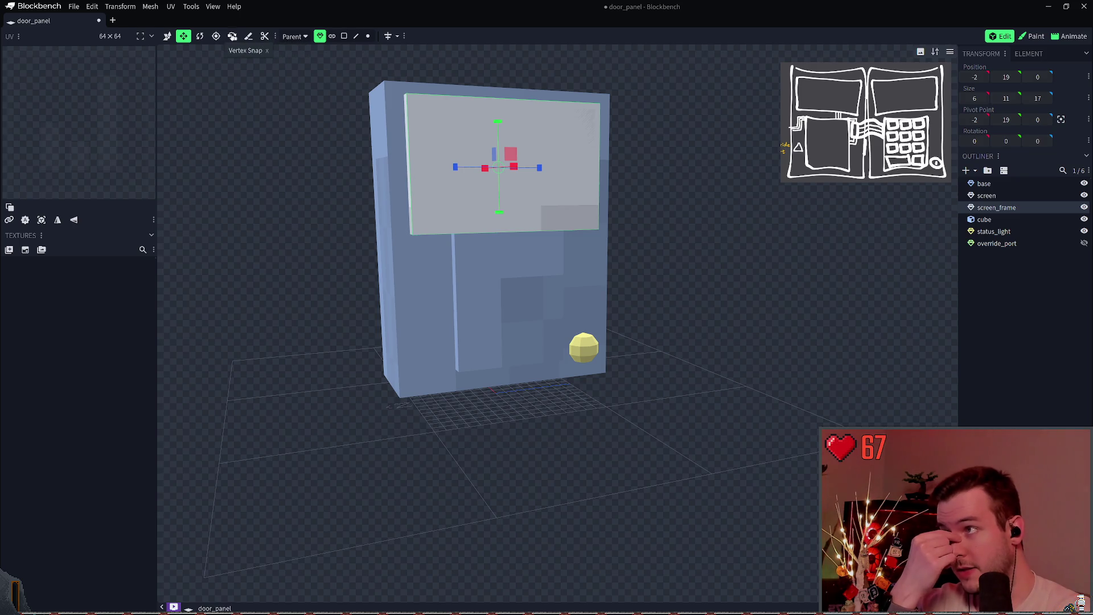
Browse the Transform menu's operations, then open screen_frame's context menu in the Outliner.
left_click(405, 36)
left_click(121, 6)
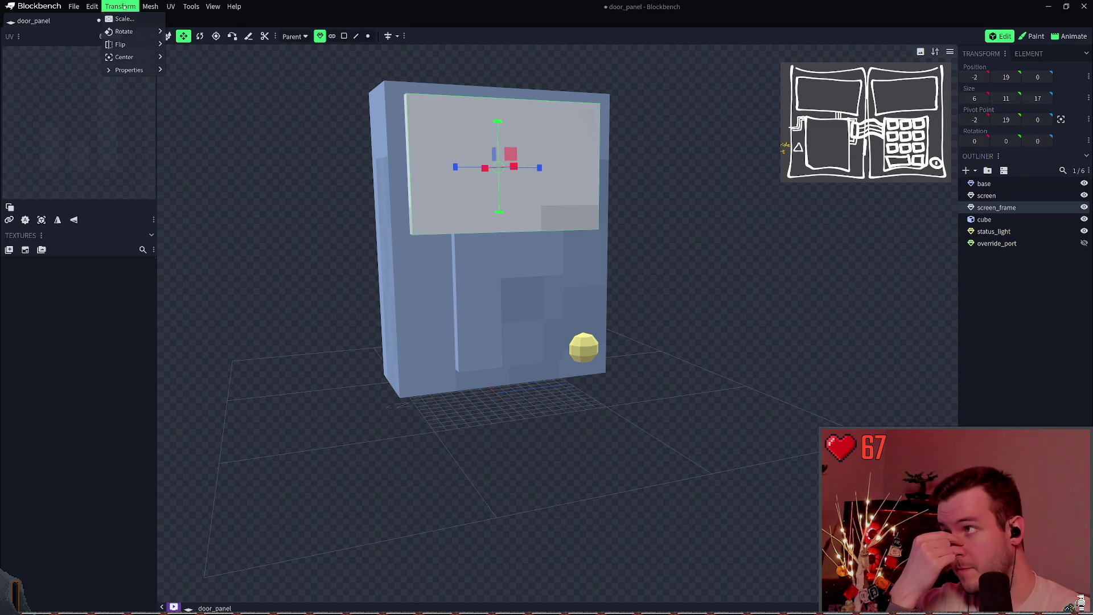
mouse_move(171, 6)
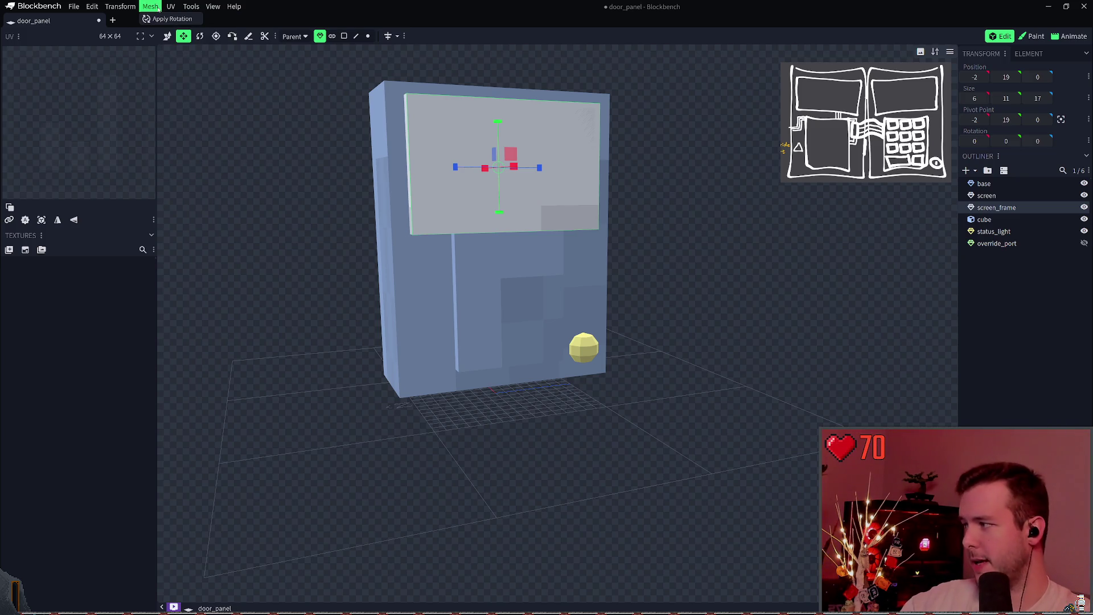
mouse_move(121, 7)
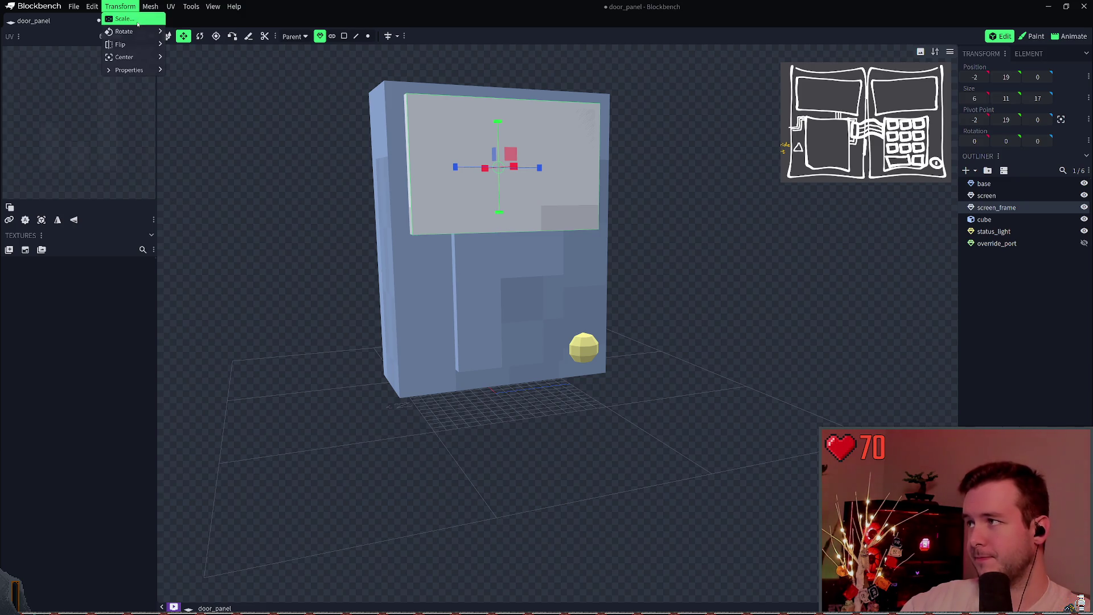
mouse_move(138, 57)
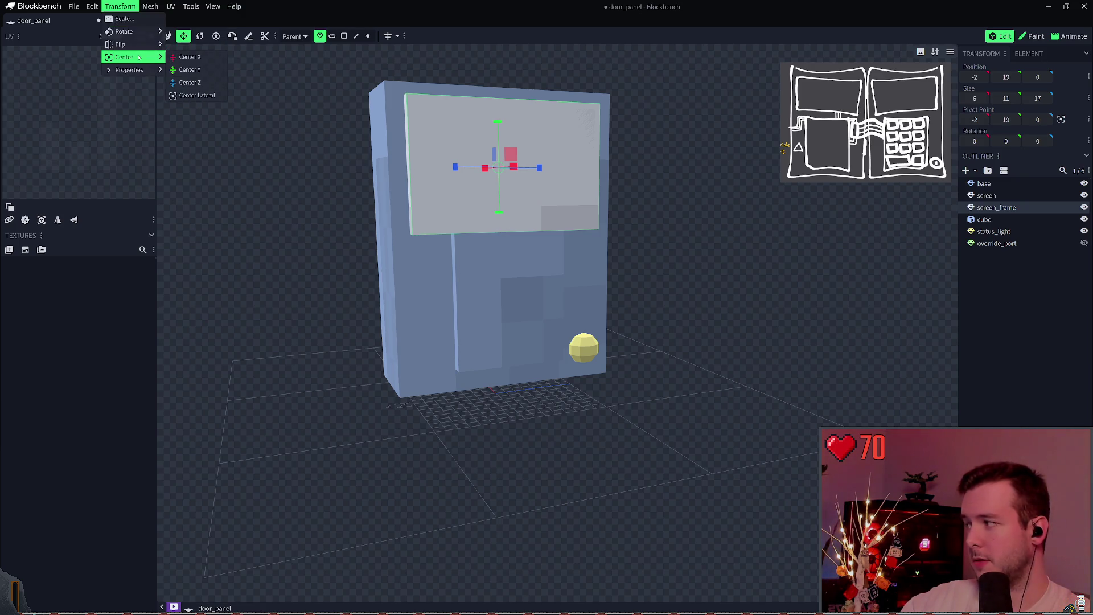
mouse_move(151, 77)
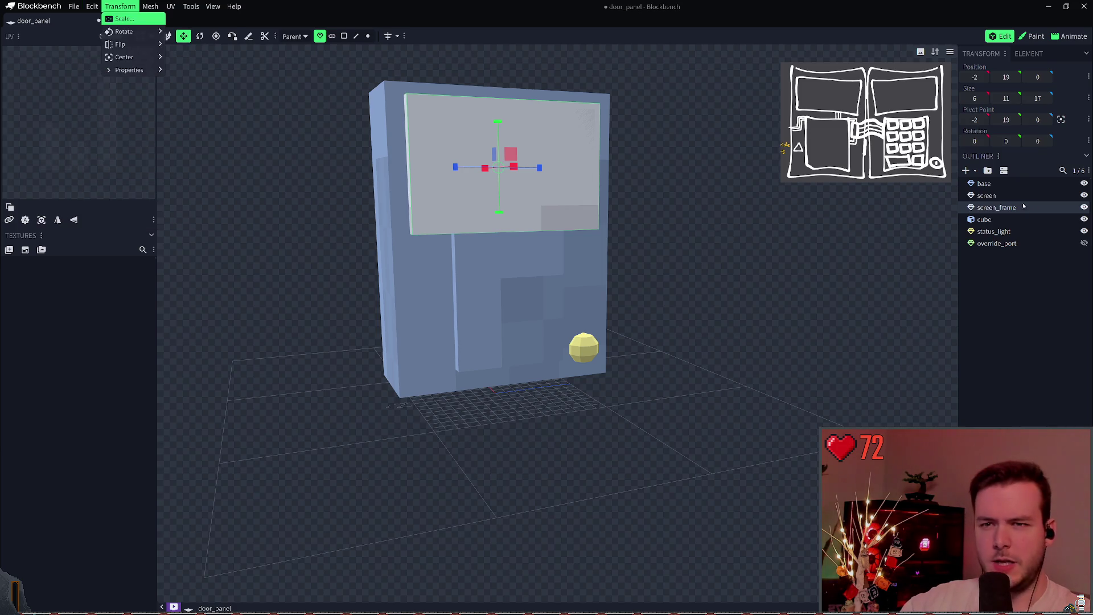
right_click(992, 208)
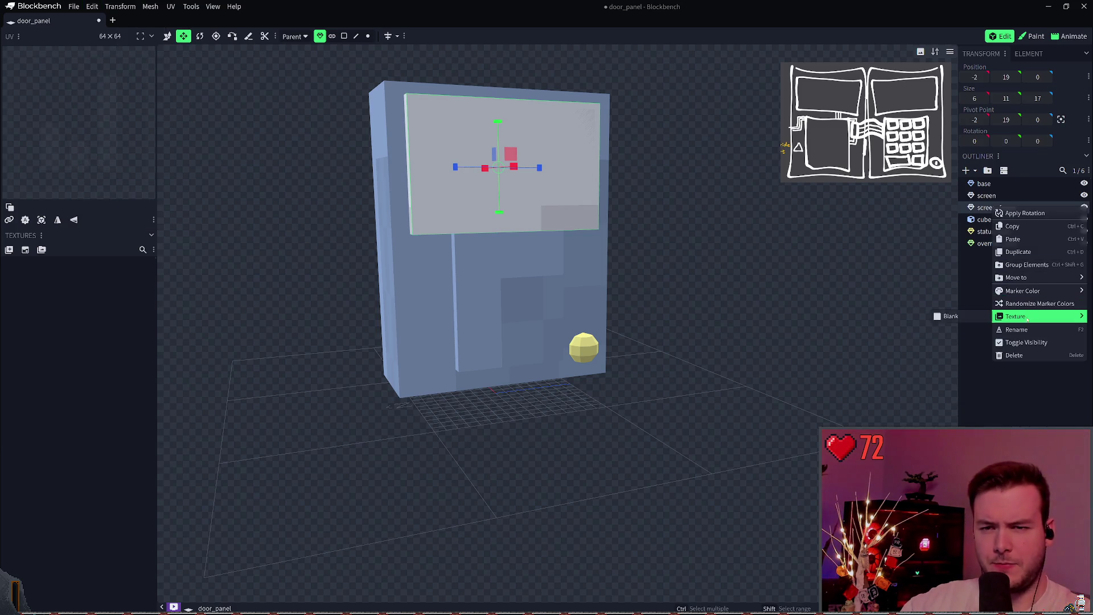